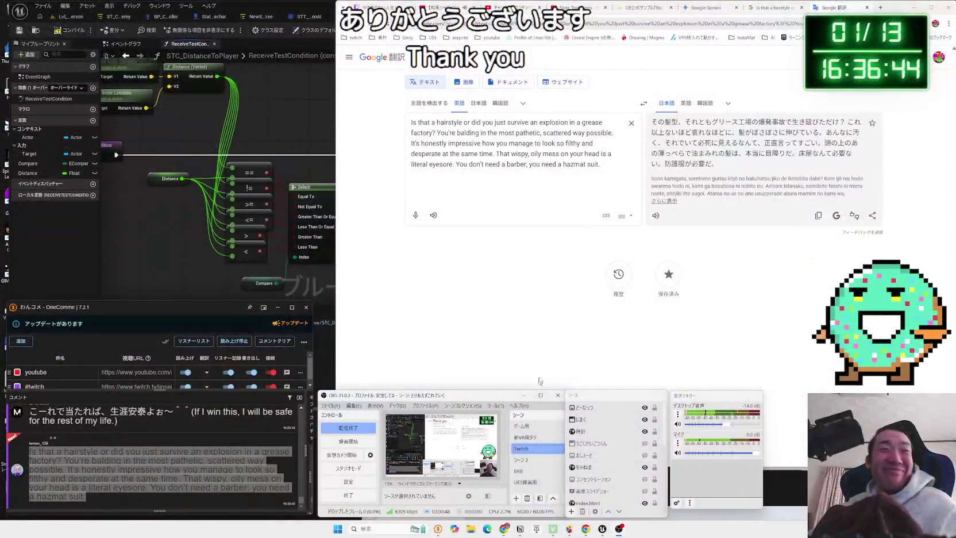
Close the Google 翻訳 and search result tabs and return to the State Transitions tutorial tab
{"action": "left_click", "coordinate": [562, 344]}
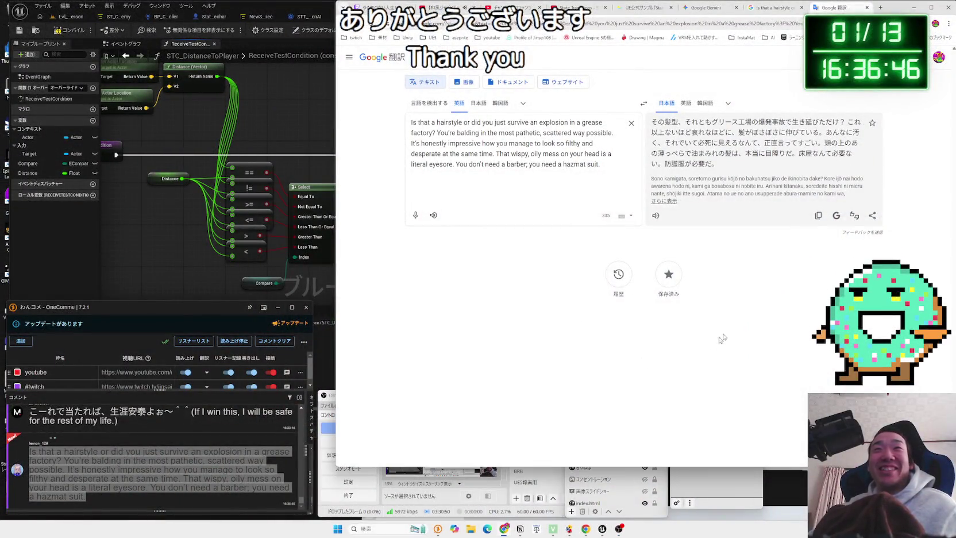
{"action": "left_click", "coordinate": [761, 473]}
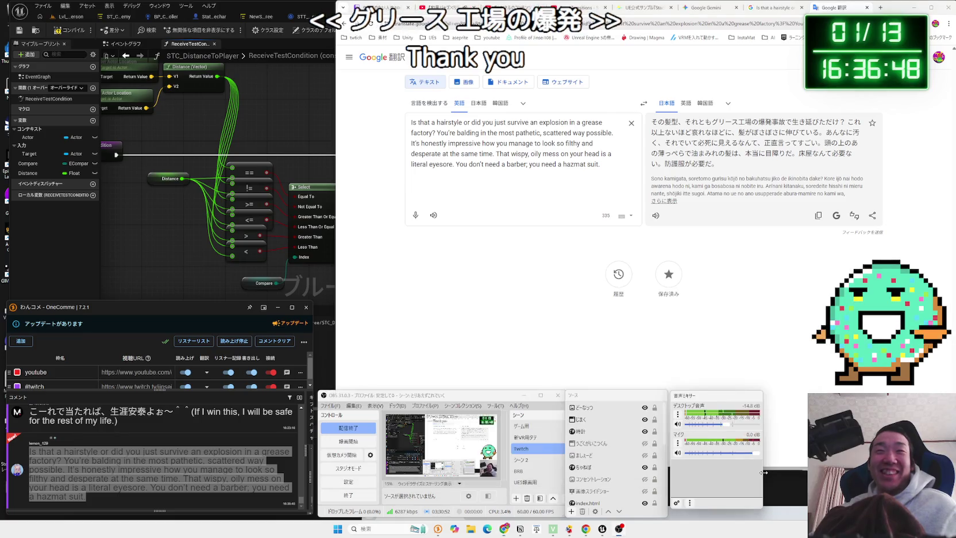
{"action": "left_click", "coordinate": [662, 383]}
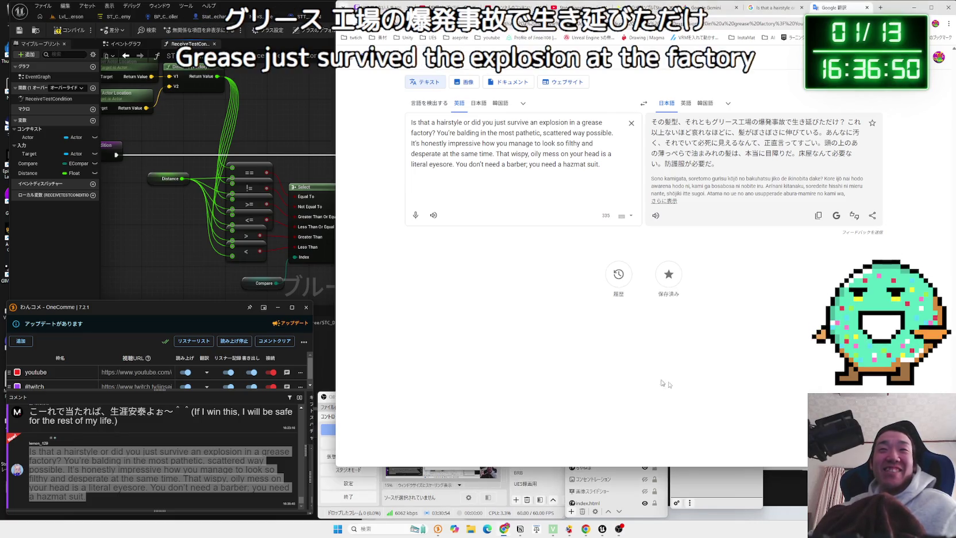
{"action": "left_click", "coordinate": [868, 9]}
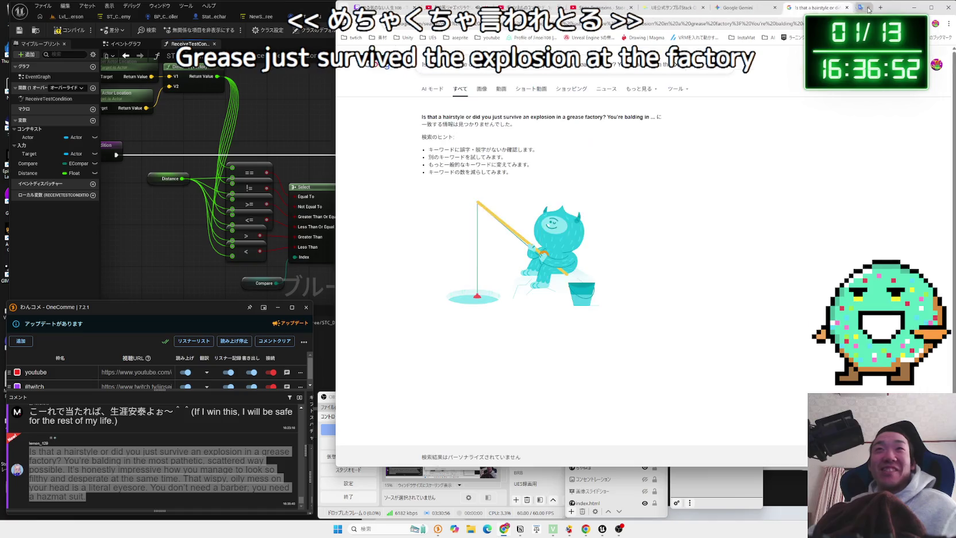
{"action": "left_click", "coordinate": [868, 9]}
{"action": "left_click", "coordinate": [655, 8]}
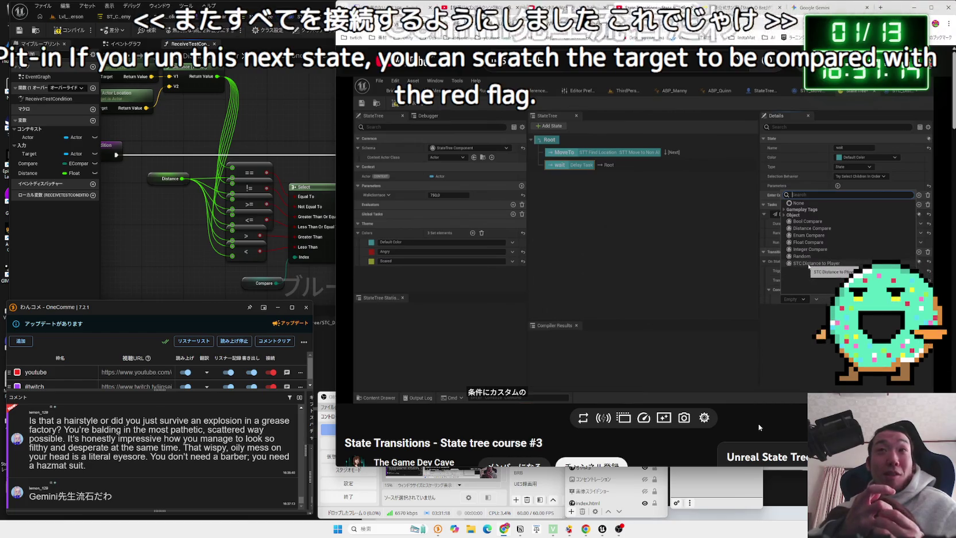
Pause the tutorial and rearrange the location, Select and Compare nodes in STC_DistanceToPlayer
{"action": "left_click", "coordinate": [758, 386]}
{"action": "left_click", "coordinate": [161, 241]}
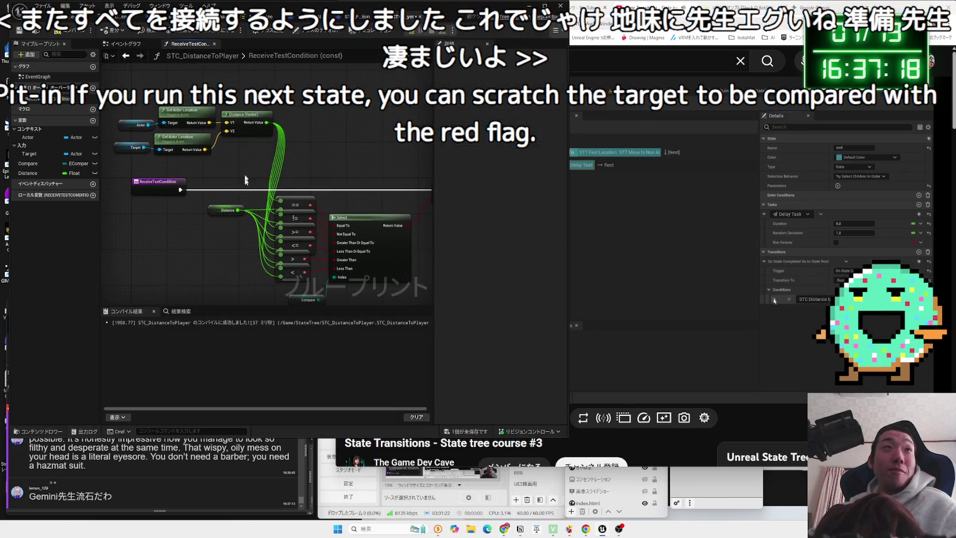
{"action": "mouse_move", "coordinate": [257, 122]}
{"action": "left_mouse_down"}
{"action": "mouse_move", "coordinate": [296, 143]}
{"action": "mouse_move", "coordinate": [270, 130]}
{"action": "left_mouse_up"}
{"action": "left_click_drag", "start_coordinate": [245, 95], "coordinate": [152, 152]}
{"action": "mouse_move", "coordinate": [254, 120]}
{"action": "left_mouse_down"}
{"action": "mouse_move", "coordinate": [264, 135]}
{"action": "mouse_move", "coordinate": [256, 135]}
{"action": "left_mouse_up"}
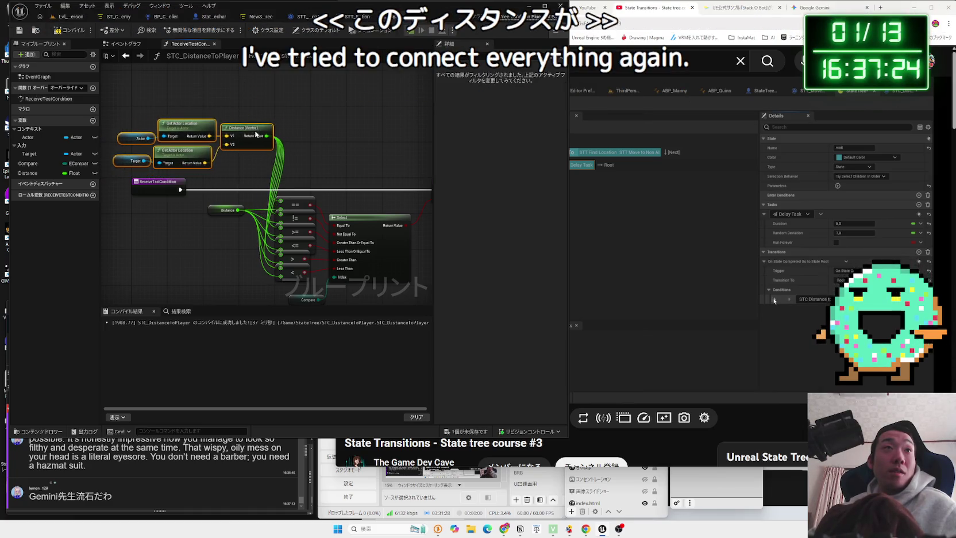
{"action": "left_click_drag", "start_coordinate": [310, 153], "coordinate": [325, 124]}
{"action": "left_click_drag", "start_coordinate": [362, 262], "coordinate": [336, 247]}
{"action": "mouse_move", "coordinate": [395, 205]}
{"action": "left_mouse_down"}
{"action": "mouse_move", "coordinate": [390, 196]}
{"action": "mouse_move", "coordinate": [352, 201]}
{"action": "left_mouse_up"}
{"action": "left_click_drag", "start_coordinate": [240, 269], "coordinate": [242, 265]}
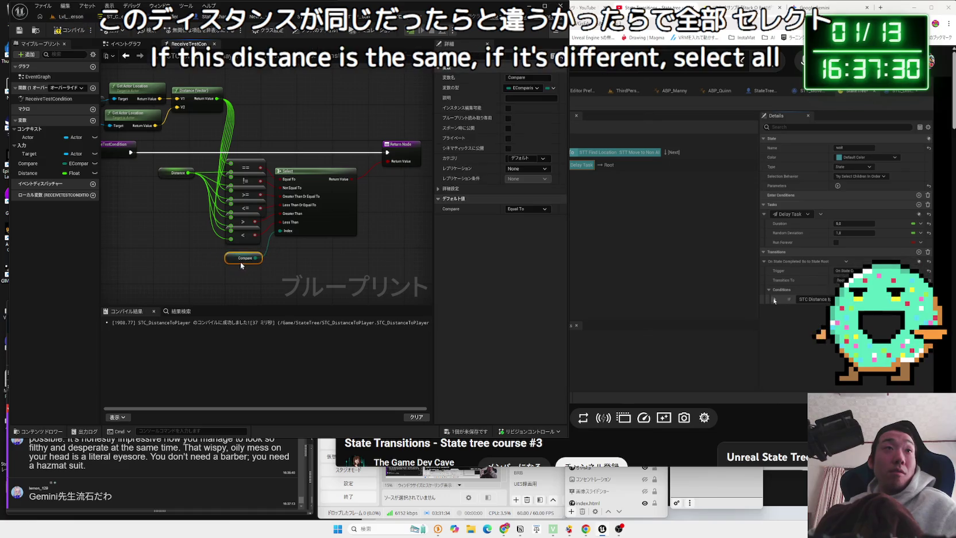
Save the STC_DistanceToPlayer blueprint and switch to the NewStateTree editor
{"action": "left_click", "coordinate": [286, 271]}
{"action": "key", "text": "ctrl+s"}
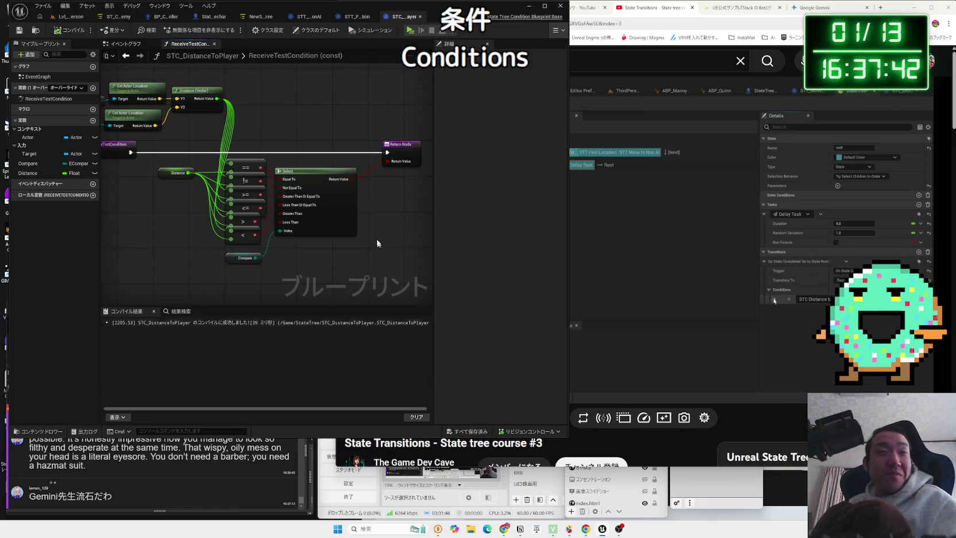
{"action": "left_click", "coordinate": [267, 18]}
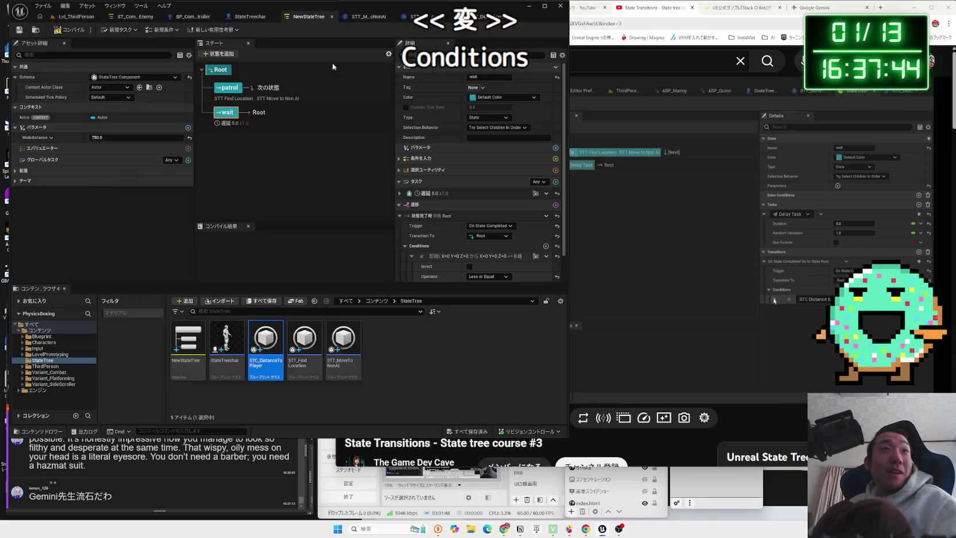
{"action": "scroll", "coordinate": [477, 214], "scroll_direction": "down", "scroll_amount": 2}
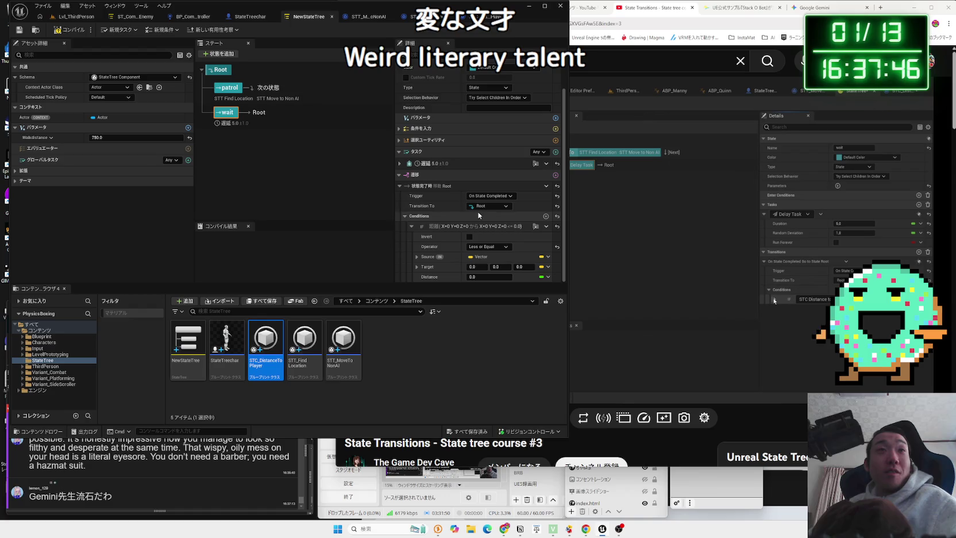
{"action": "left_click", "coordinate": [665, 246]}
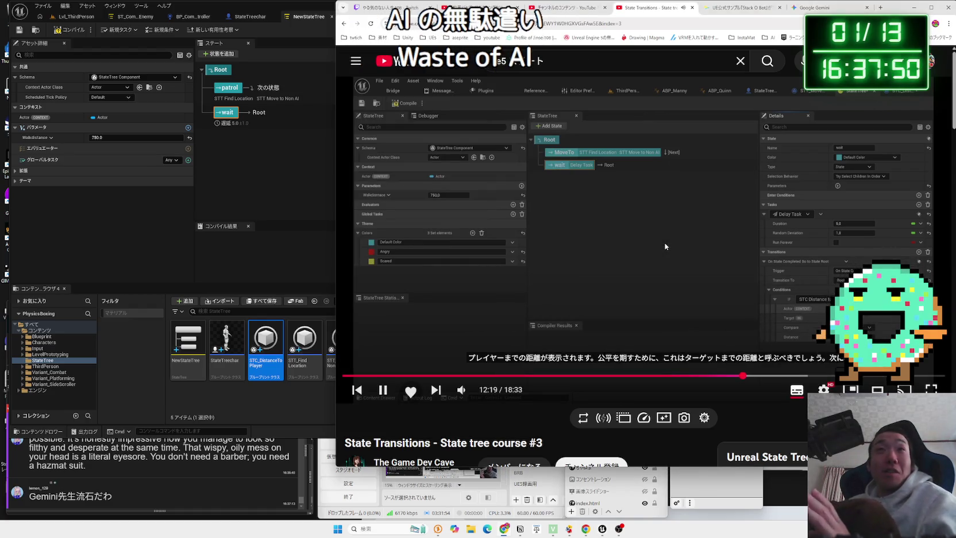
{"action": "left_click", "coordinate": [665, 246]}
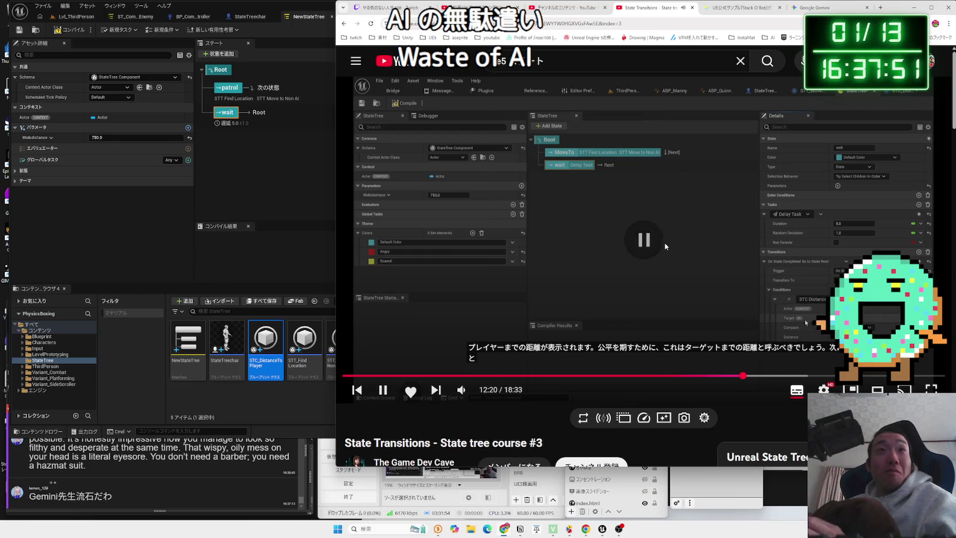
{"action": "left_click", "coordinate": [536, 222]}
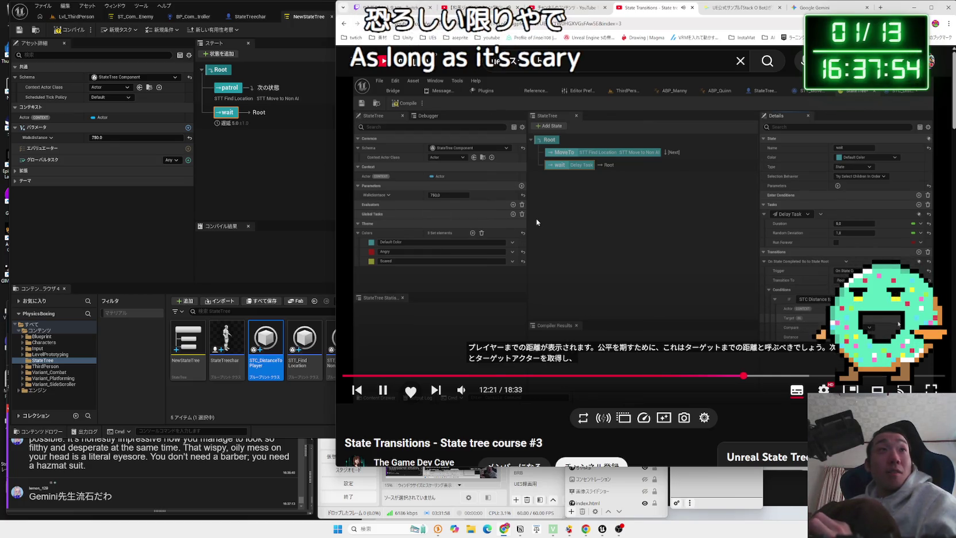
{"action": "left_click", "coordinate": [537, 223]}
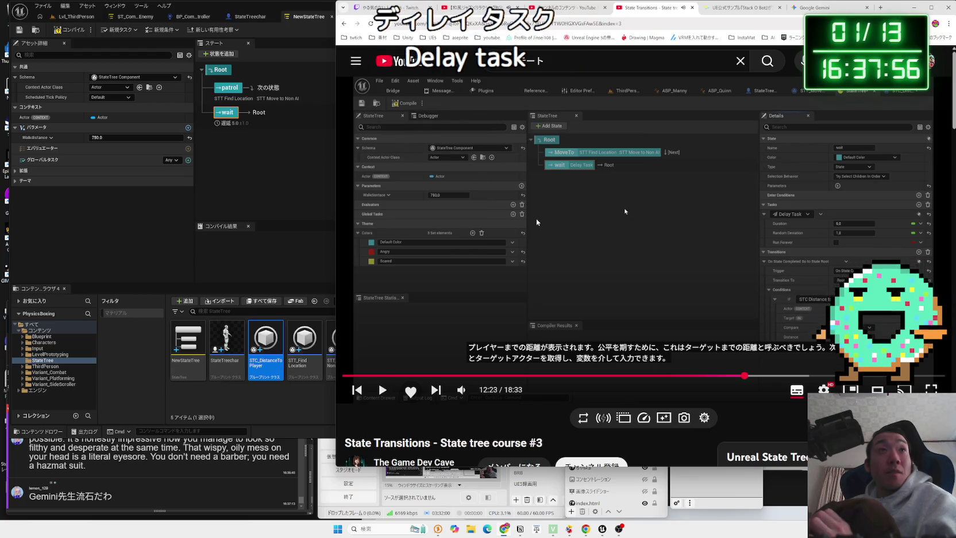
{"action": "left_click", "coordinate": [537, 221]}
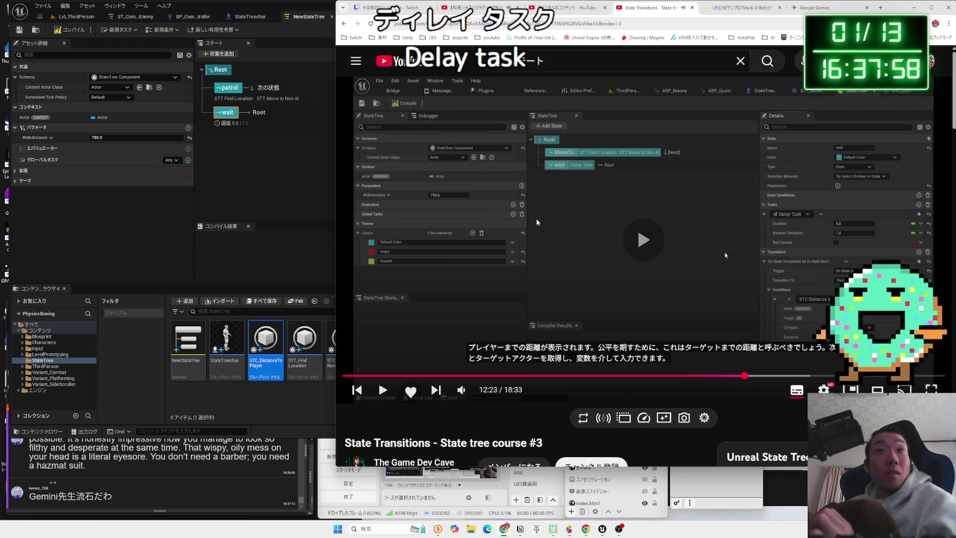
{"action": "key", "text": "Left"}
{"action": "key", "text": "Left"}
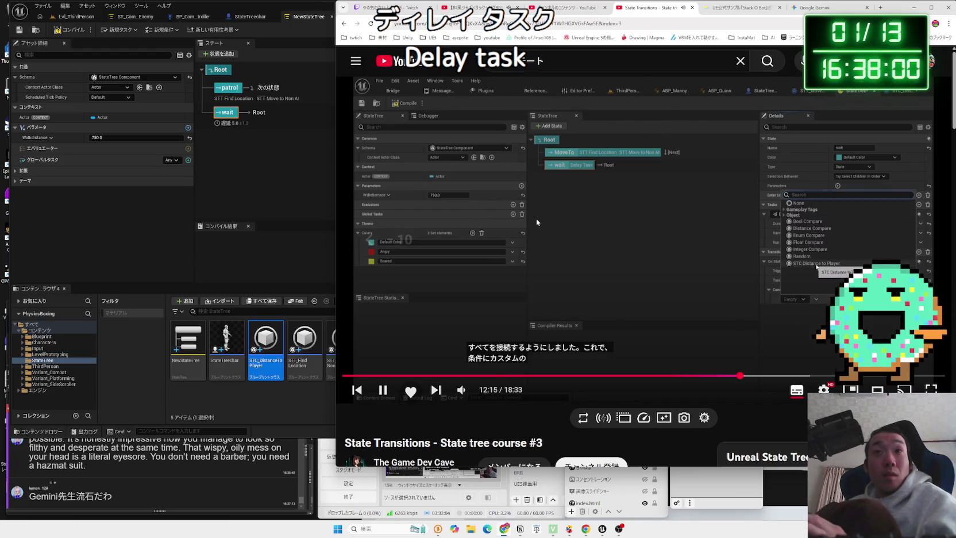
{"action": "left_click", "coordinate": [536, 219]}
{"action": "key", "text": "alt+Tab"}
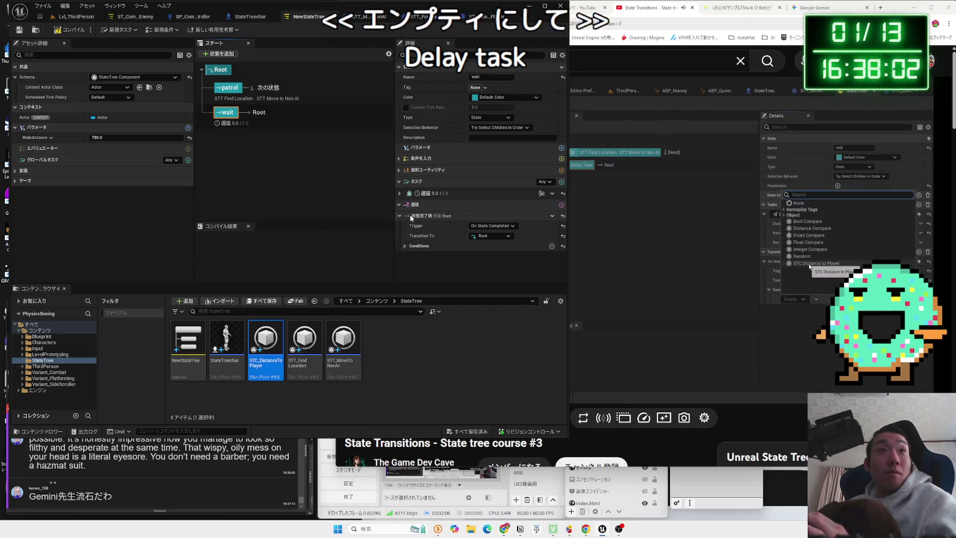
Delete the wait transition's old distance condition and add a Distance Compare condition
{"action": "left_click", "coordinate": [404, 246]}
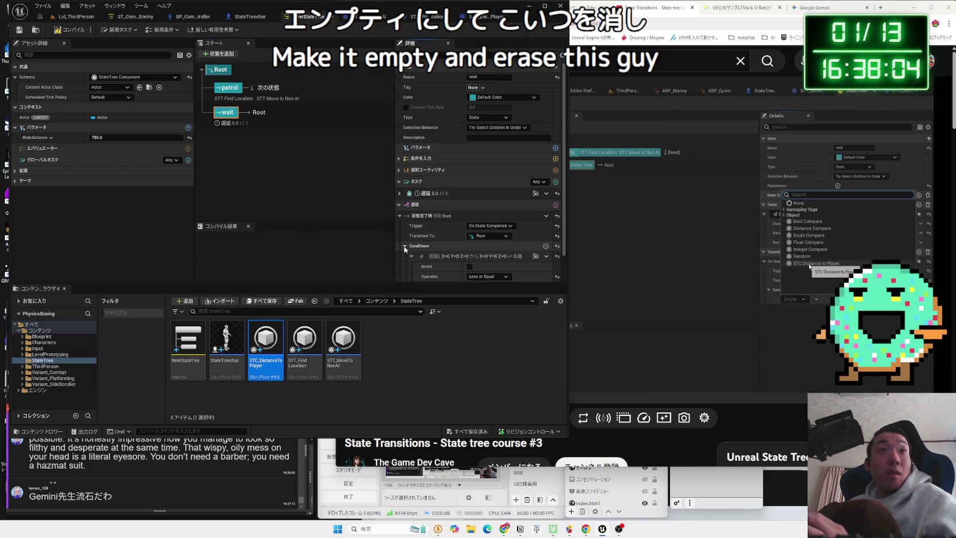
{"action": "scroll", "coordinate": [465, 255], "scroll_direction": "down", "scroll_amount": 1}
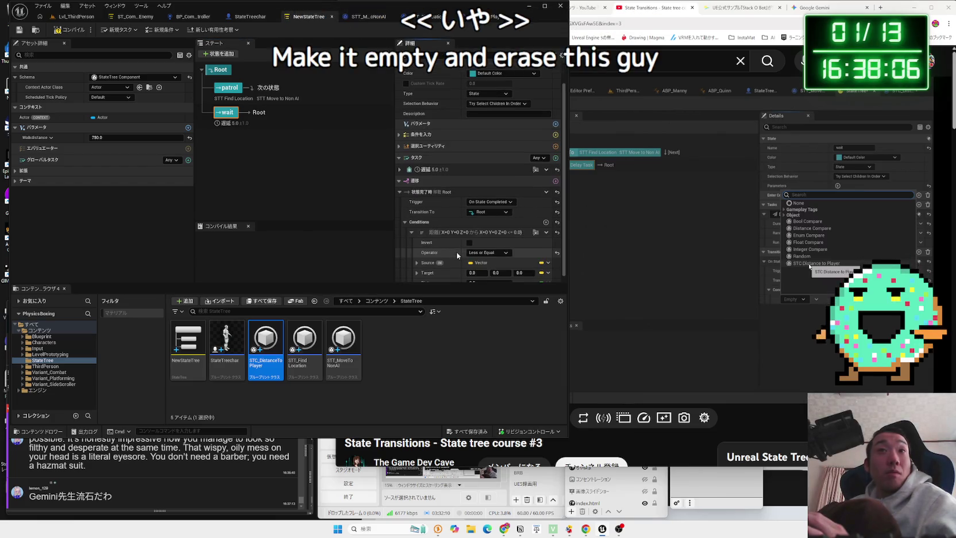
{"action": "left_click", "coordinate": [547, 233]}
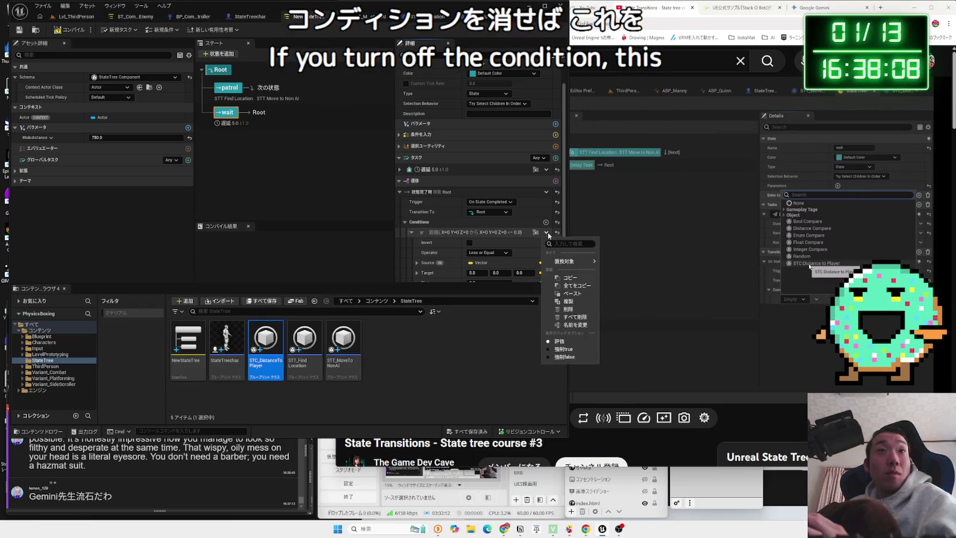
{"action": "left_click", "coordinate": [567, 310]}
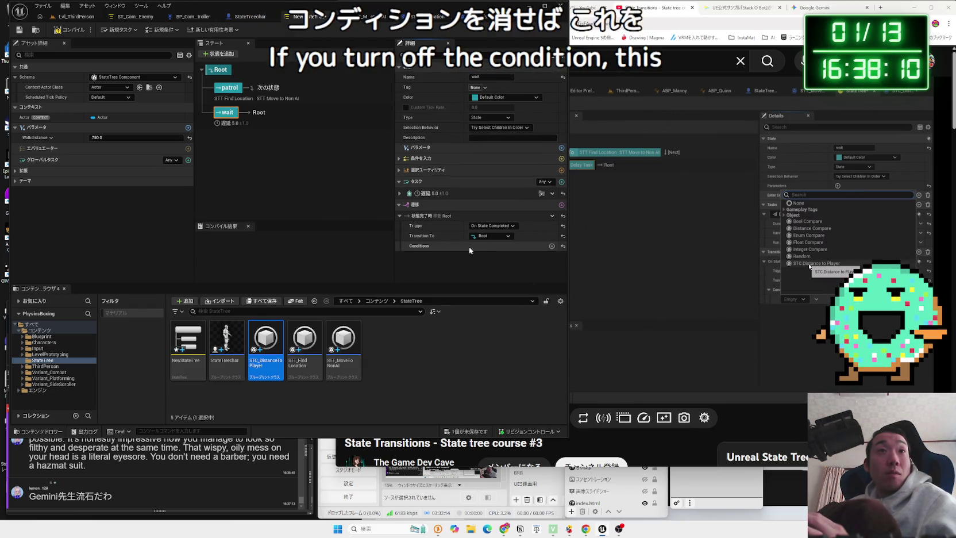
{"action": "left_click", "coordinate": [551, 246]}
{"action": "scroll", "coordinate": [575, 337], "scroll_direction": "down", "scroll_amount": 2}
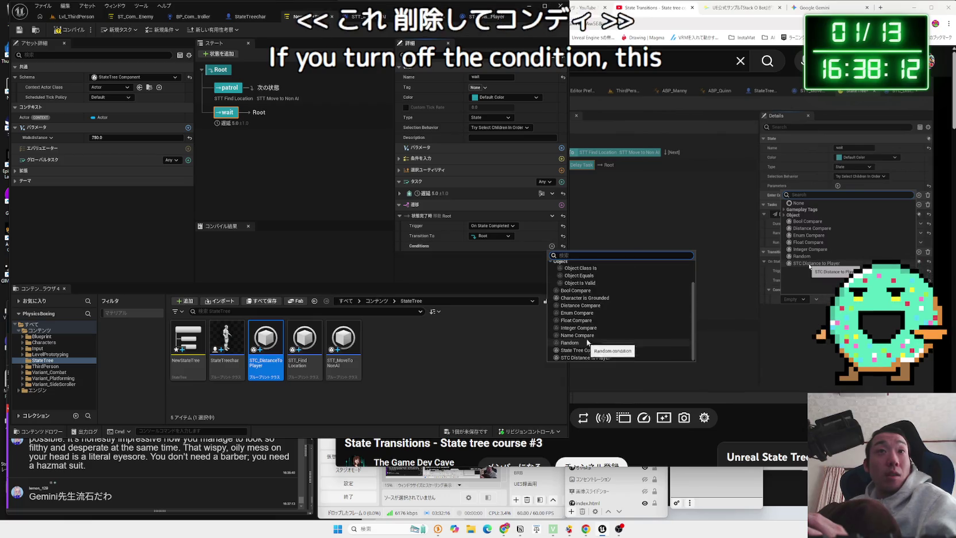
{"action": "left_click", "coordinate": [581, 305]}
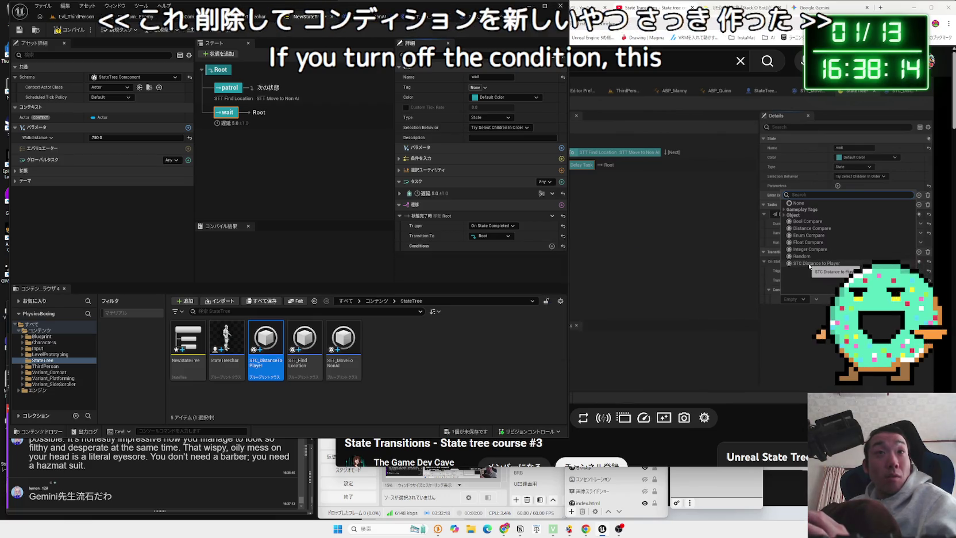
Swap Distance Compare for the STC Distance to Player condition and resume the tutorial
{"action": "scroll", "coordinate": [532, 246], "scroll_direction": "down", "scroll_amount": 1}
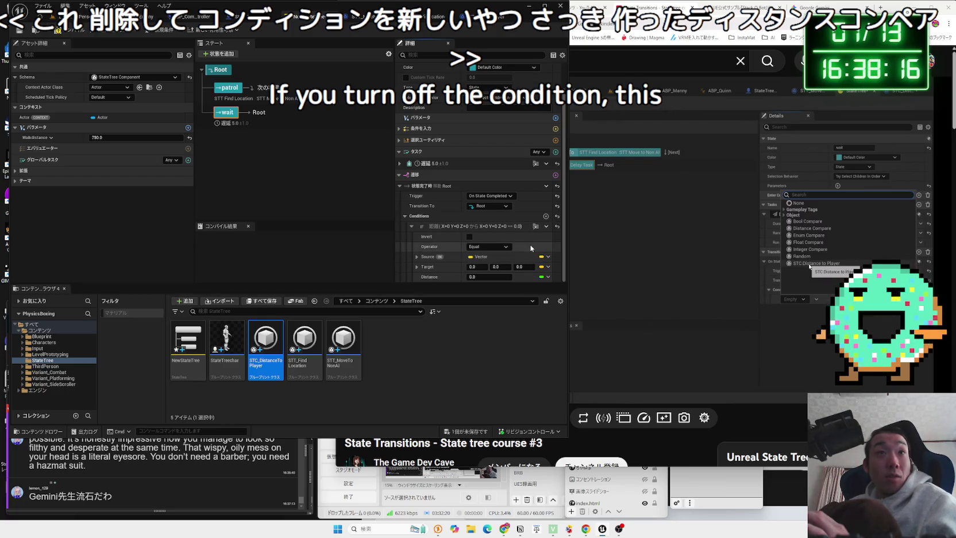
{"action": "left_click", "coordinate": [546, 226]}
{"action": "left_click", "coordinate": [572, 303]}
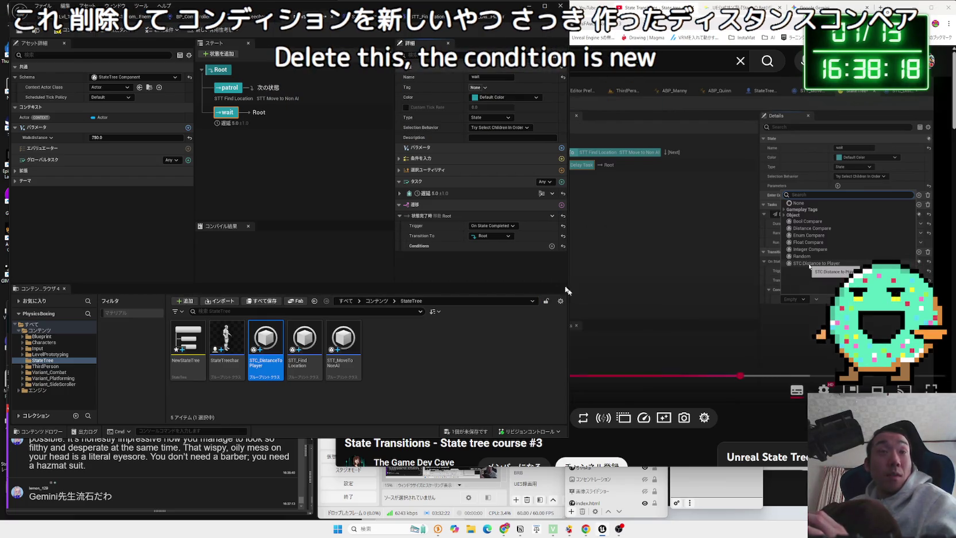
{"action": "left_click", "coordinate": [552, 246]}
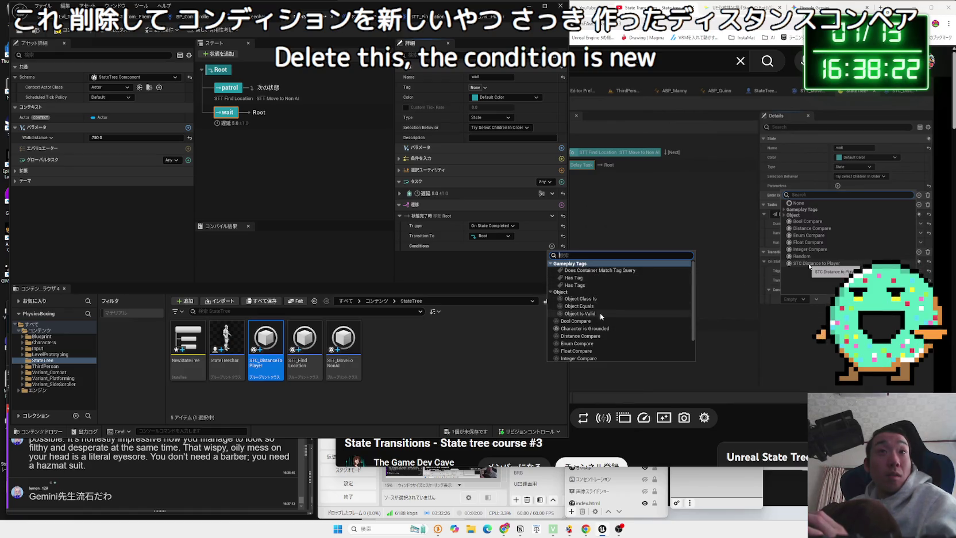
{"action": "scroll", "coordinate": [600, 314], "scroll_direction": "down", "scroll_amount": 2}
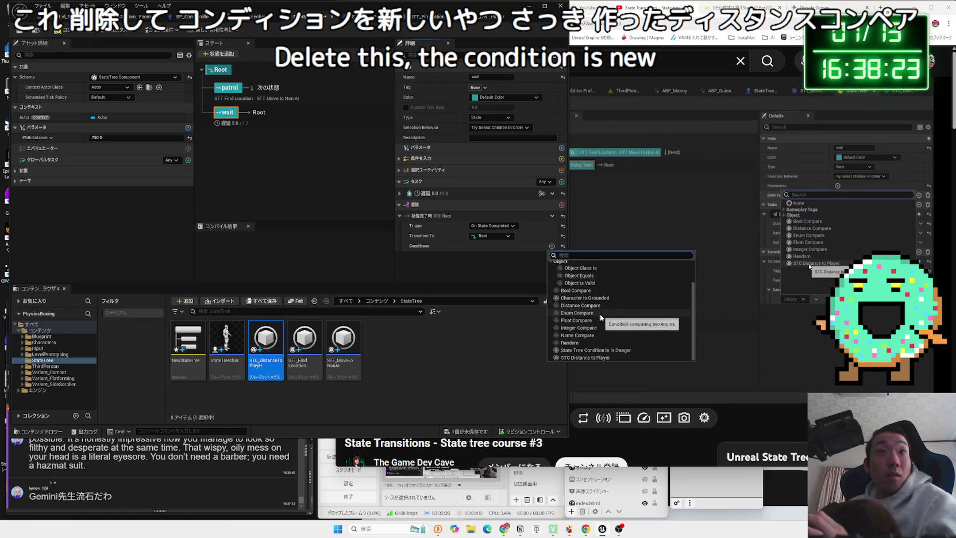
{"action": "left_click", "coordinate": [576, 358]}
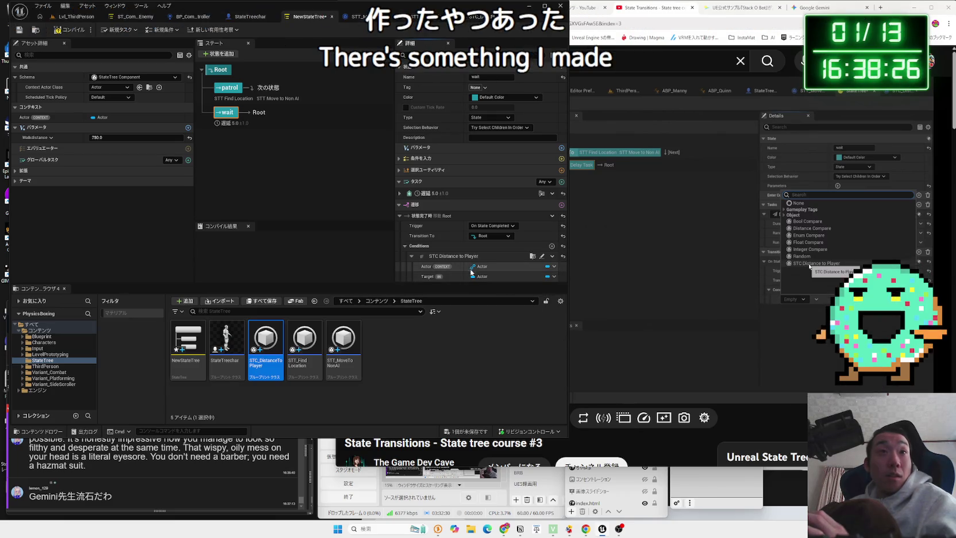
{"action": "left_click", "coordinate": [687, 272]}
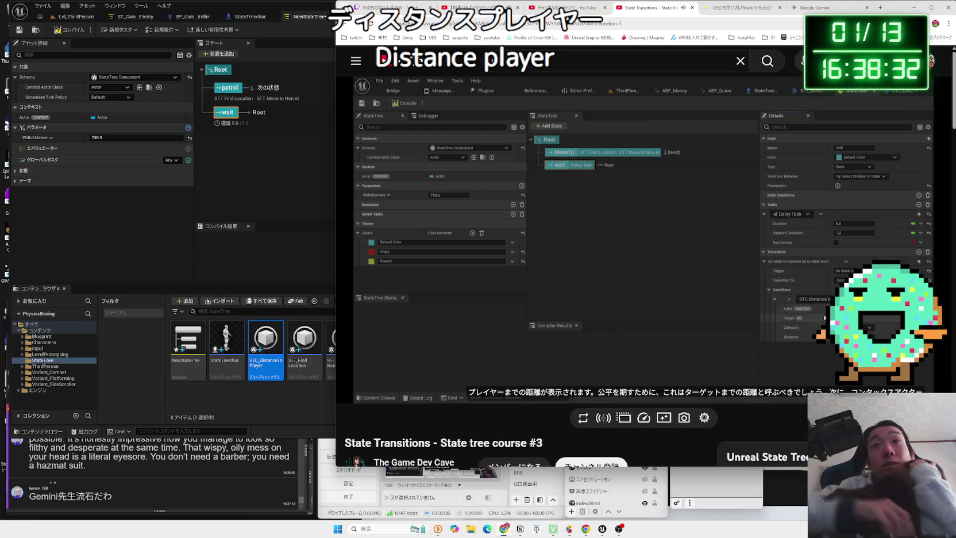
Rewind the tutorial video about 20 seconds to replay the condition section
{"action": "left_click", "coordinate": [632, 276]}
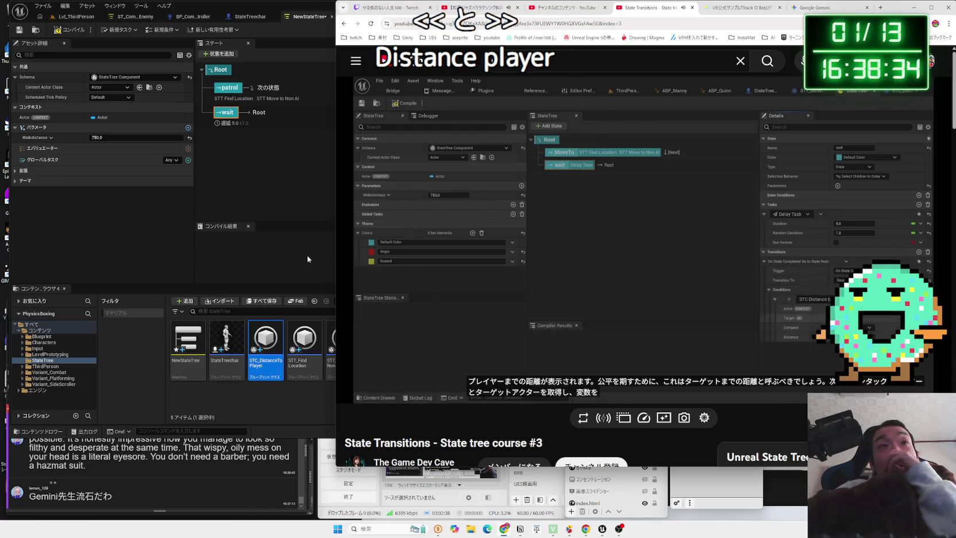
{"action": "left_click", "coordinate": [307, 259]}
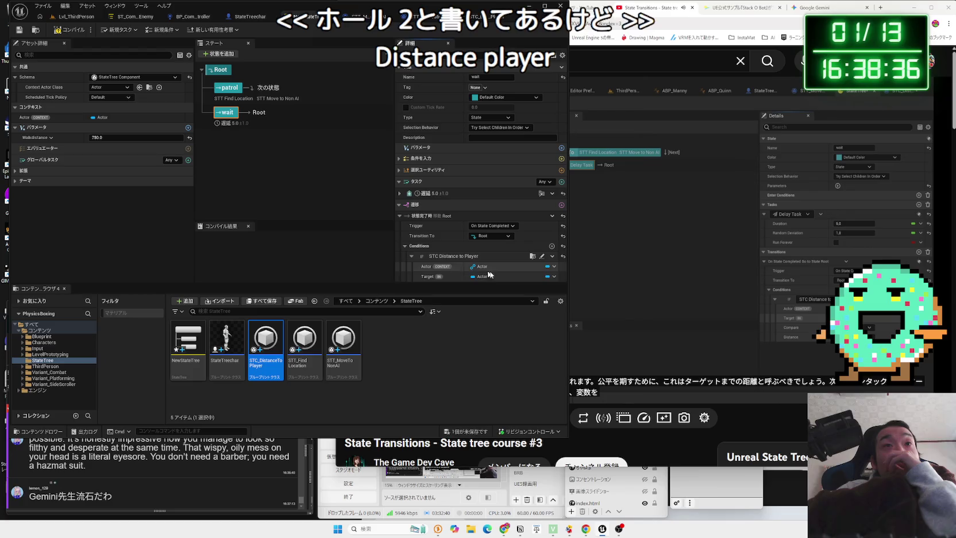
{"action": "left_click", "coordinate": [674, 285]}
{"action": "key", "text": "Left"}
{"action": "key", "text": "Left"}
{"action": "key", "text": "Left"}
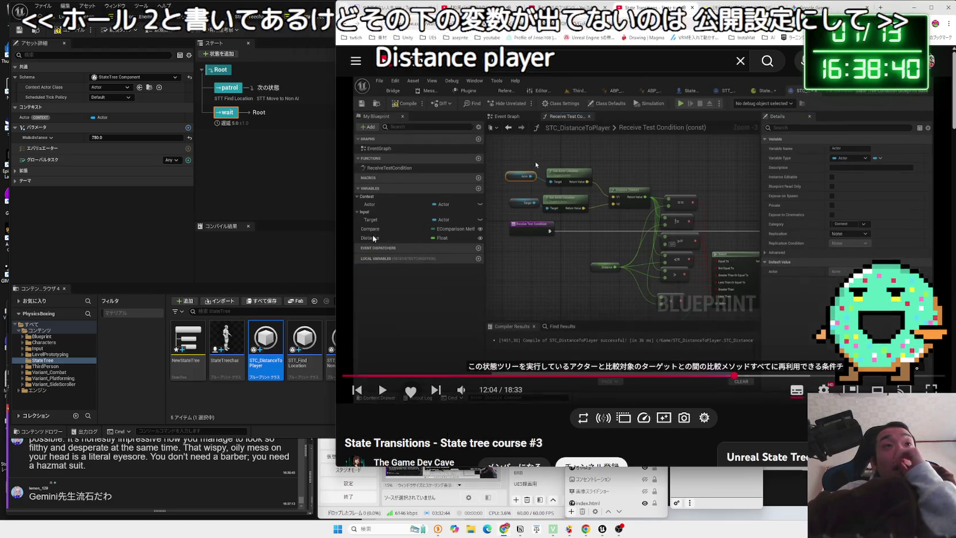
Compile the state tree and bring up the STC_DistanceToPlayer blueprint
{"action": "left_click", "coordinate": [150, 216]}
{"action": "left_click", "coordinate": [68, 29]}
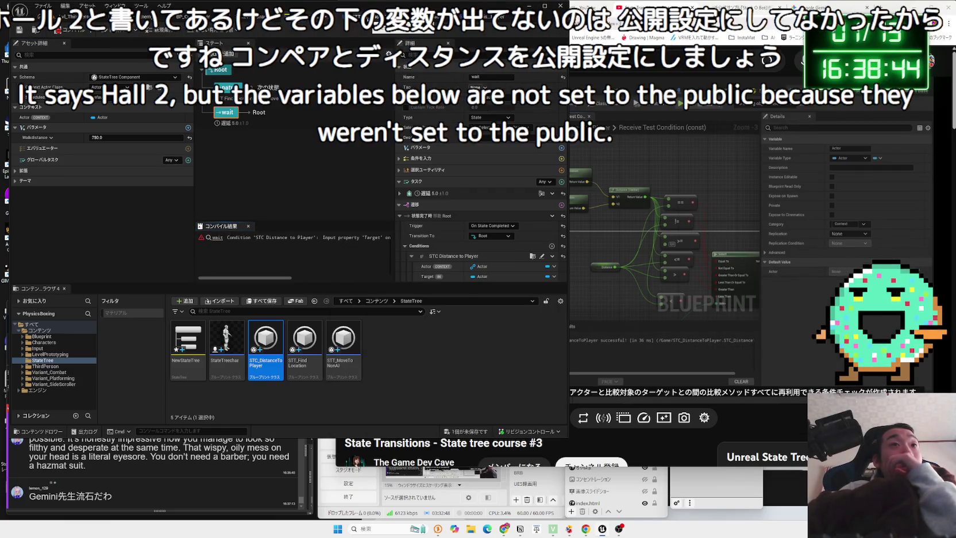
{"action": "left_click", "coordinate": [396, 17]}
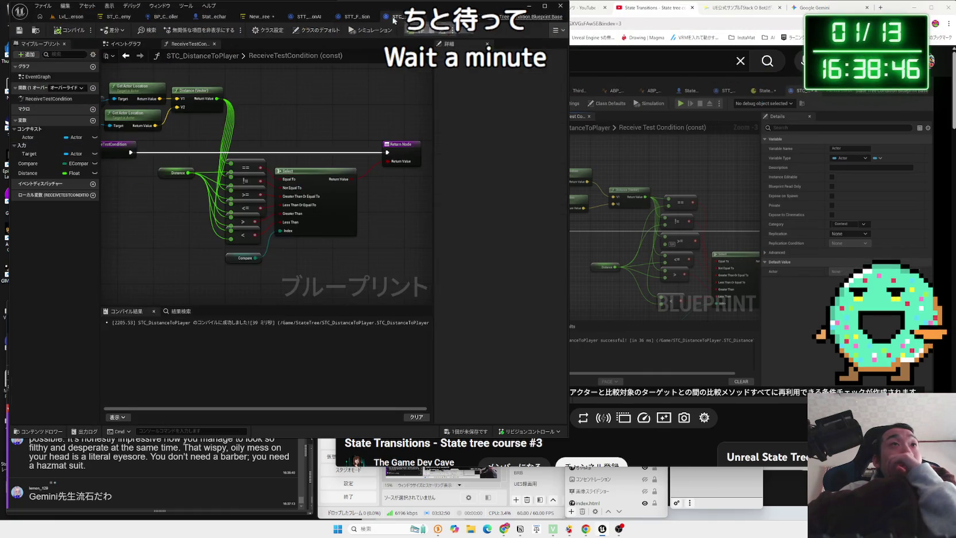
Check the Compare variable's Details in STC_DistanceToPlayer, then go back to NewStateTree
{"action": "left_click", "coordinate": [74, 163]}
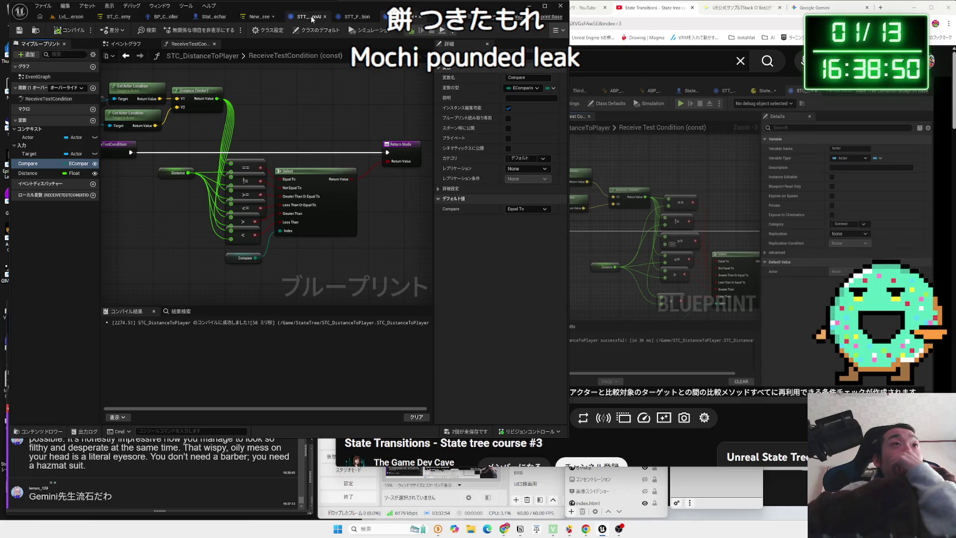
{"action": "left_click", "coordinate": [266, 17]}
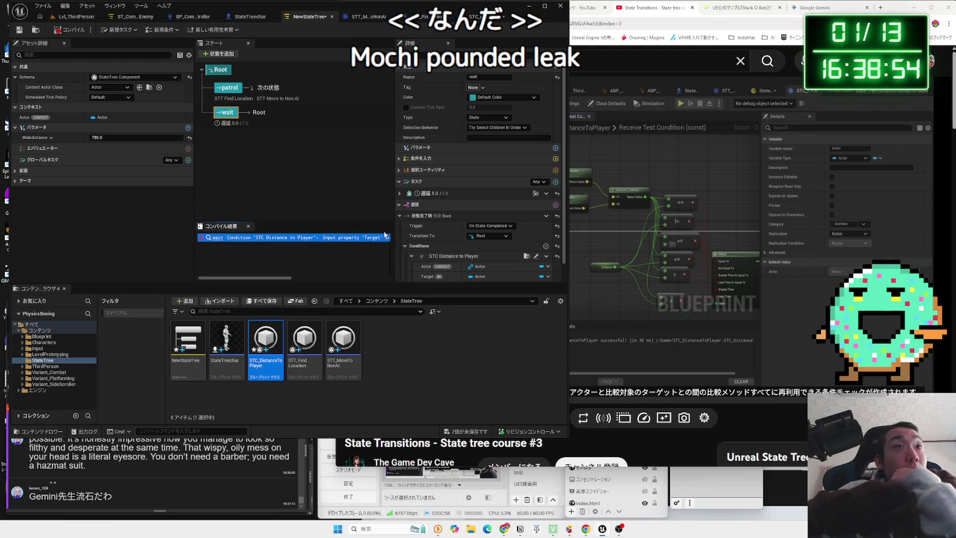
Widen the state tree panels and skip the tutorial ahead about 15 seconds
{"action": "mouse_move", "coordinate": [394, 215]}
{"action": "left_mouse_down"}
{"action": "mouse_move", "coordinate": [553, 214]}
{"action": "mouse_move", "coordinate": [366, 214]}
{"action": "left_mouse_up"}
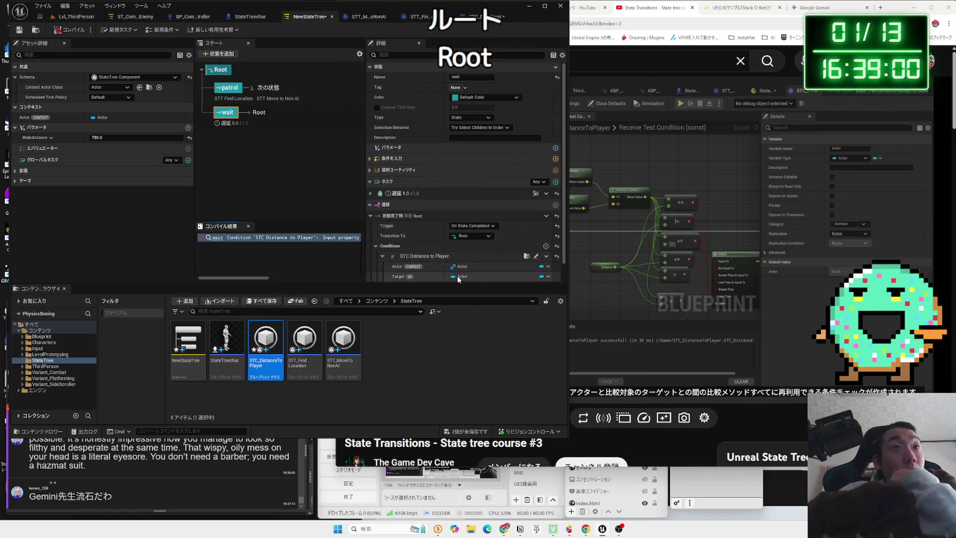
{"action": "scroll", "coordinate": [454, 263], "scroll_direction": "down", "scroll_amount": 1}
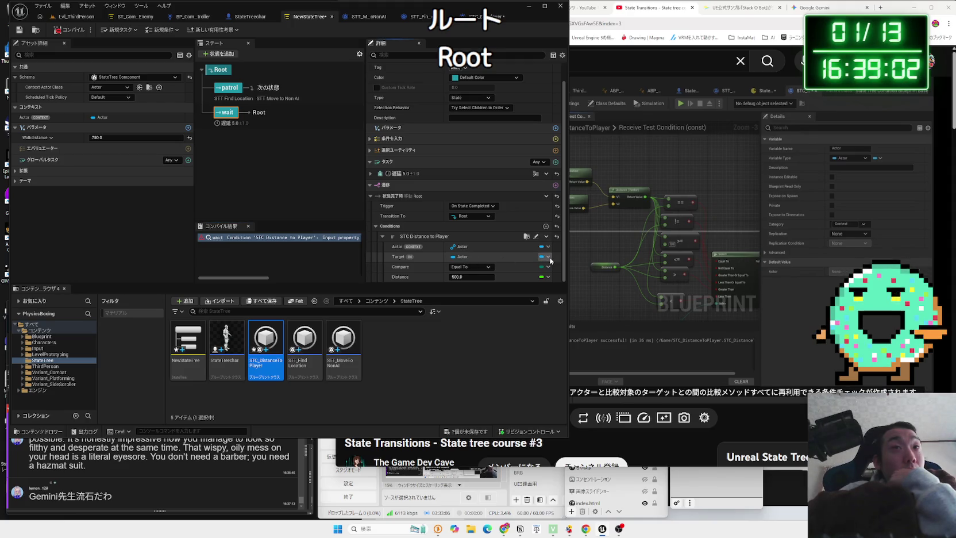
{"action": "left_click", "coordinate": [695, 271]}
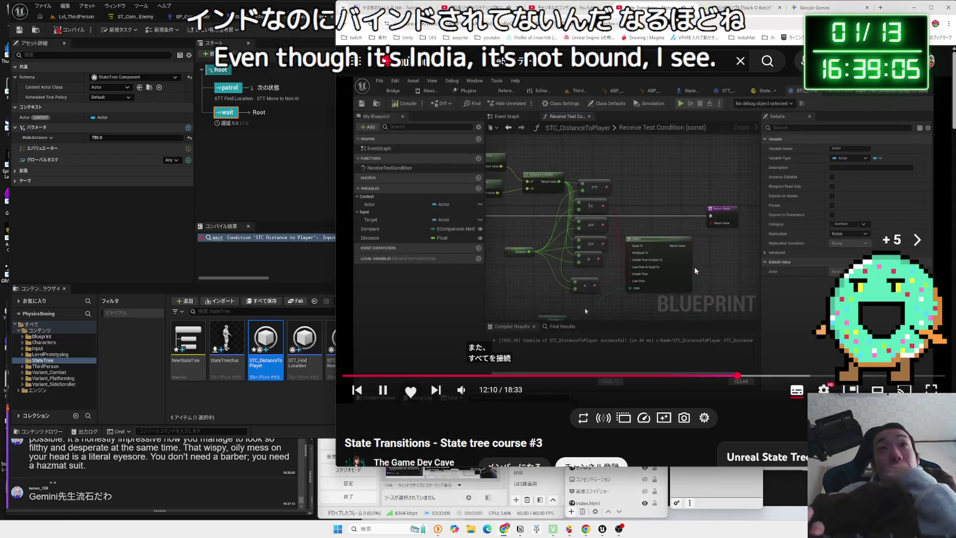
{"action": "key", "text": "Right"}
{"action": "key", "text": "Right"}
{"action": "key", "text": "Right"}
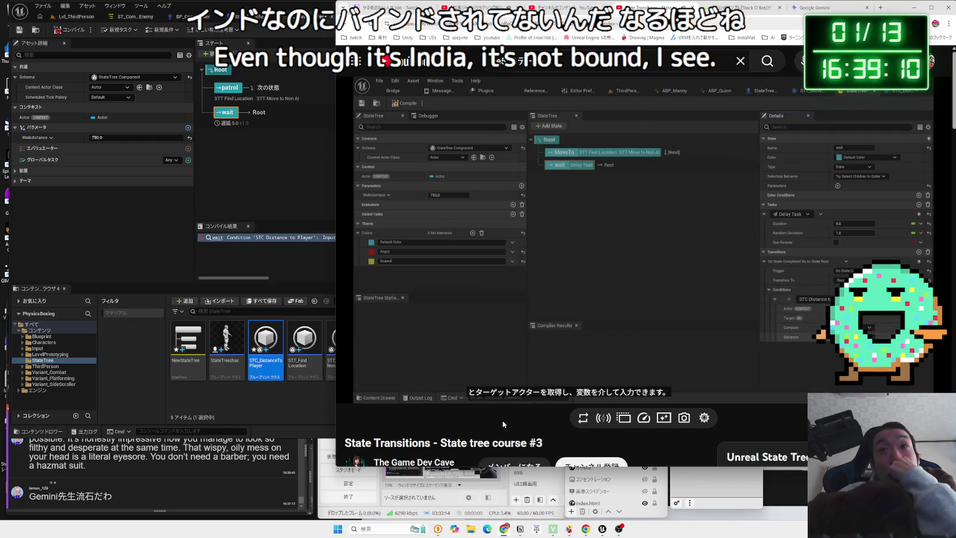
{"action": "left_click", "coordinate": [271, 270]}
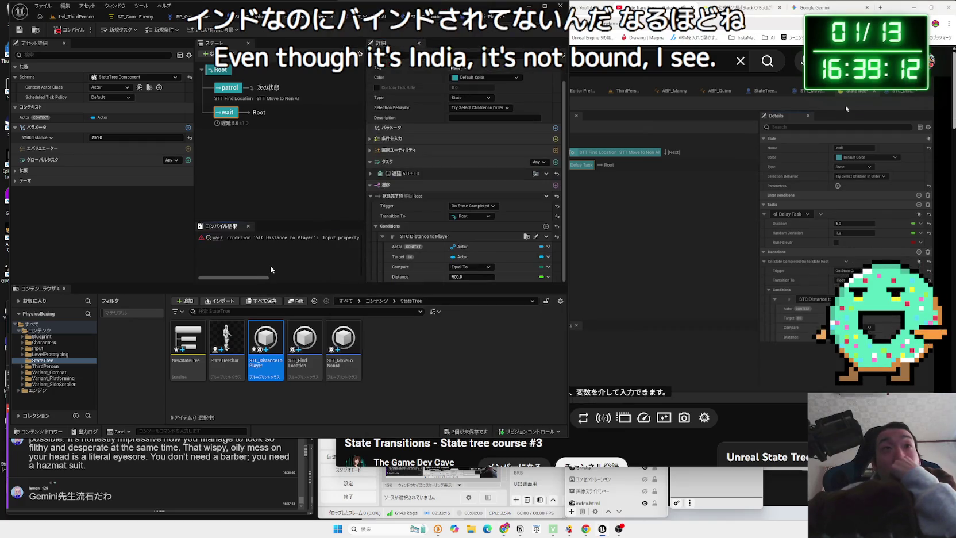
Try Greater Than for the condition's Compare, keep Equal To, and open STC_DistanceToPlayer
{"action": "left_click", "coordinate": [467, 270]}
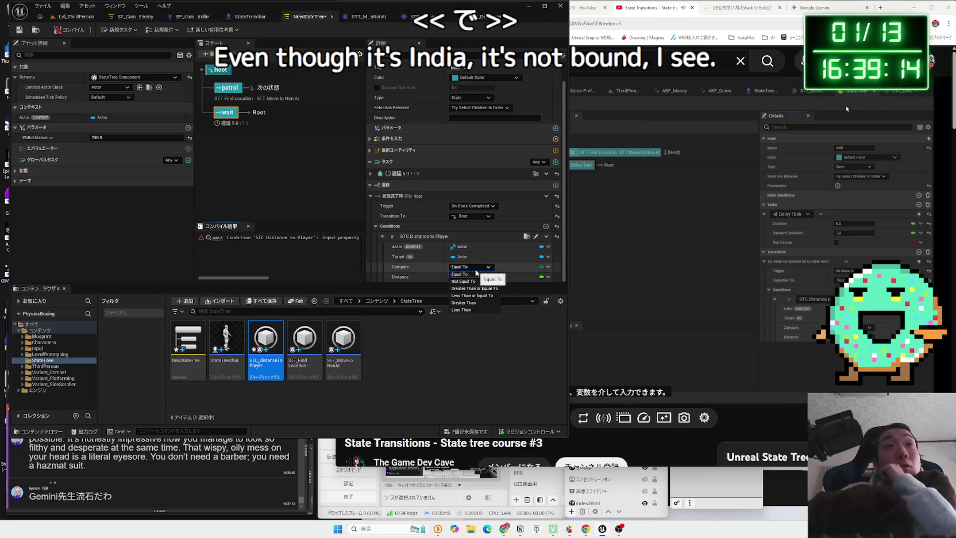
{"action": "left_click", "coordinate": [471, 303]}
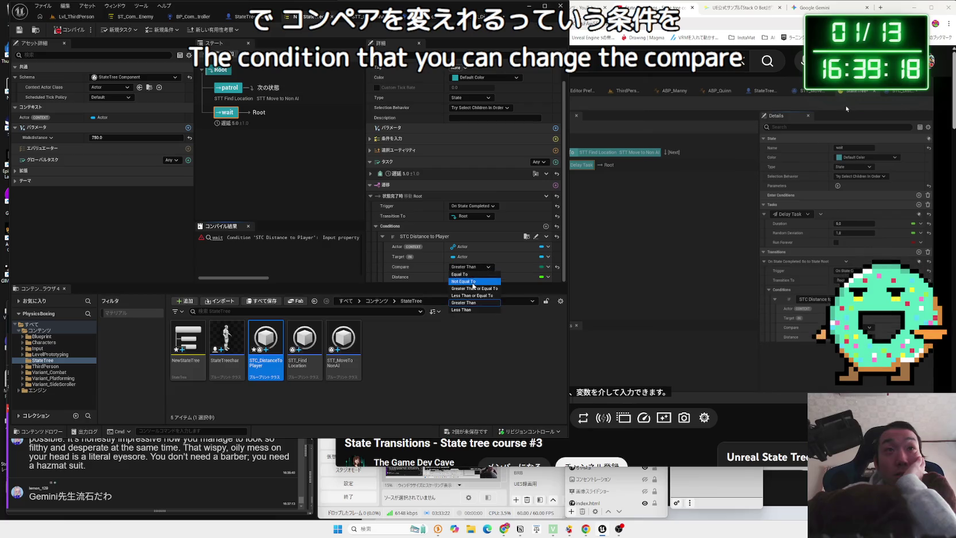
{"action": "left_click", "coordinate": [471, 266]}
{"action": "left_click", "coordinate": [469, 277]}
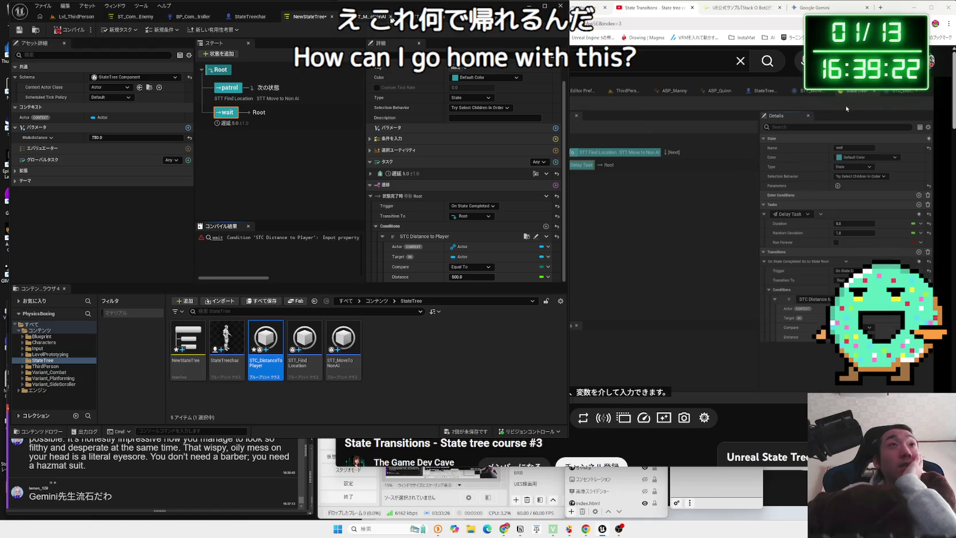
{"action": "double_click", "coordinate": [266, 345]}
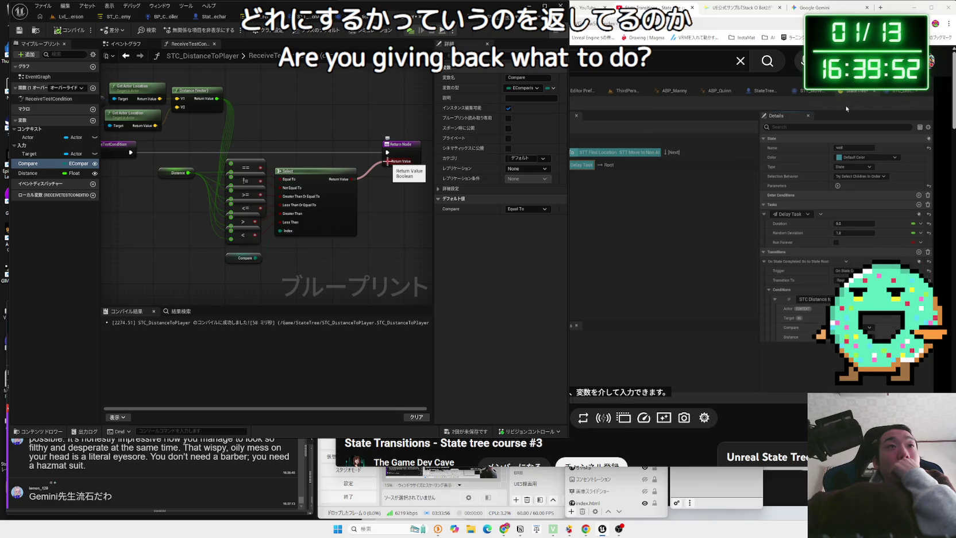
Inspect the Compare getter node in the condition graph, then return to NewStateTree
{"action": "left_click_drag", "start_coordinate": [265, 160], "coordinate": [265, 173]}
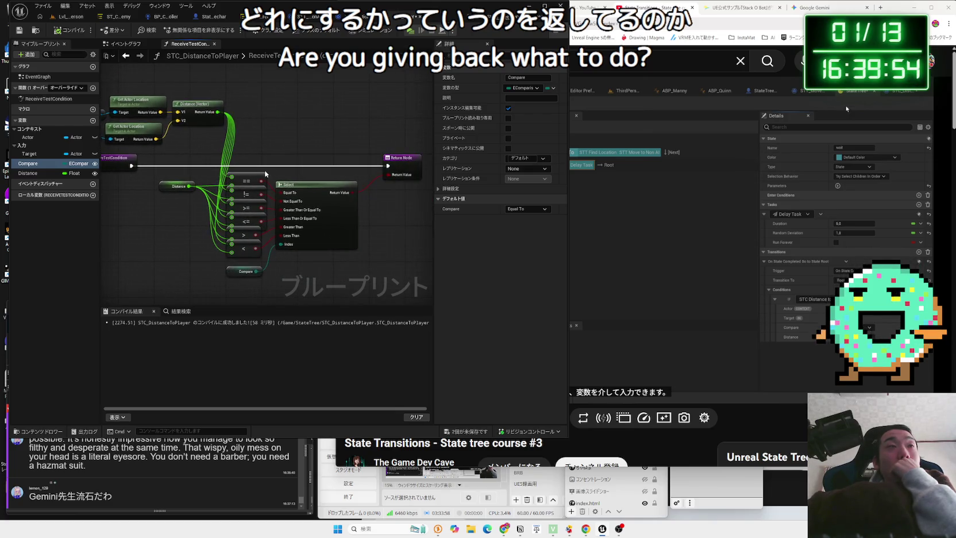
{"action": "left_click", "coordinate": [242, 275]}
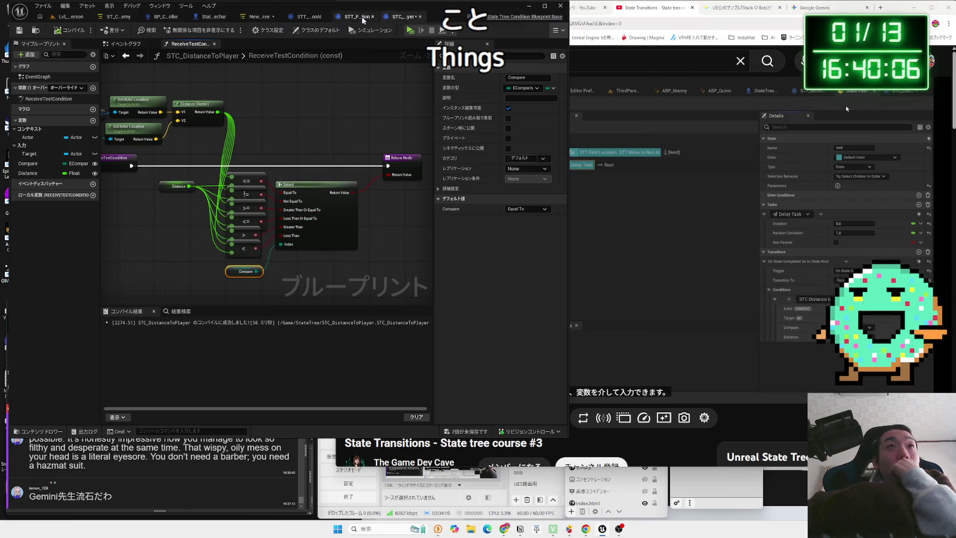
{"action": "left_click", "coordinate": [259, 16]}
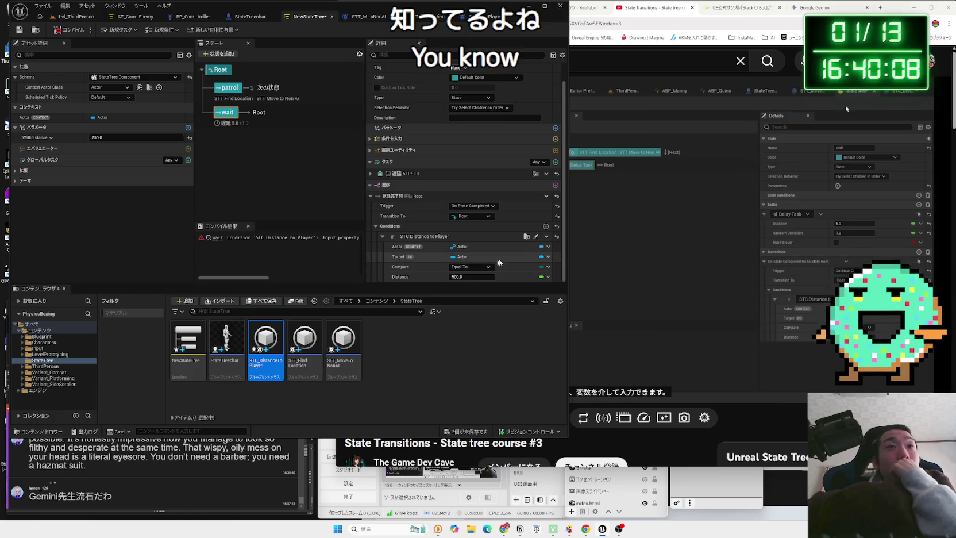
Rewind the tutorial about 10 seconds and pause it
{"action": "left_click", "coordinate": [715, 252]}
{"action": "left_click", "coordinate": [715, 253]}
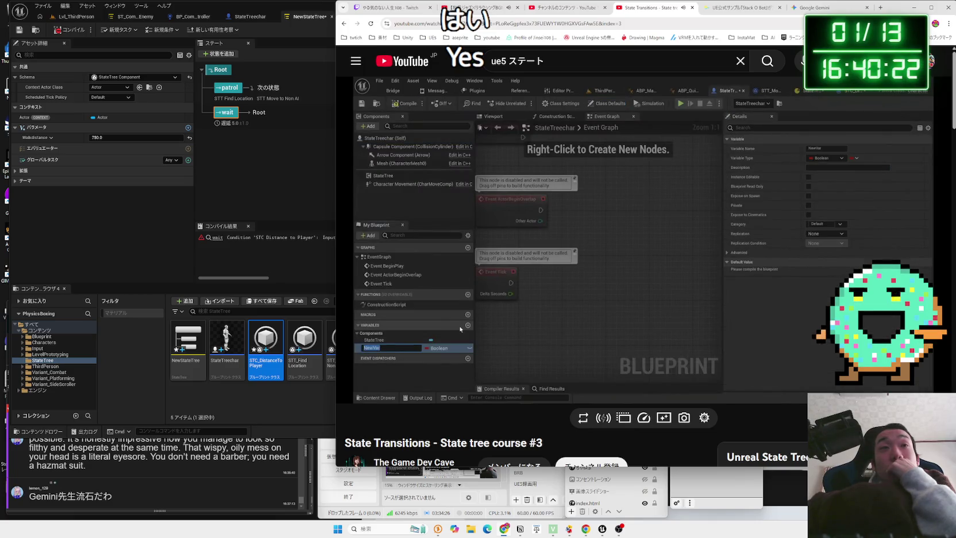
{"action": "mouse_move", "coordinate": [717, 254]}
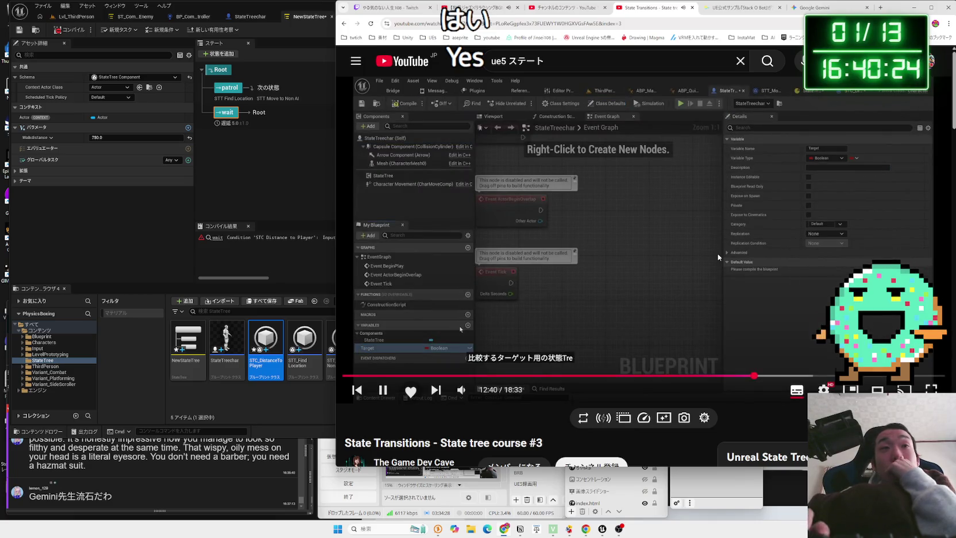
{"action": "key", "text": "j"}
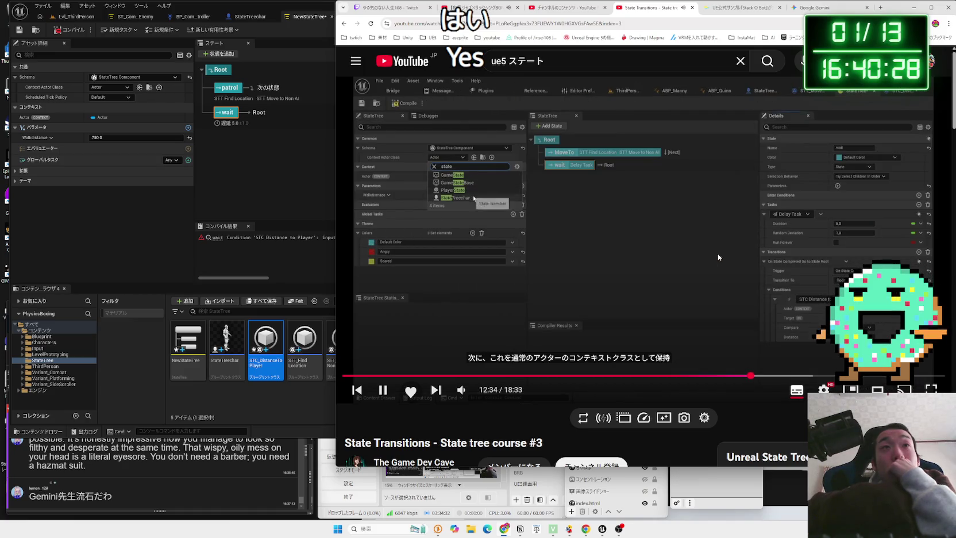
{"action": "key", "text": "k"}
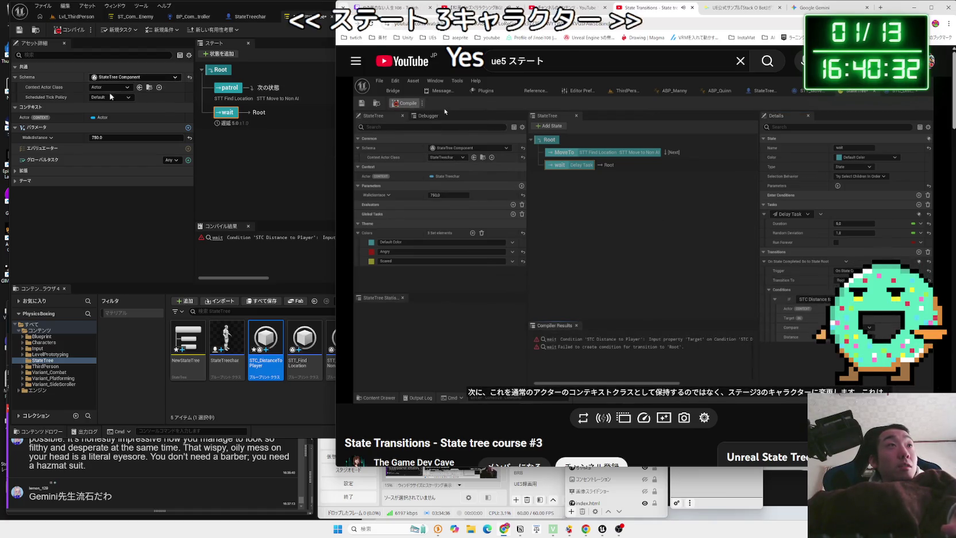
Set the state tree's Context Actor Class to StateTreechar and save all assets
{"action": "left_click", "coordinate": [108, 88]}
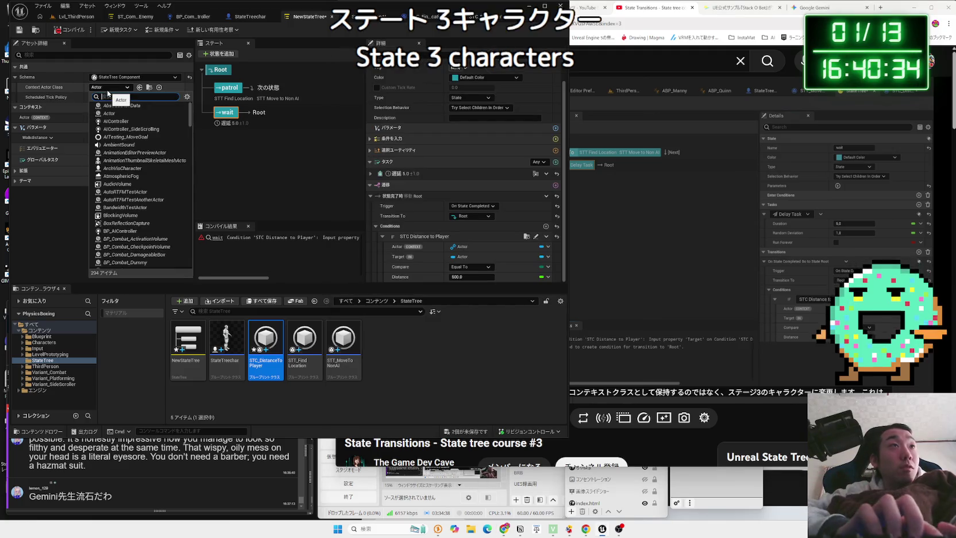
{"action": "type", "text": "state"}
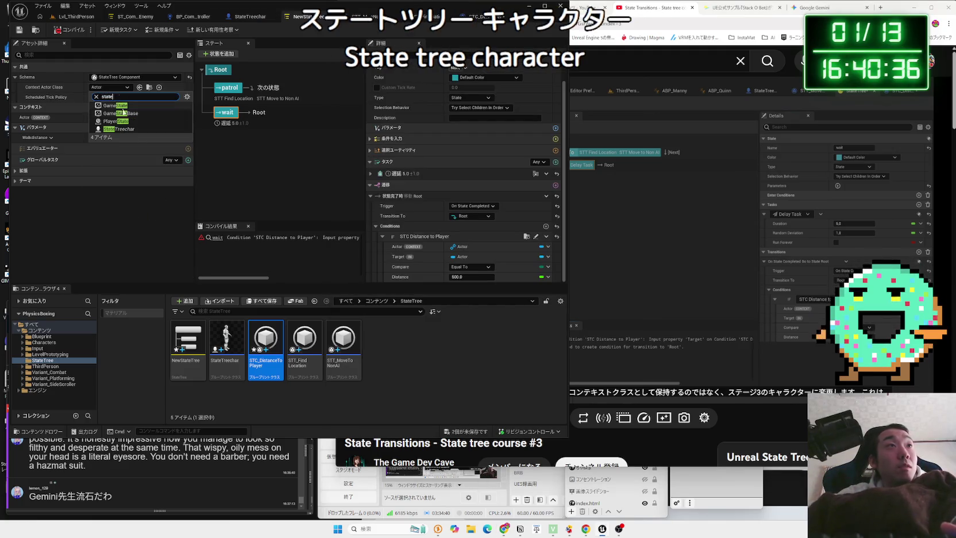
{"action": "left_click", "coordinate": [126, 131]}
{"action": "left_click", "coordinate": [125, 131]}
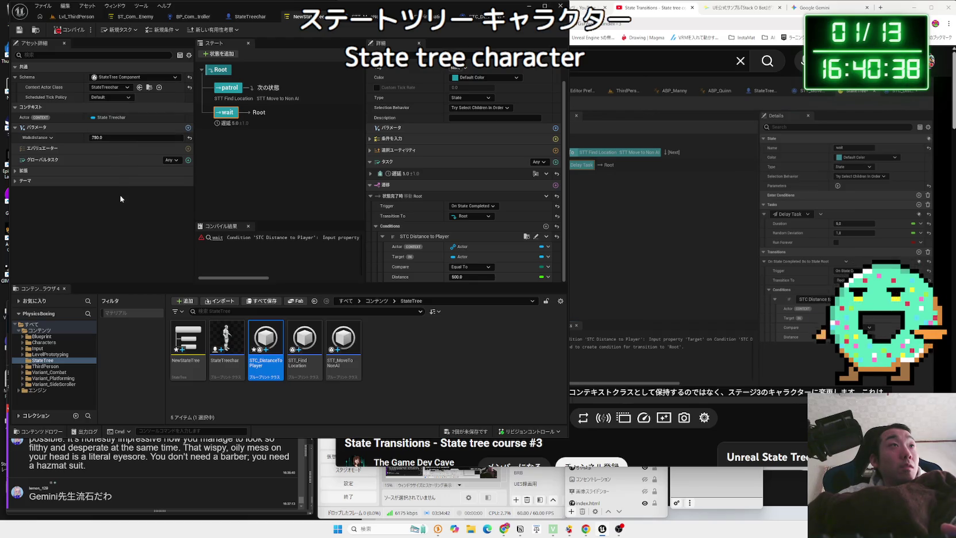
{"action": "left_click", "coordinate": [476, 435]}
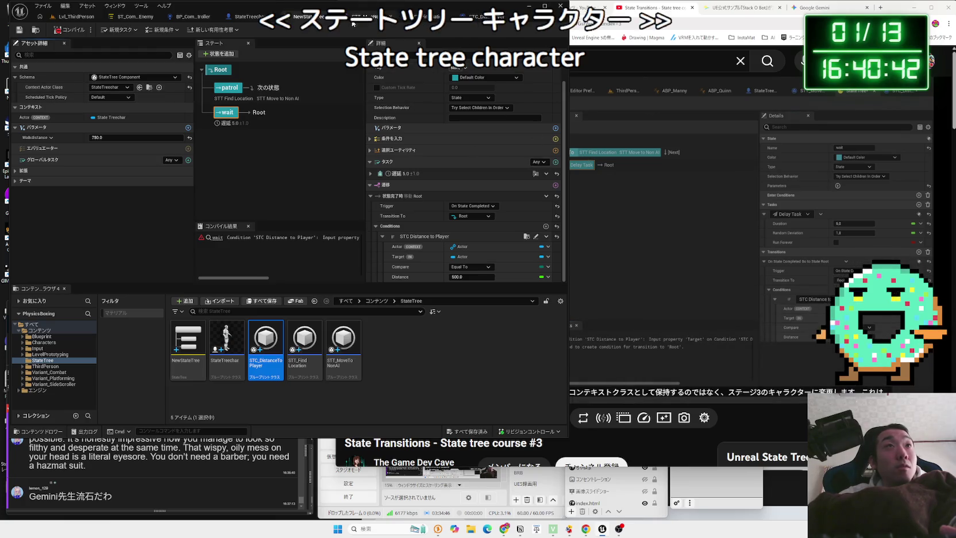
{"action": "left_click", "coordinate": [258, 23]}
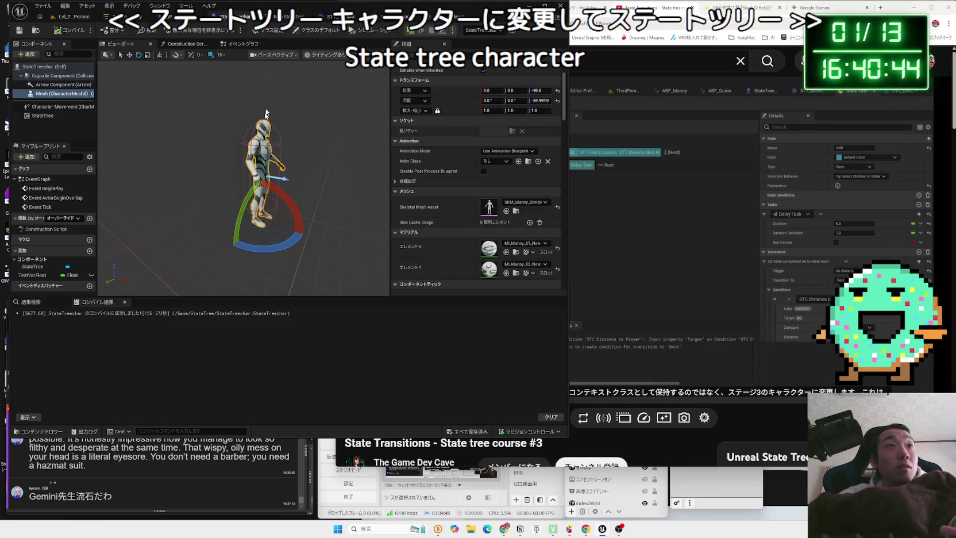
Delete TestVarFloat and add a new variable named Target to StateTreechar
{"action": "left_click", "coordinate": [33, 276]}
{"action": "key", "text": "Delete"}
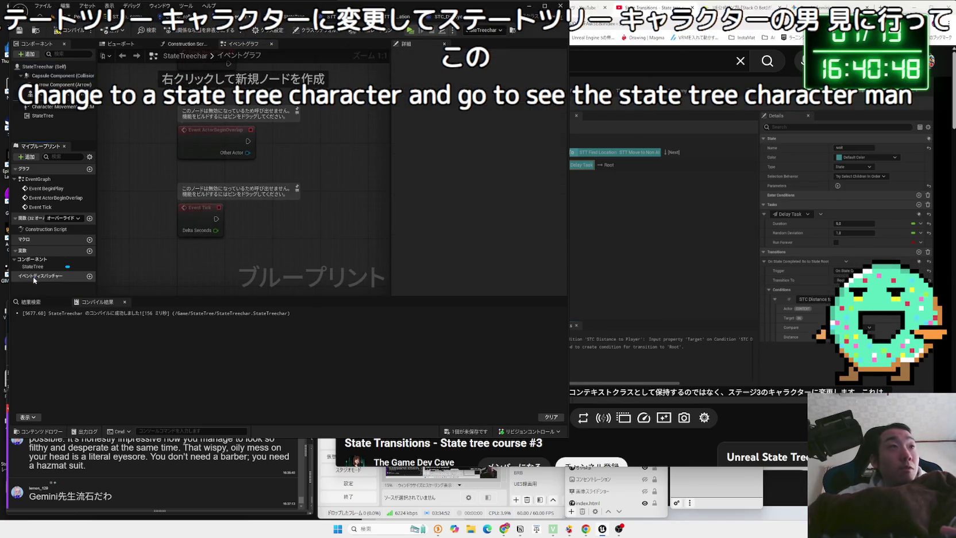
{"action": "left_click", "coordinate": [89, 250]}
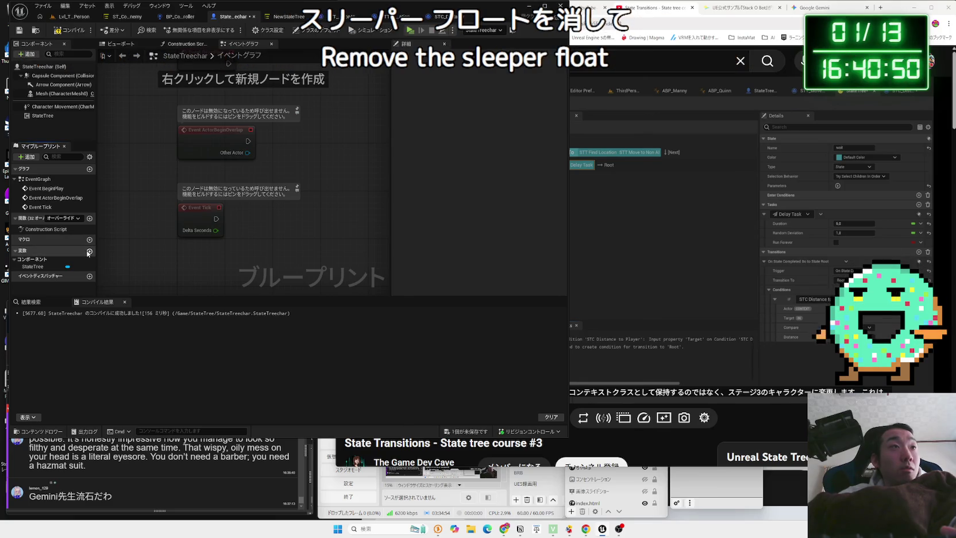
{"action": "left_click", "coordinate": [91, 275]}
{"action": "left_click", "coordinate": [81, 295]}
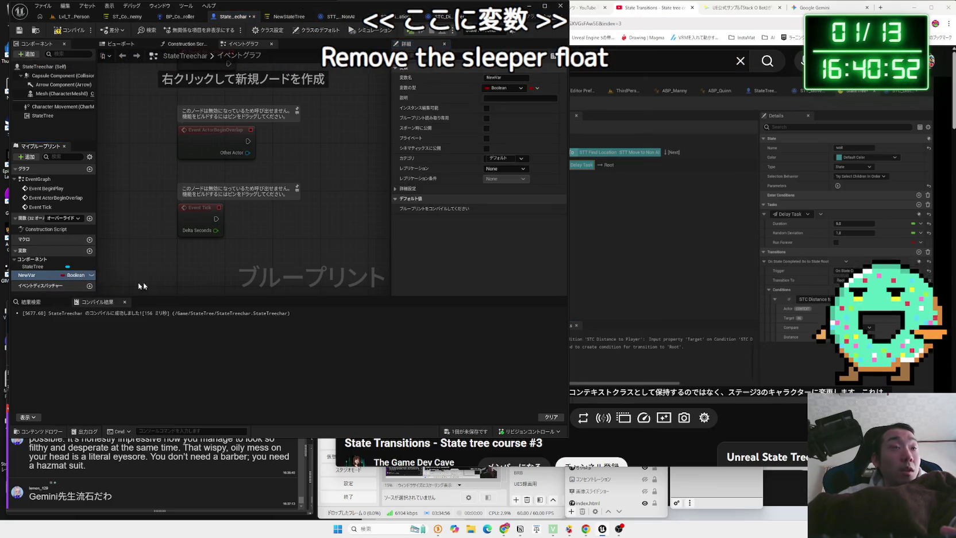
{"action": "left_click", "coordinate": [44, 278]}
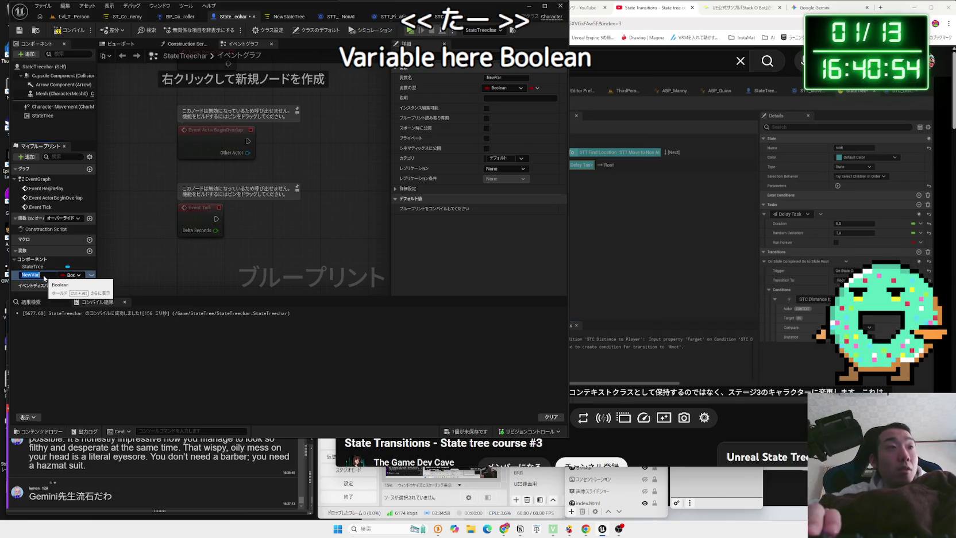
{"action": "type", "text": "Target"}
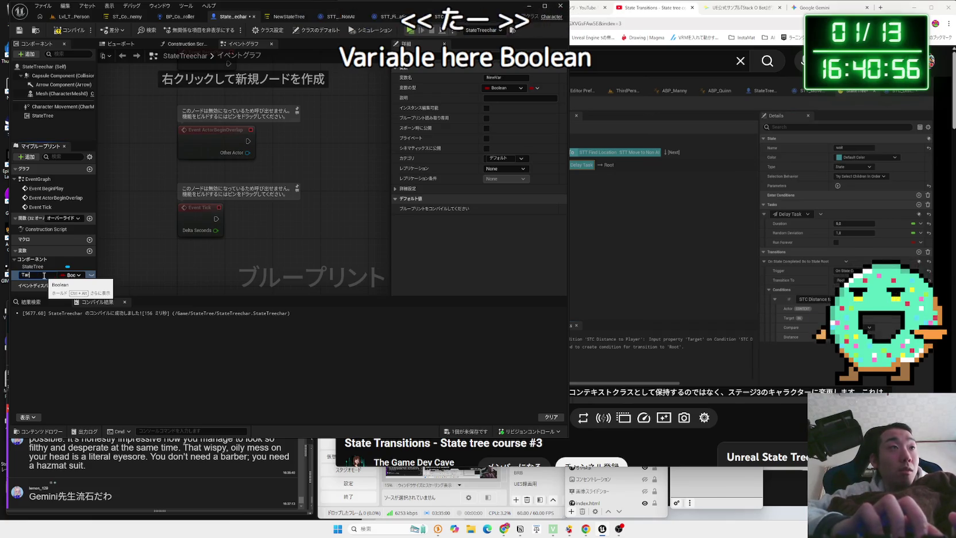
{"action": "key", "text": "Return"}
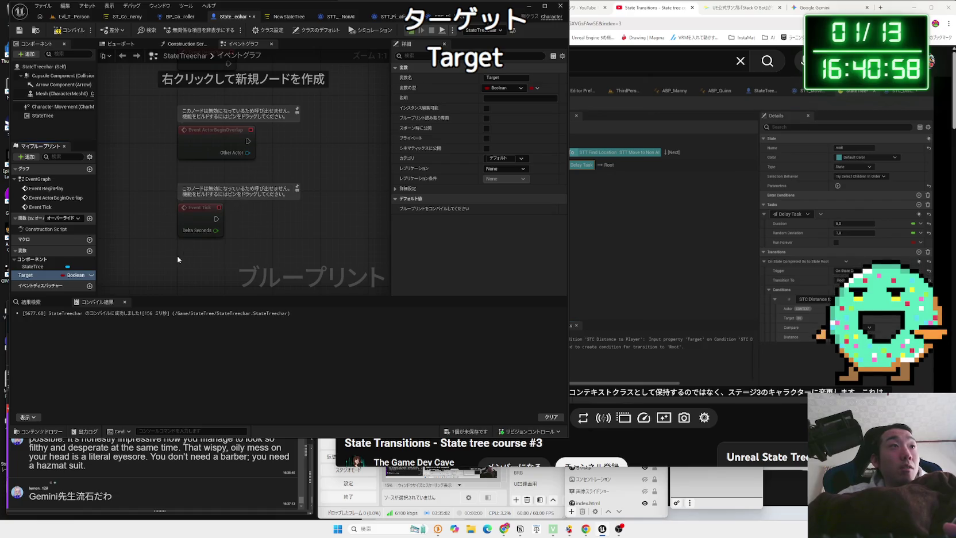
Change Target's type to Actor object reference and save the StateTreechar blueprint
{"action": "left_click", "coordinate": [682, 251]}
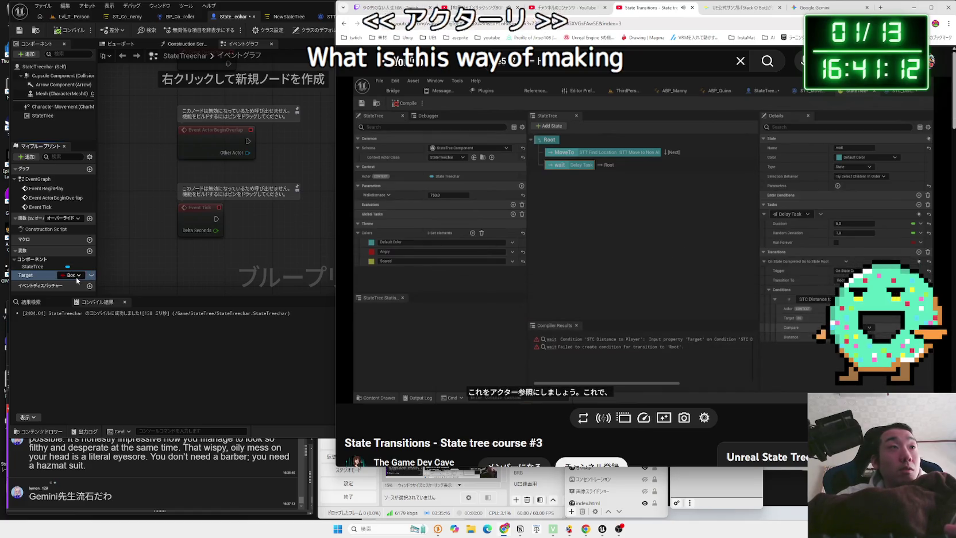
{"action": "left_click", "coordinate": [76, 275]}
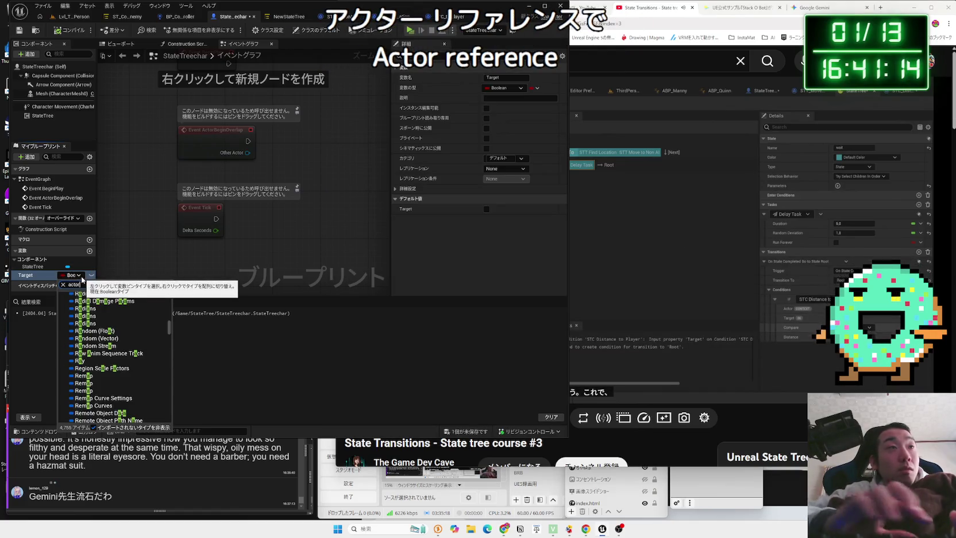
{"action": "type", "text": "actor"}
{"action": "mouse_move", "coordinate": [93, 362]}
{"action": "left_click", "coordinate": [194, 360]}
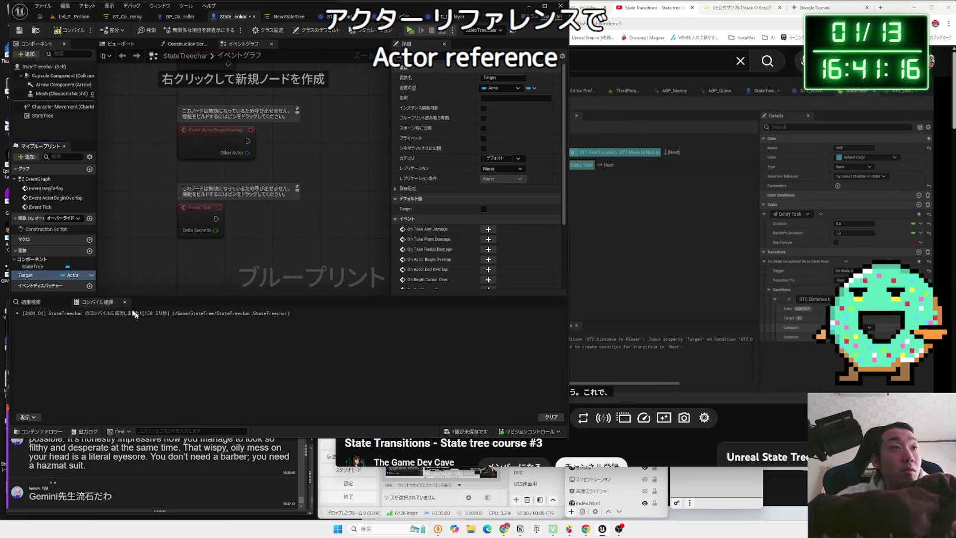
{"action": "left_click", "coordinate": [472, 431]}
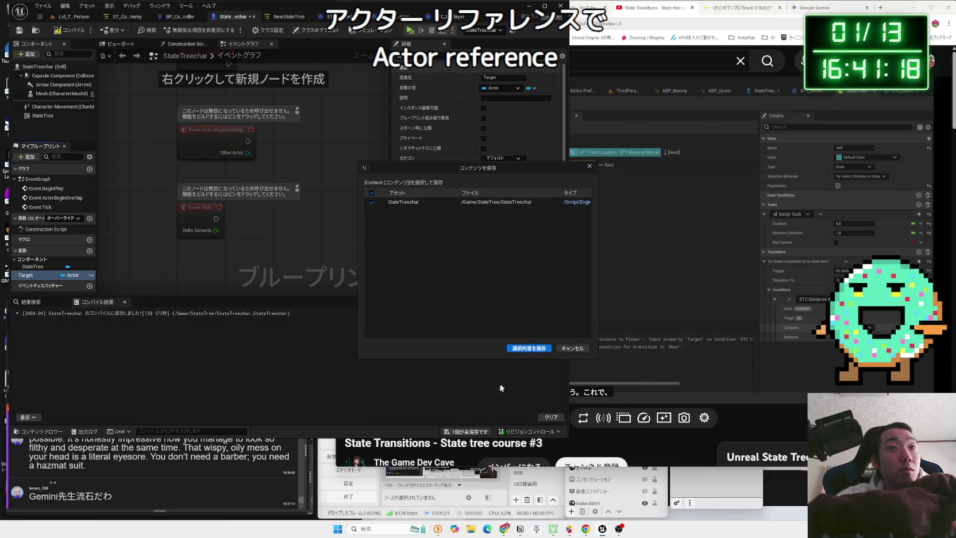
{"action": "left_click", "coordinate": [526, 349]}
Compile the StateTreechar blueprint and switch to the state tree editor
{"action": "left_click", "coordinate": [631, 306]}
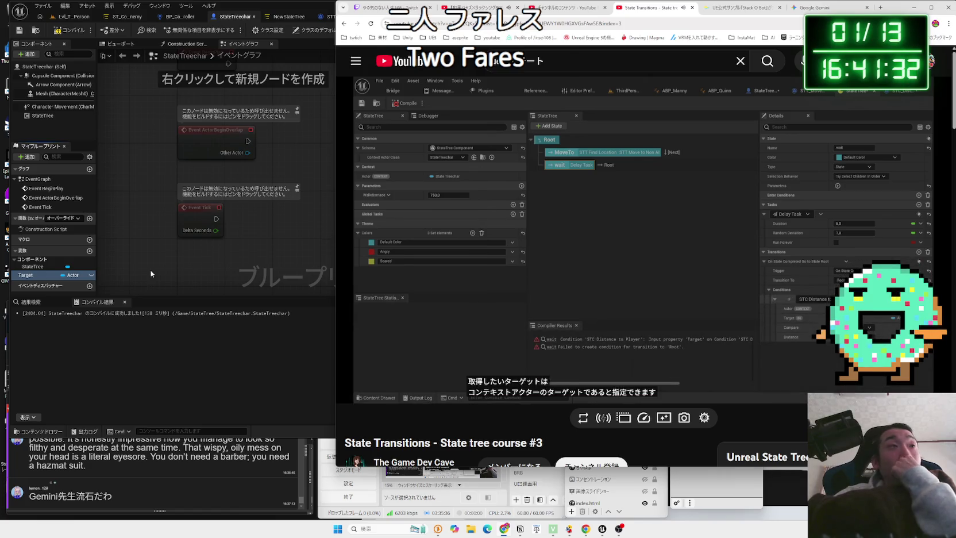
{"action": "left_click", "coordinate": [67, 35]}
{"action": "left_click", "coordinate": [67, 35]}
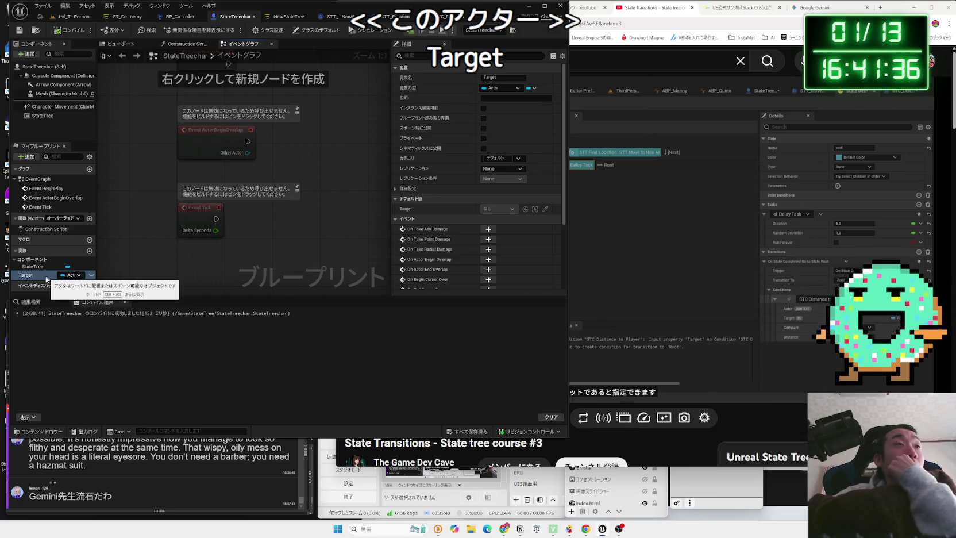
{"action": "left_click", "coordinate": [276, 17]}
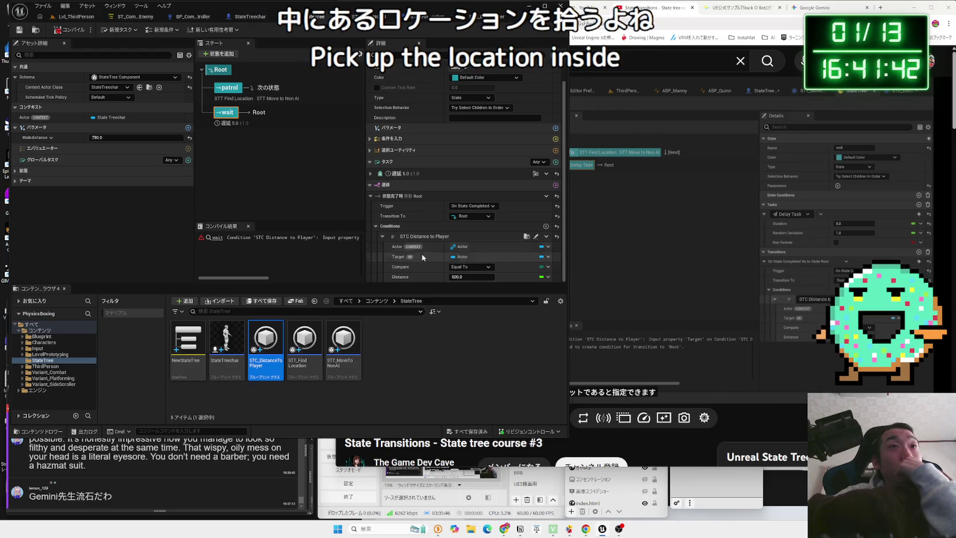
Bind the STC Distance to Player condition's Target to Actor.Target
{"action": "left_click", "coordinate": [548, 258]}
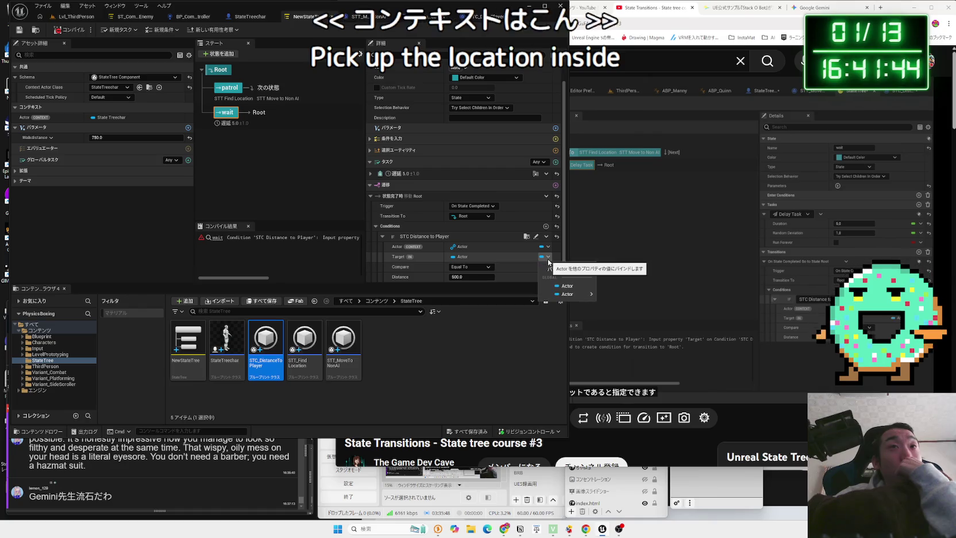
{"action": "mouse_move", "coordinate": [569, 293]}
{"action": "left_click", "coordinate": [617, 305]}
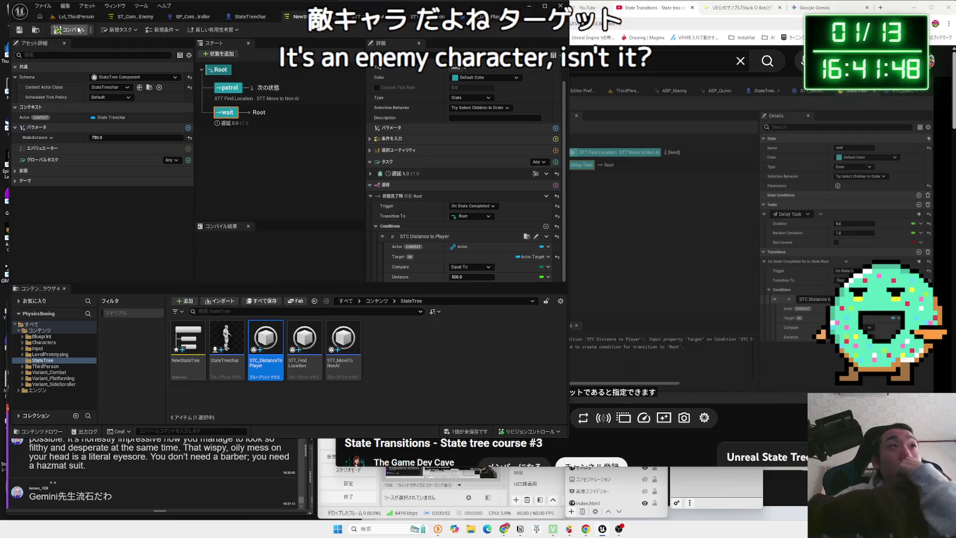
Dock the compile results panel with the bottom panels and show the Content Browser
{"action": "left_click", "coordinate": [704, 205]}
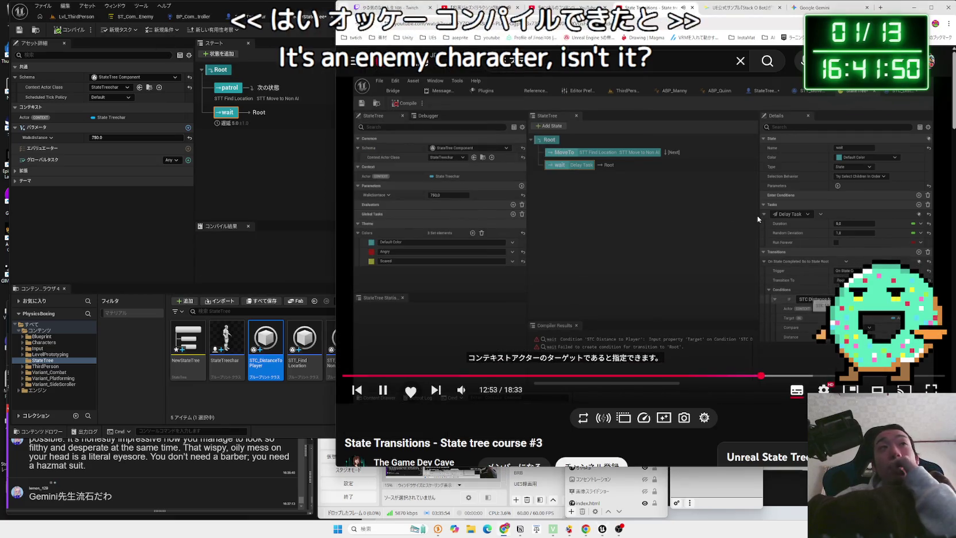
{"action": "left_click", "coordinate": [234, 245]}
{"action": "mouse_move", "coordinate": [213, 225]}
{"action": "left_mouse_down"}
{"action": "mouse_move", "coordinate": [115, 290]}
{"action": "mouse_move", "coordinate": [90, 295]}
{"action": "left_mouse_up"}
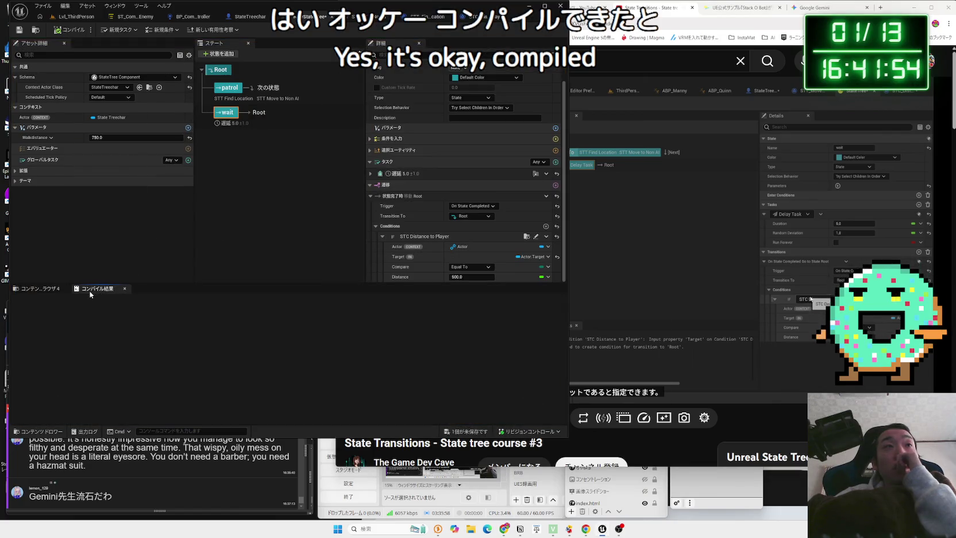
{"action": "left_click", "coordinate": [41, 289]}
{"action": "left_click", "coordinate": [753, 276]}
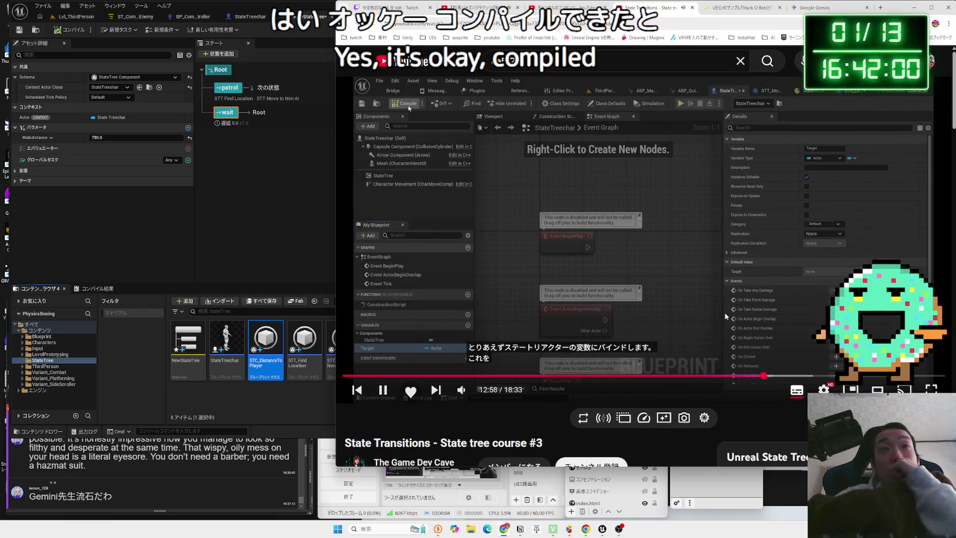
Pause the tutorial video at the Set Target part
{"action": "left_click", "coordinate": [716, 314]}
{"action": "left_click", "coordinate": [716, 315]}
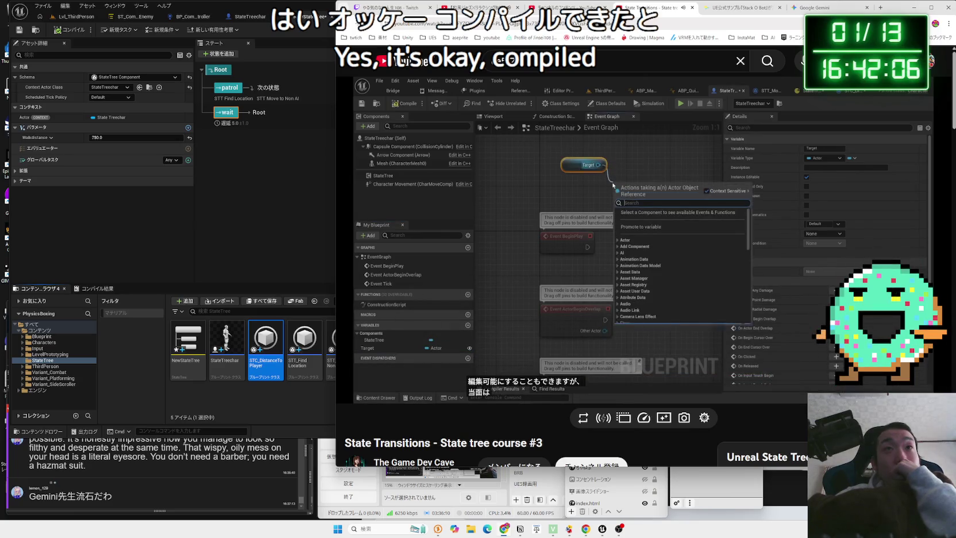
{"action": "left_click", "coordinate": [716, 314]}
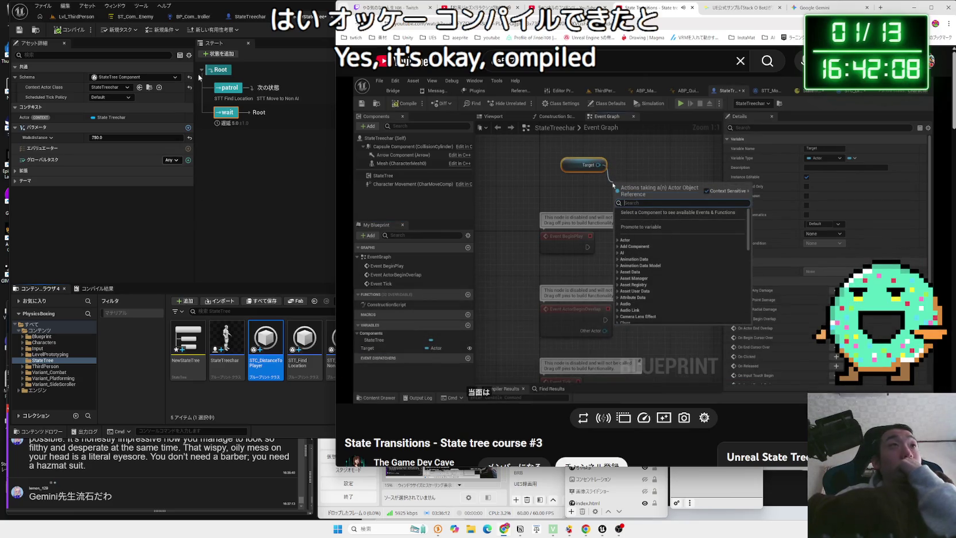
Add a Set Target node to StateTreechar's event graph, then undo it
{"action": "left_click", "coordinate": [308, 18]}
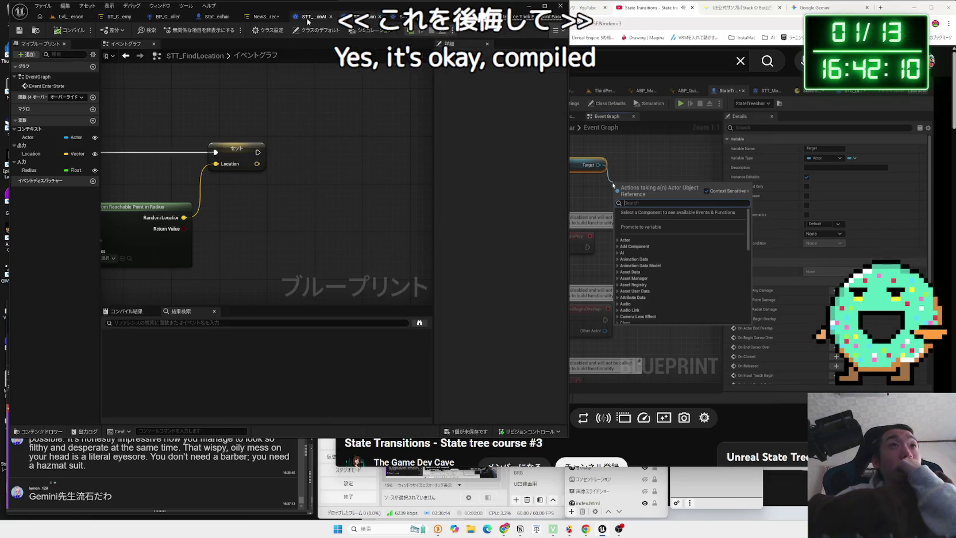
{"action": "left_click", "coordinate": [215, 17]}
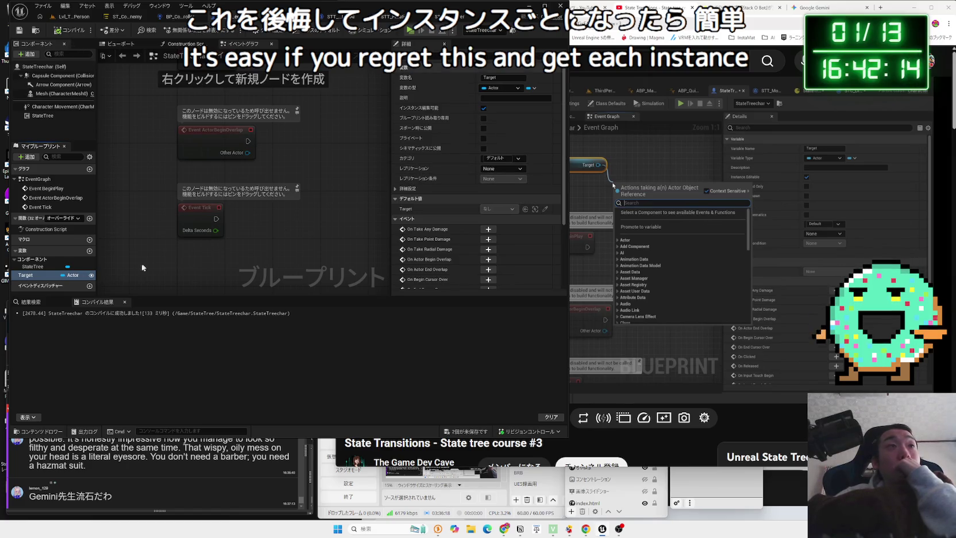
{"action": "left_click_drag", "start_coordinate": [240, 253], "coordinate": [278, 236]}
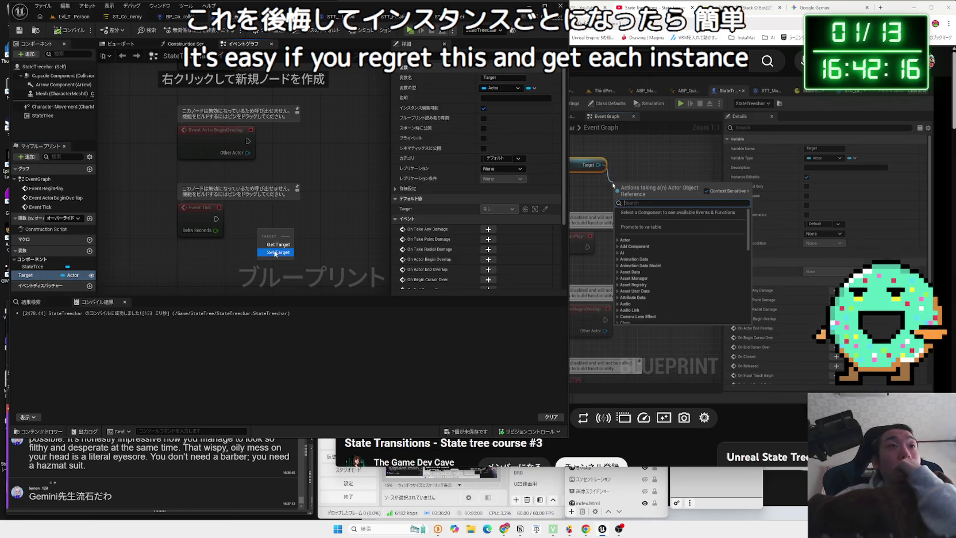
{"action": "left_click", "coordinate": [276, 252]}
{"action": "key", "text": "ctrl+z"}
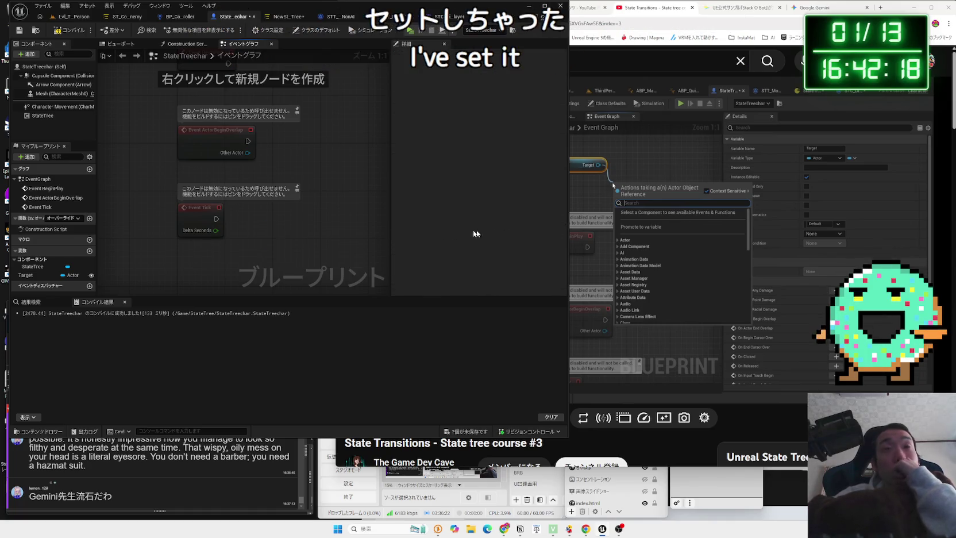
In StateTreechar's event graph, wire BeginPlay into a new Set Target node
{"action": "left_click", "coordinate": [615, 231]}
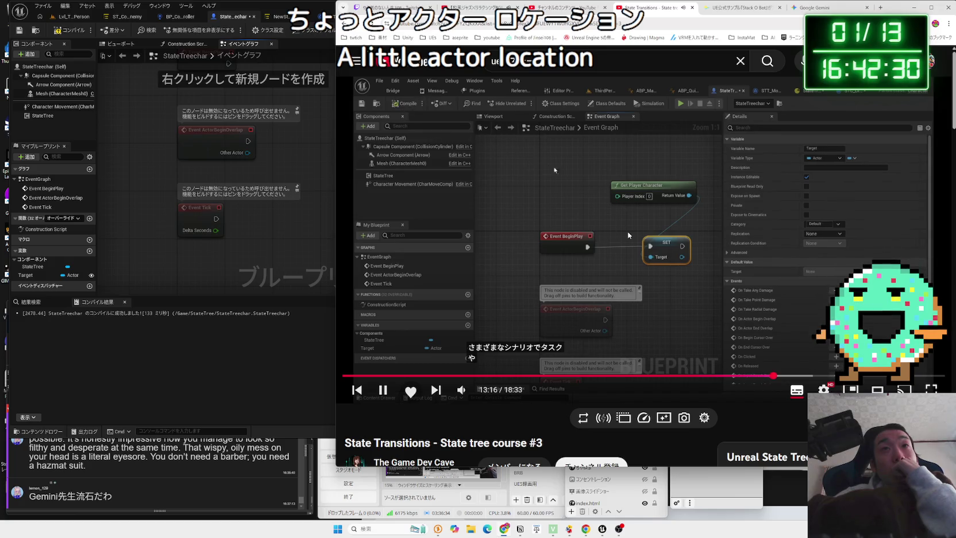
{"action": "left_click", "coordinate": [225, 192]}
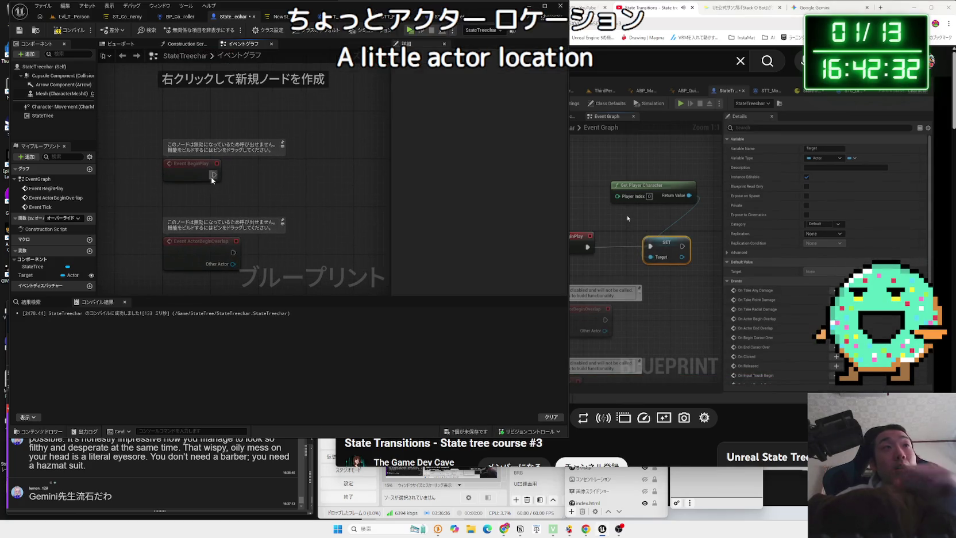
{"action": "mouse_move", "coordinate": [25, 276]}
{"action": "left_mouse_down"}
{"action": "mouse_move", "coordinate": [309, 211]}
{"action": "mouse_move", "coordinate": [304, 185]}
{"action": "left_mouse_up"}
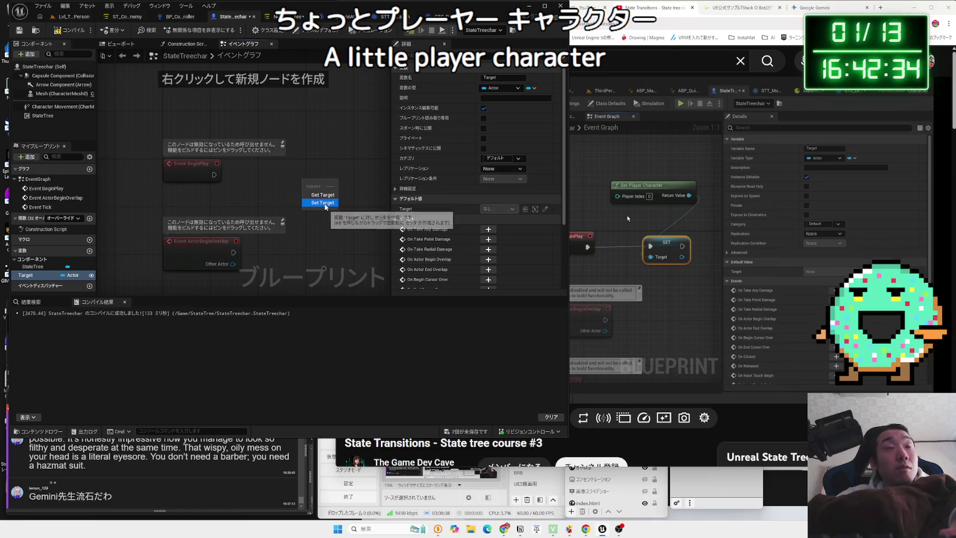
{"action": "left_click", "coordinate": [321, 202]}
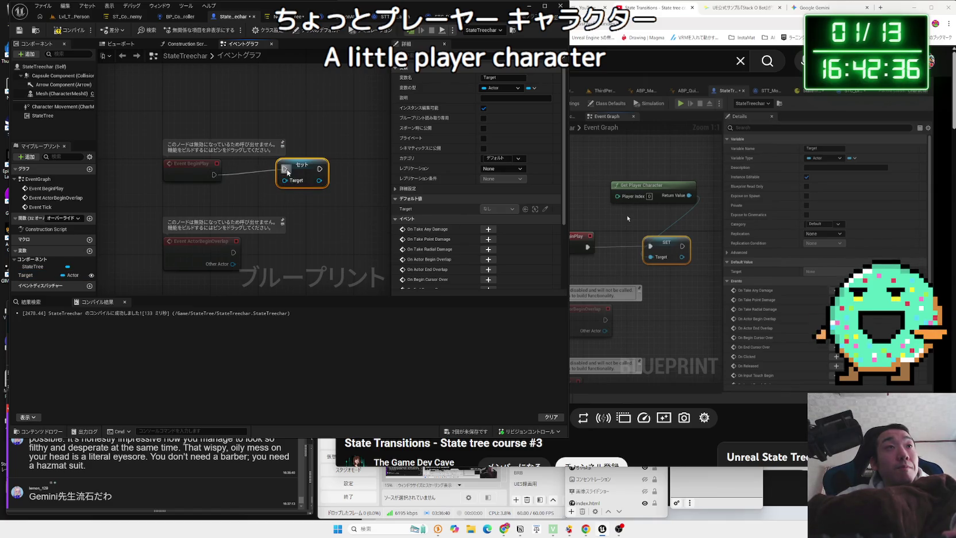
{"action": "left_click_drag", "start_coordinate": [287, 173], "coordinate": [285, 173]}
Add a Get Player Character node below BeginPlay and save NewStateTree and StateTreechar
{"action": "right_click", "coordinate": [194, 207]}
{"action": "type", "text": "get player charact"}
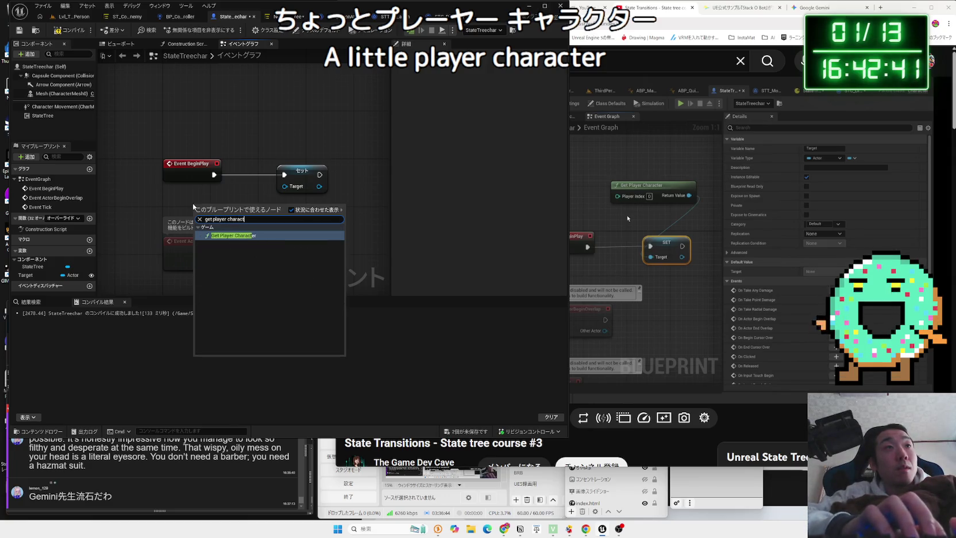
{"action": "key", "text": "Return"}
{"action": "mouse_move", "coordinate": [274, 228]}
{"action": "left_mouse_down"}
{"action": "mouse_move", "coordinate": [243, 209]}
{"action": "mouse_move", "coordinate": [284, 186]}
{"action": "left_mouse_up"}
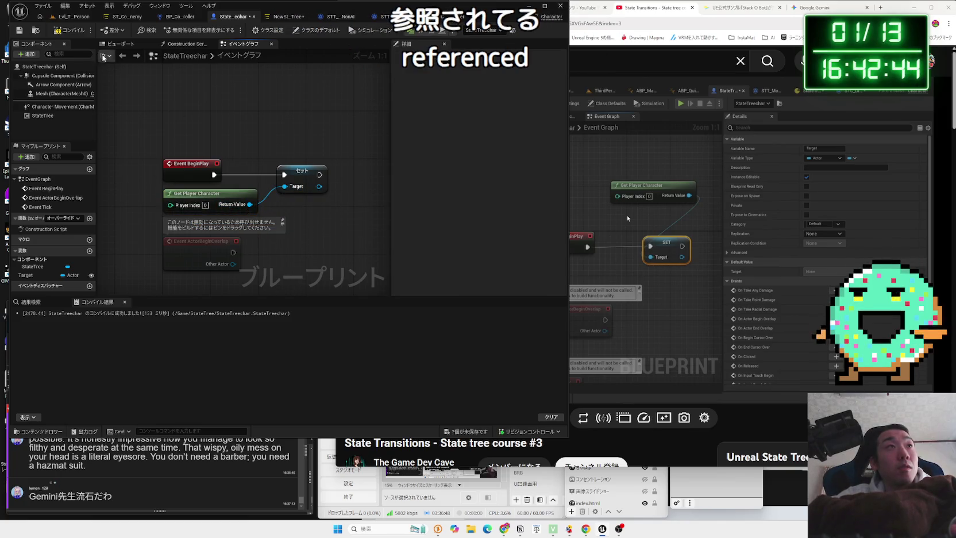
{"action": "left_click", "coordinate": [462, 431]}
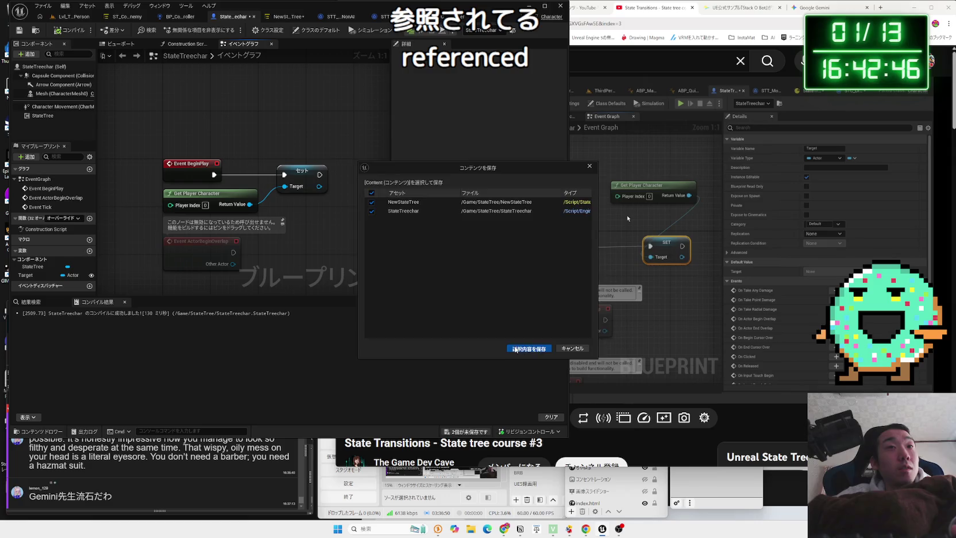
{"action": "left_click", "coordinate": [528, 348]}
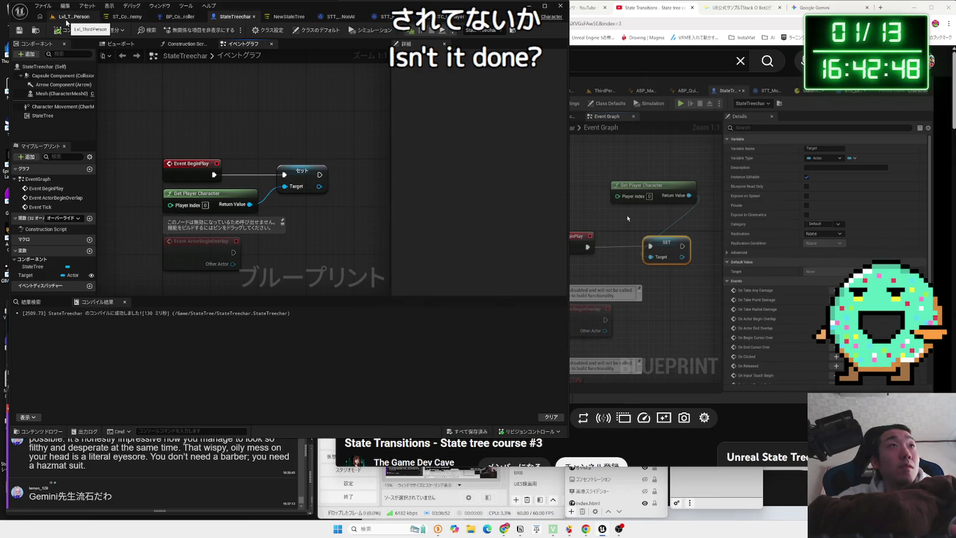
Open the Reference Viewer for the StateTreechar asset from the Content Browser
{"action": "left_click", "coordinate": [66, 21]}
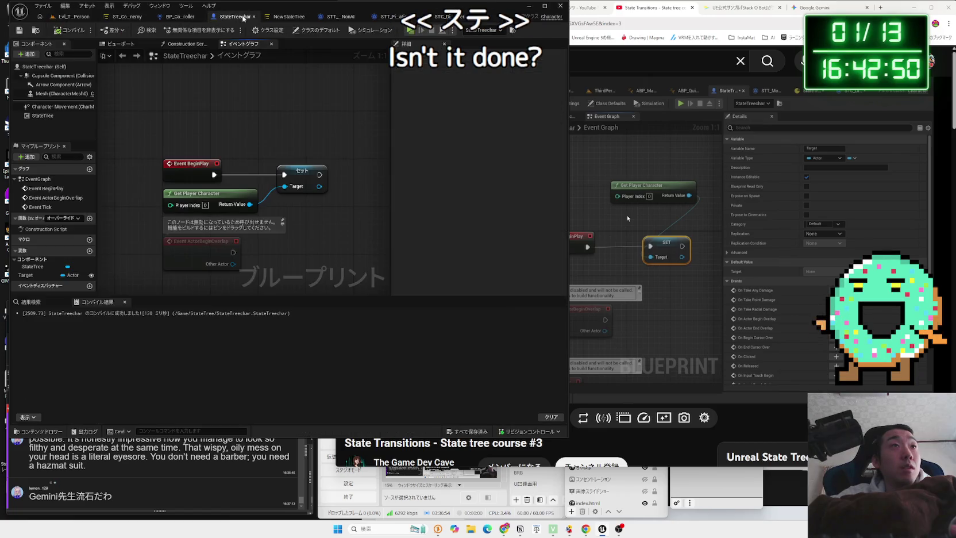
{"action": "left_click", "coordinate": [247, 16]}
{"action": "left_click", "coordinate": [307, 16]}
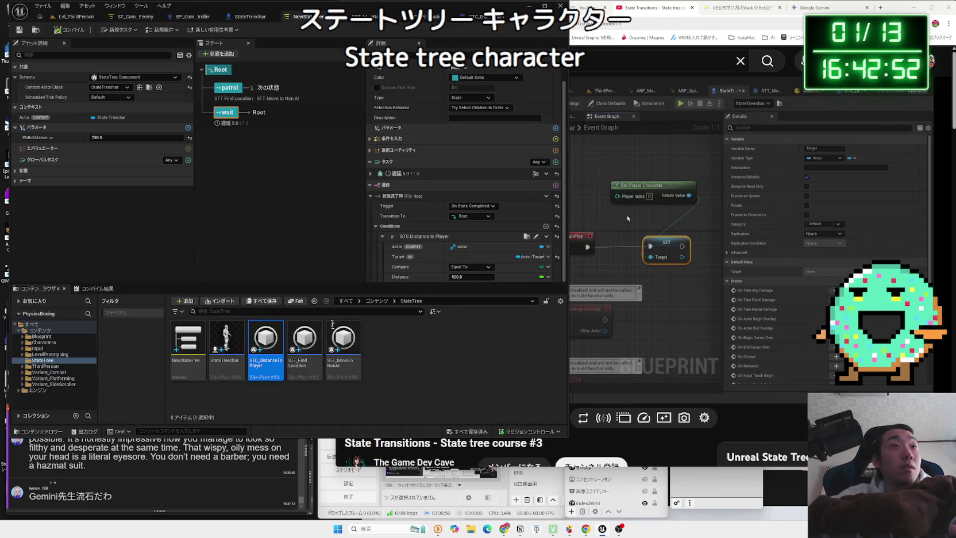
{"action": "right_click", "coordinate": [226, 344]}
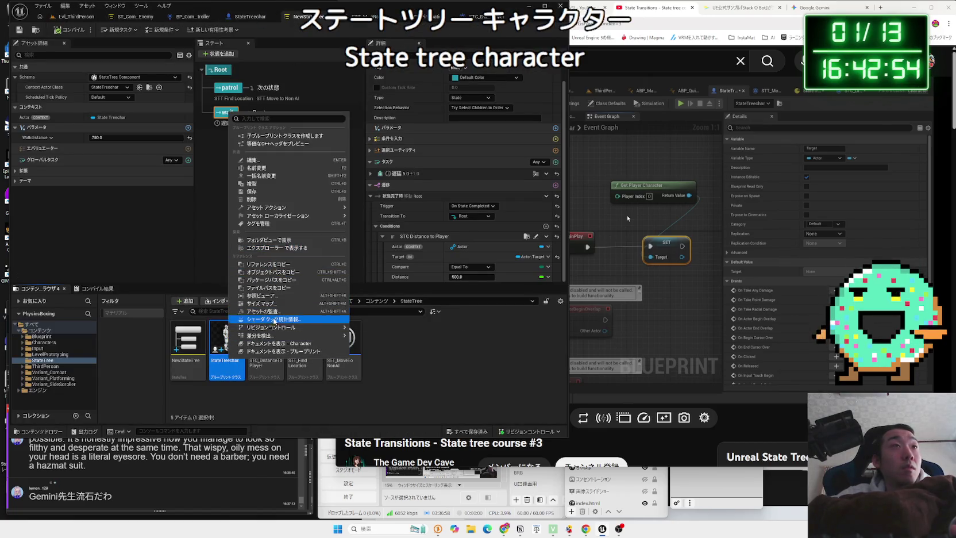
{"action": "left_click", "coordinate": [263, 295]}
Look over the StateTreechar reference graph, then close the Reference Viewer
{"action": "scroll", "coordinate": [278, 316], "scroll_direction": "up", "scroll_amount": 2}
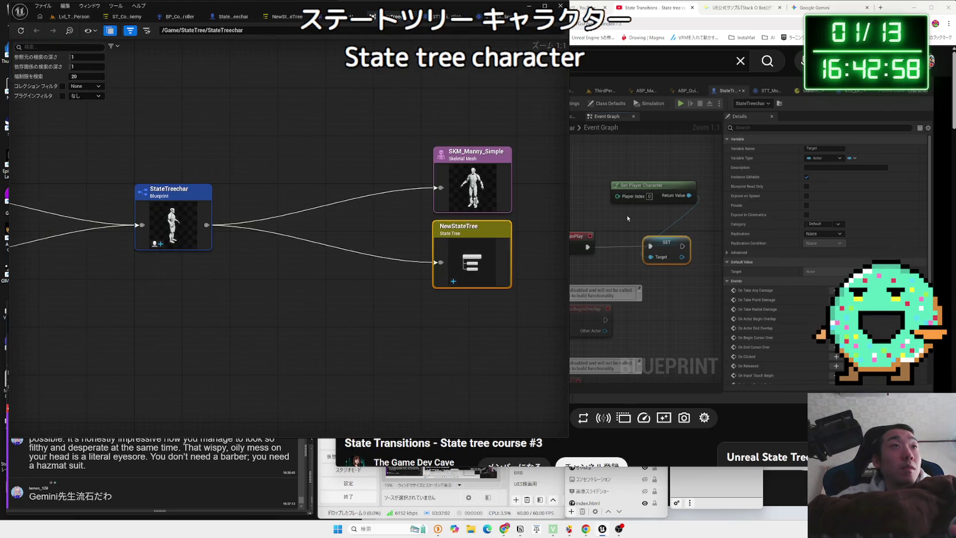
{"action": "mouse_move", "coordinate": [202, 276]}
{"action": "left_mouse_down"}
{"action": "mouse_move", "coordinate": [444, 303]}
{"action": "mouse_move", "coordinate": [334, 308]}
{"action": "left_mouse_up"}
{"action": "scroll", "coordinate": [334, 307], "scroll_direction": "down", "scroll_amount": 2}
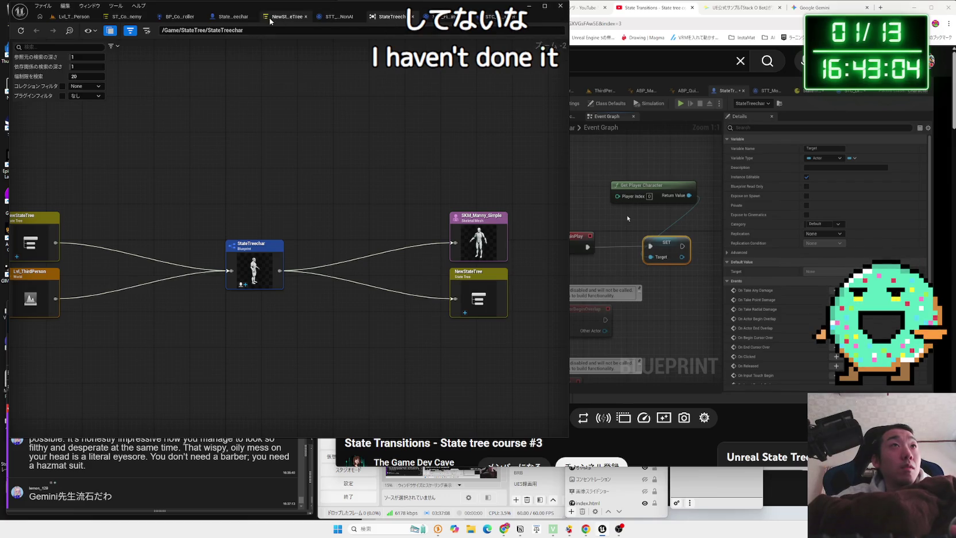
{"action": "left_click", "coordinate": [414, 20]}
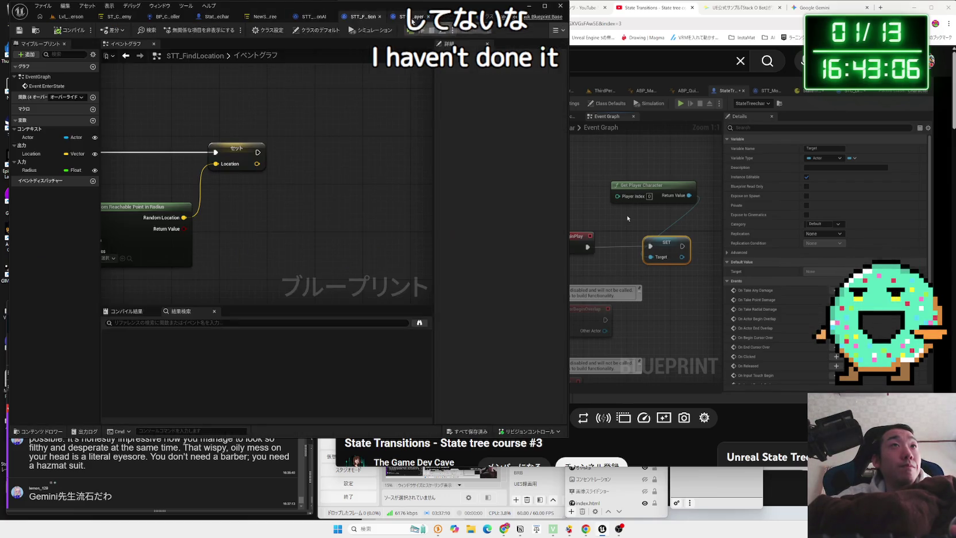
Compare StateTreechar's event graph with the tutorial before heading to STT_FindLocation
{"action": "left_click", "coordinate": [471, 357]}
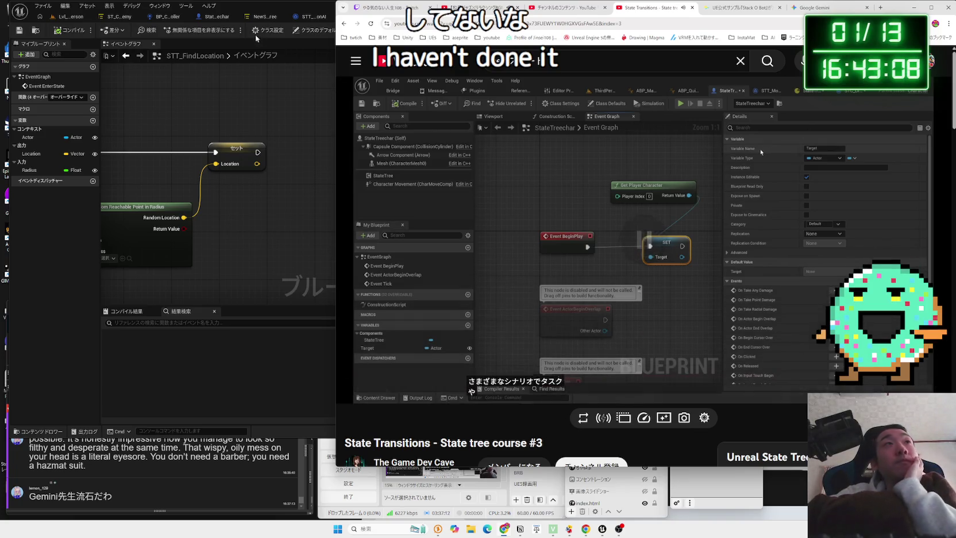
{"action": "left_click", "coordinate": [232, 17]}
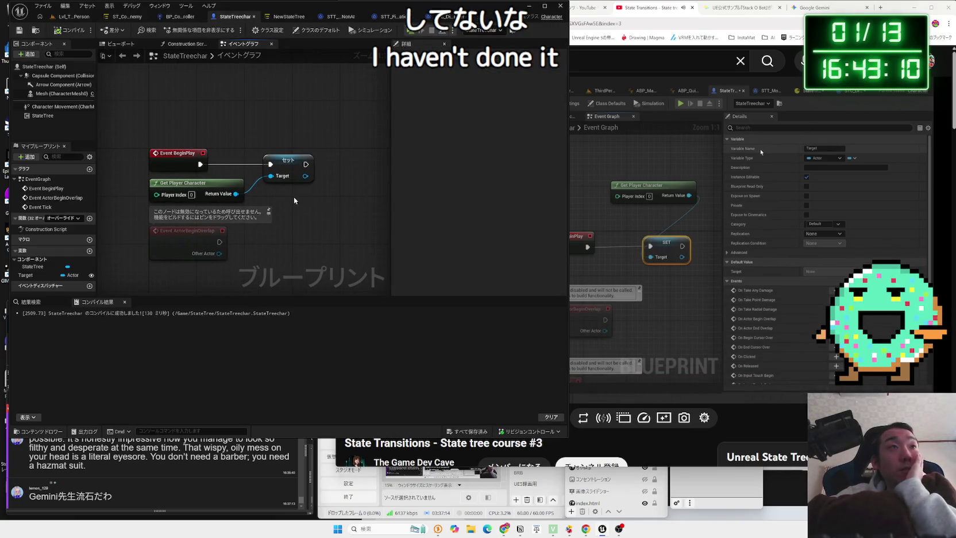
{"action": "left_click", "coordinate": [625, 242]}
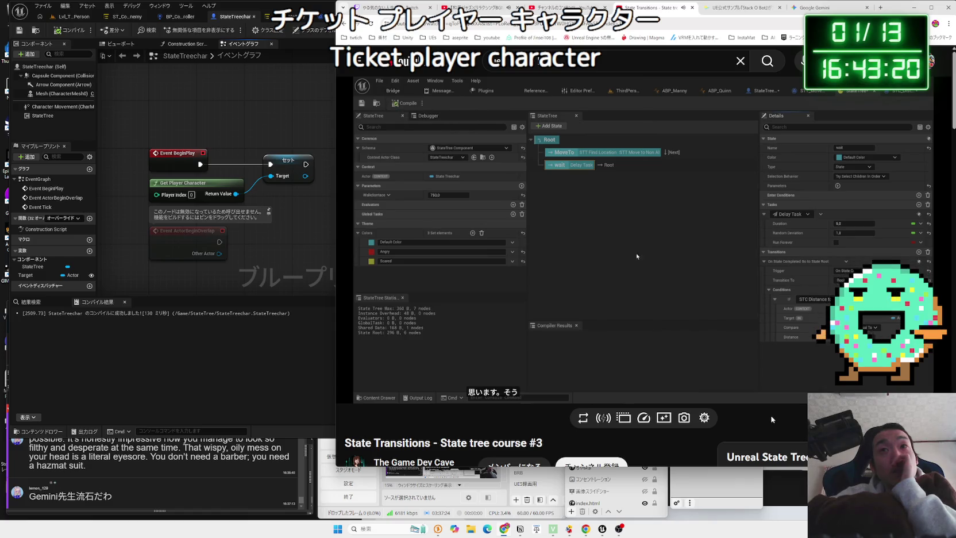
{"action": "left_click", "coordinate": [298, 16]}
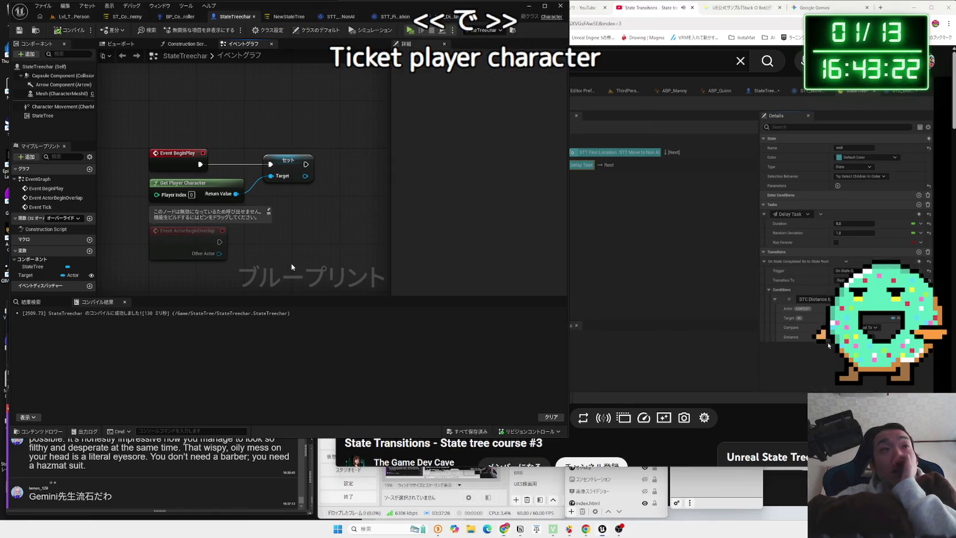
Close STT_FindLocation and set the STC Distance to Player comparison to Less Than or Equal To
{"action": "left_click", "coordinate": [365, 17]}
{"action": "left_click", "coordinate": [380, 17]}
{"action": "left_click", "coordinate": [265, 17]}
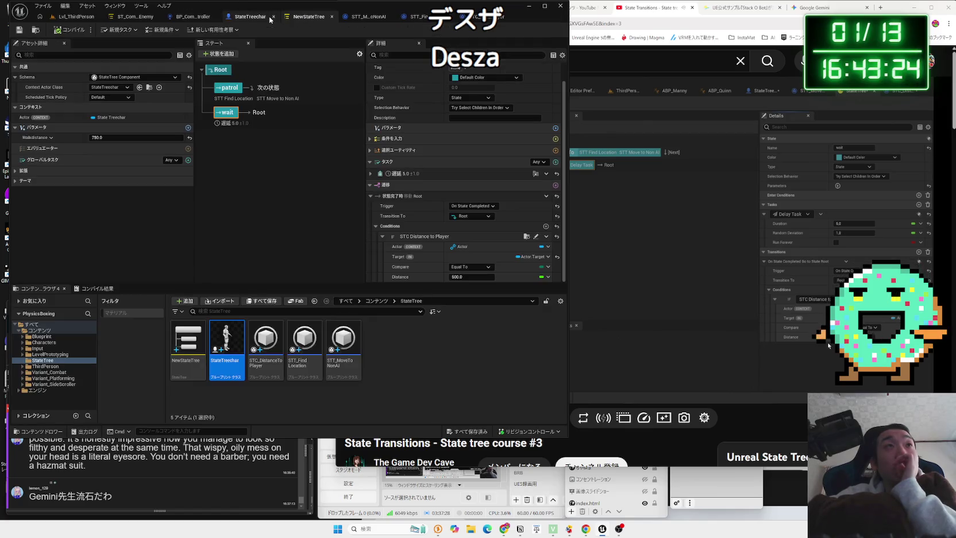
{"action": "left_click", "coordinate": [479, 267]}
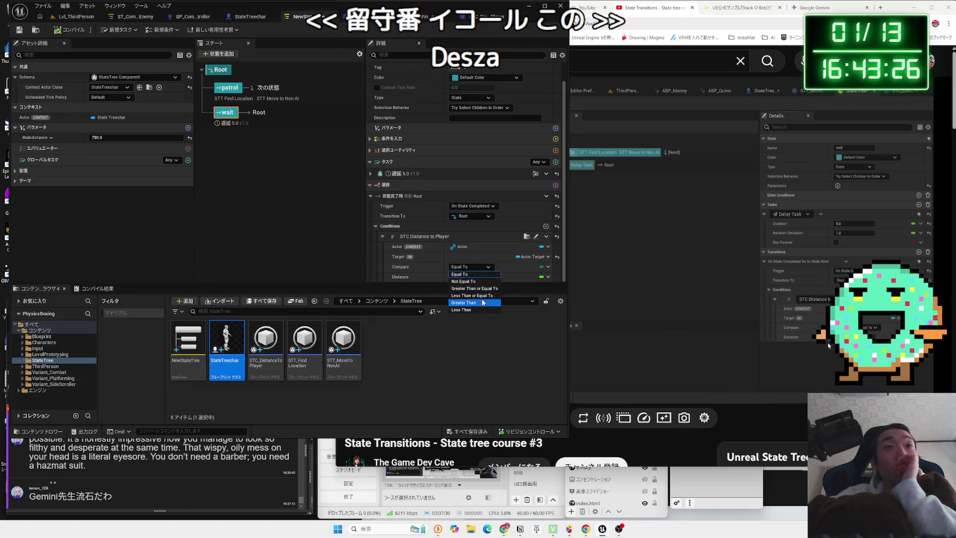
{"action": "left_click", "coordinate": [478, 298]}
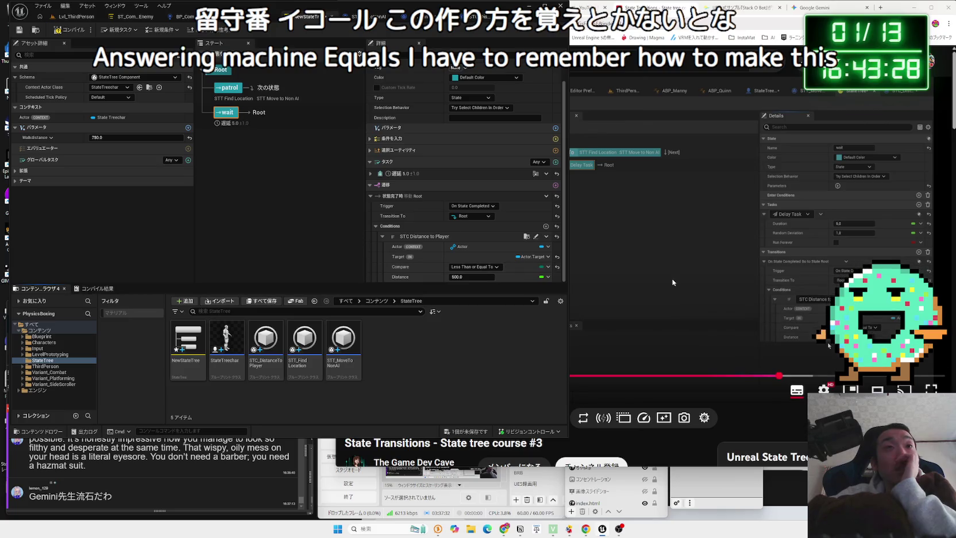
Check the tutorial video, then start saving the changed NewStateTree
{"action": "left_click", "coordinate": [673, 282]}
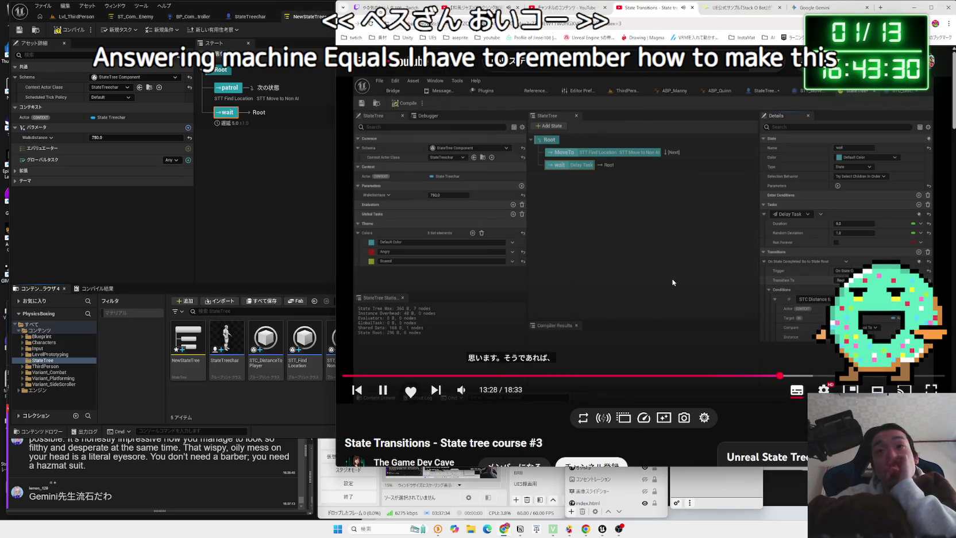
{"action": "left_click", "coordinate": [673, 282]}
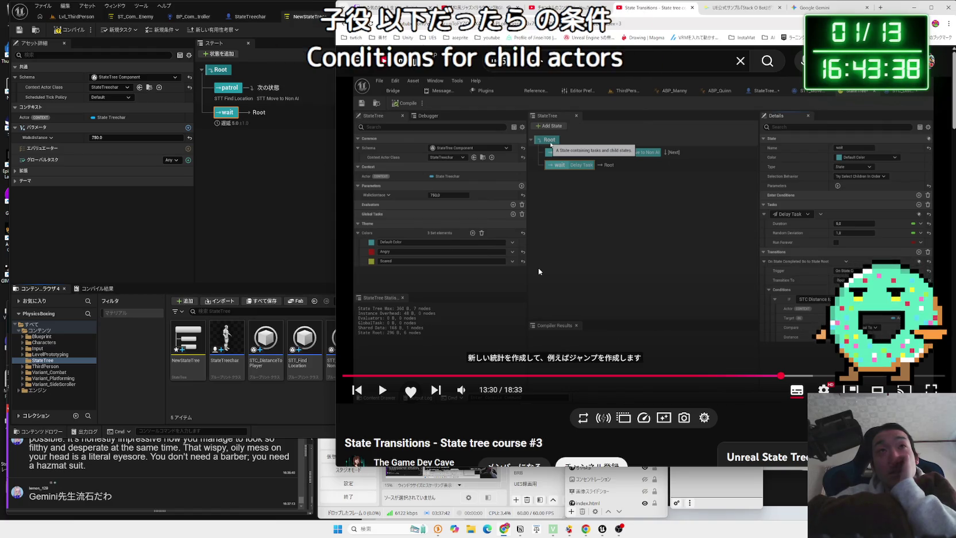
{"action": "left_click", "coordinate": [291, 237]}
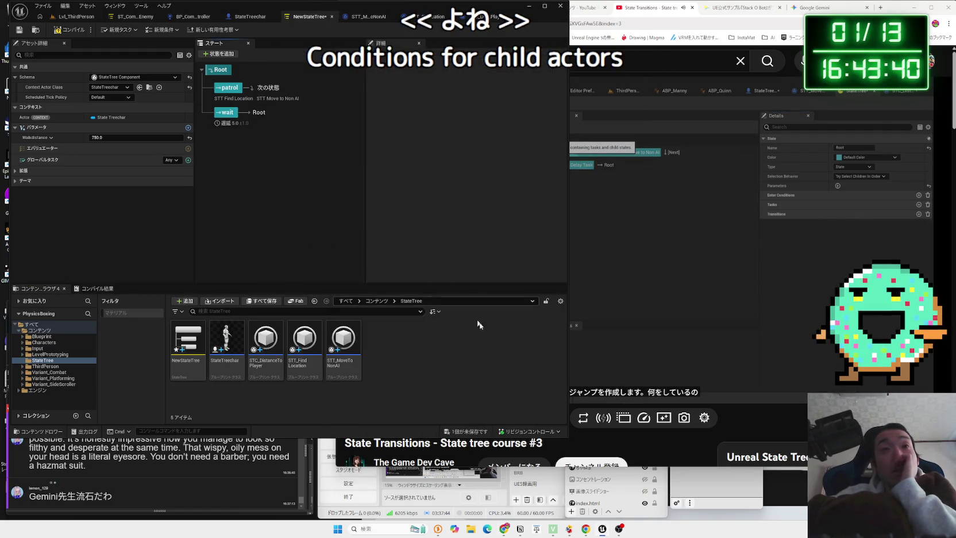
{"action": "left_click", "coordinate": [486, 431]}
Confirm saving NewStateTree and glance over the STT_MoveToNonAI and StateTreechar tabs
{"action": "left_click", "coordinate": [528, 348]}
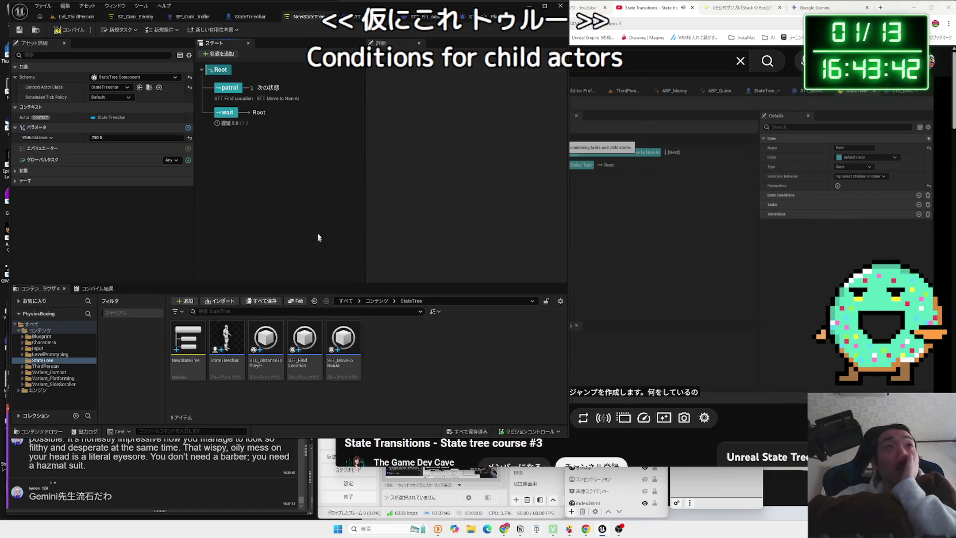
{"action": "left_click", "coordinate": [368, 16]}
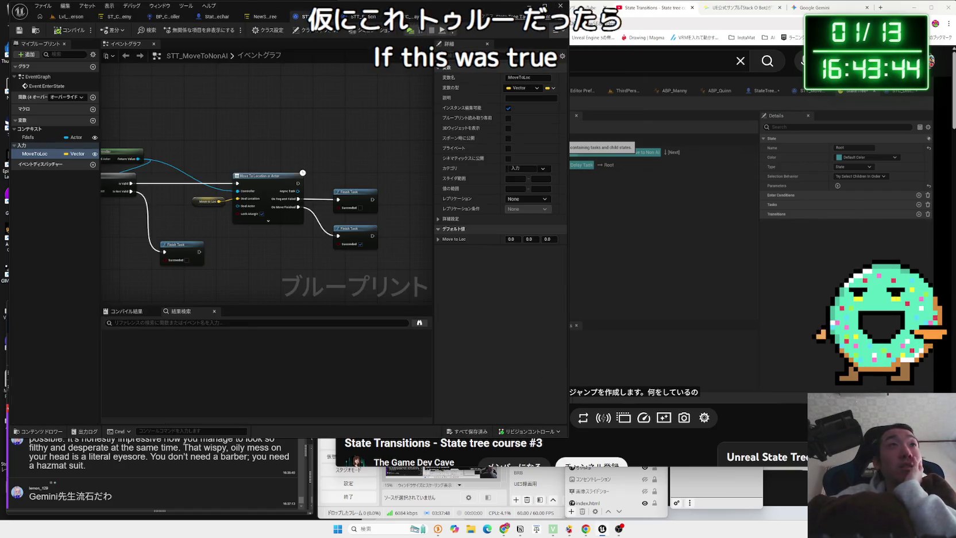
{"action": "left_click", "coordinate": [264, 16]}
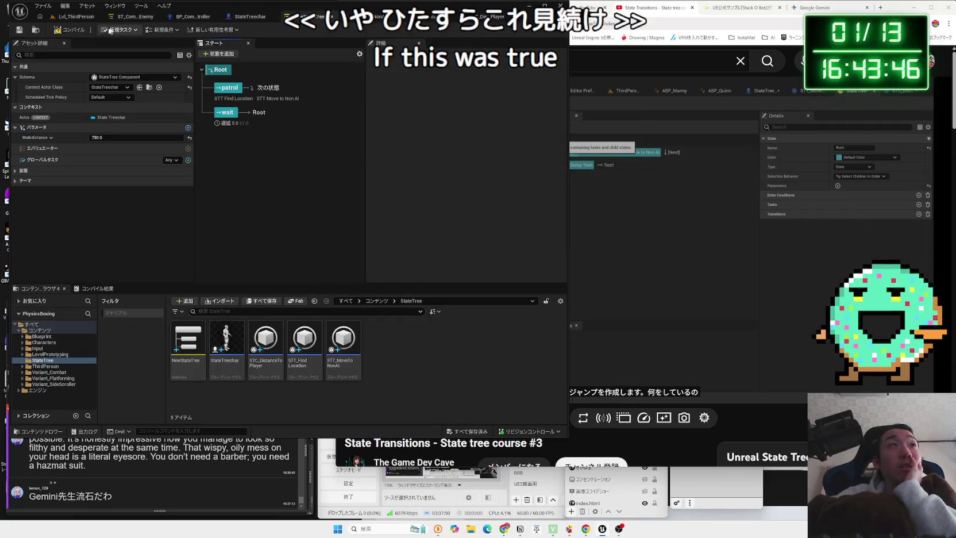
{"action": "left_click", "coordinate": [233, 17]}
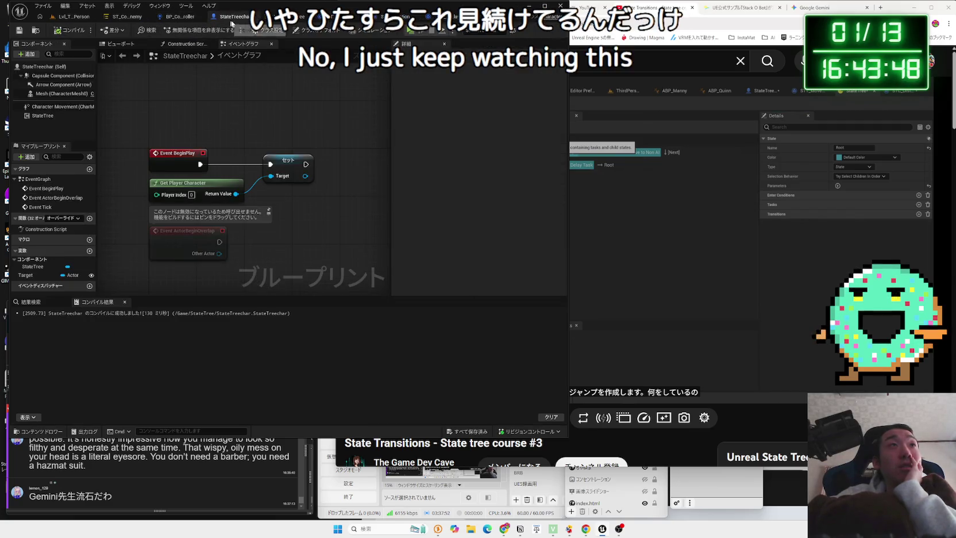
{"action": "left_click", "coordinate": [270, 16]}
Select the wait state and keep its transition trigger as On State Completed
{"action": "left_click", "coordinate": [227, 112]}
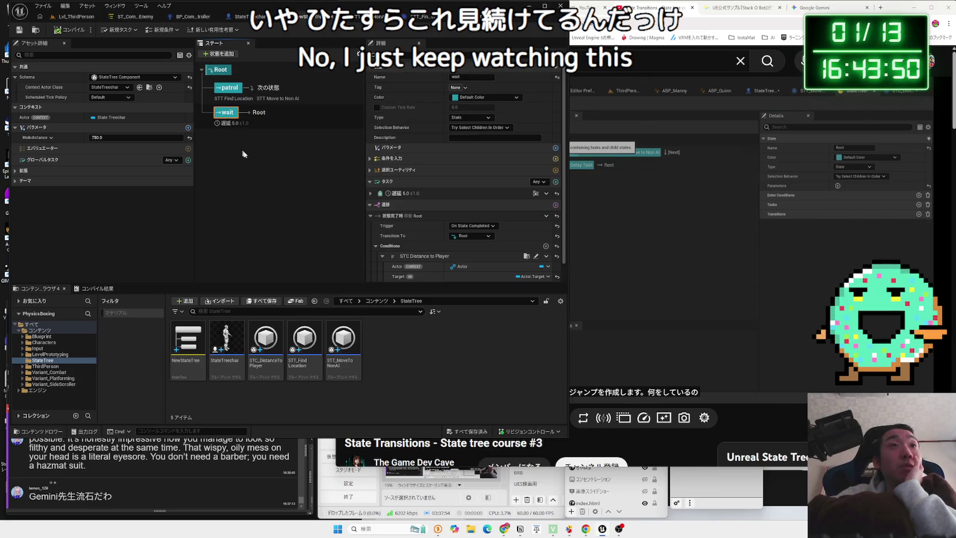
{"action": "scroll", "coordinate": [403, 207], "scroll_direction": "down", "scroll_amount": 2}
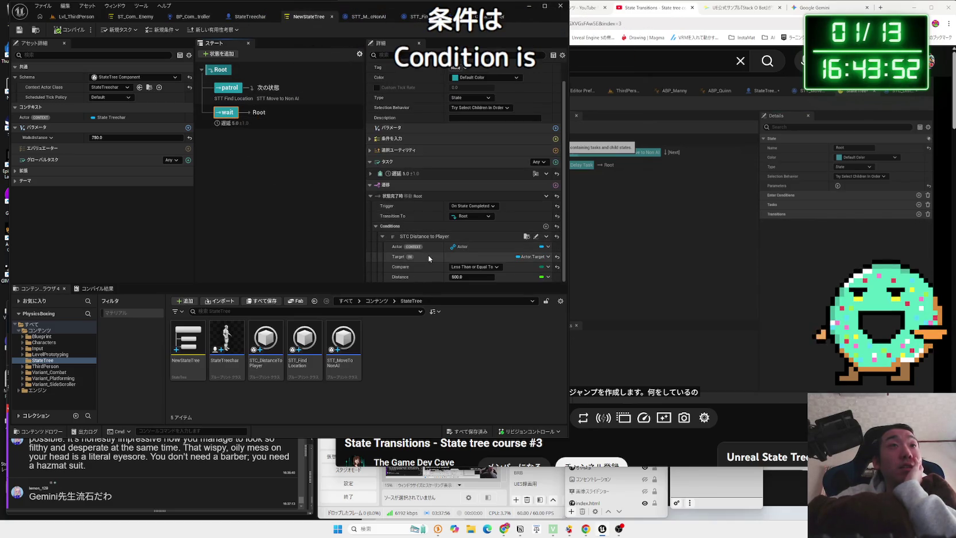
{"action": "left_click", "coordinate": [469, 206]}
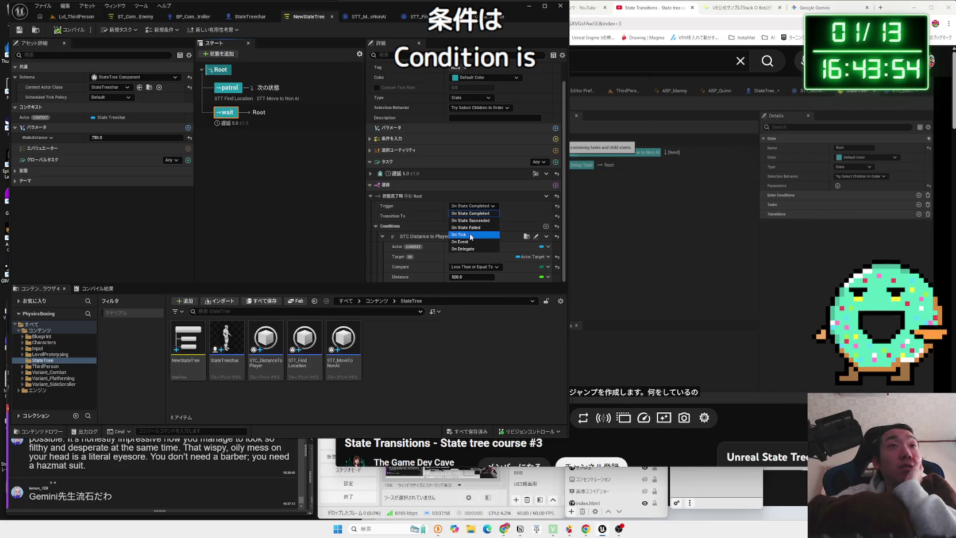
{"action": "left_click", "coordinate": [470, 213]}
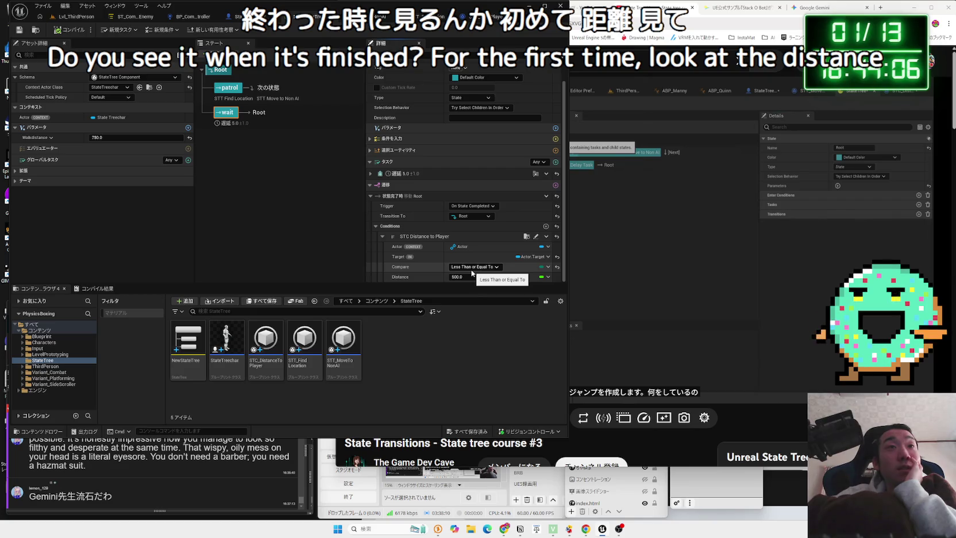
{"action": "left_click", "coordinate": [648, 256]}
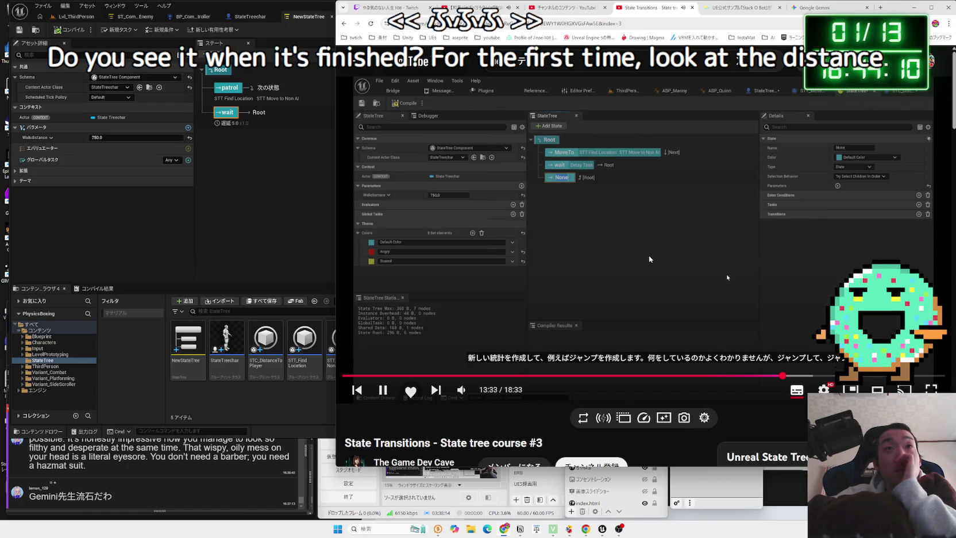
{"action": "left_click", "coordinate": [649, 259]}
{"action": "key", "text": "Left"}
{"action": "key", "text": "Left"}
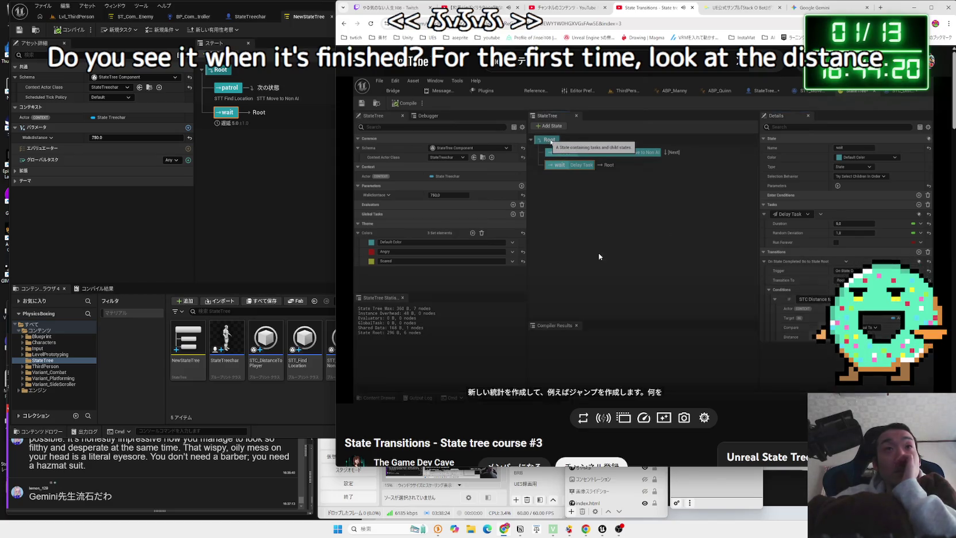
{"action": "left_click", "coordinate": [623, 252]}
{"action": "left_click", "coordinate": [622, 252]}
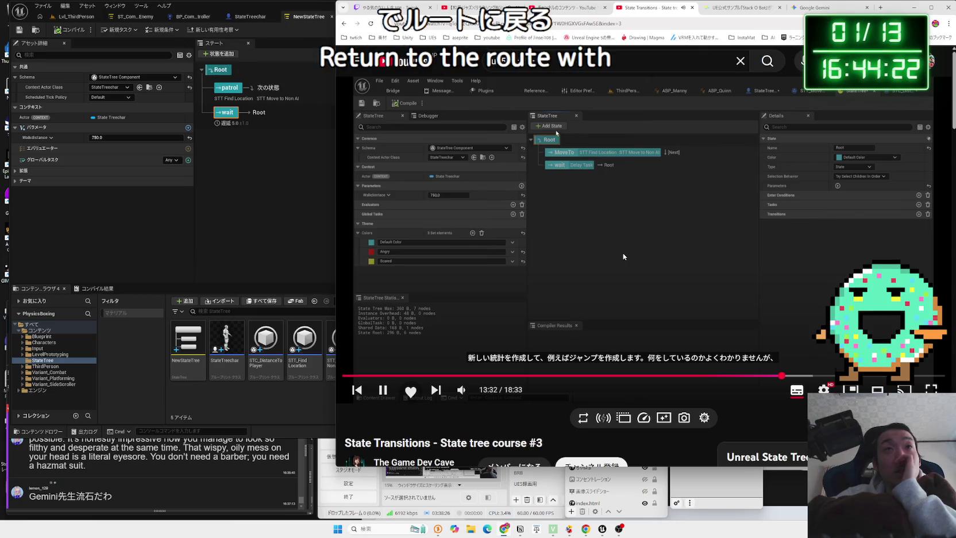
{"action": "left_click", "coordinate": [726, 278]}
{"action": "left_click", "coordinate": [222, 71]}
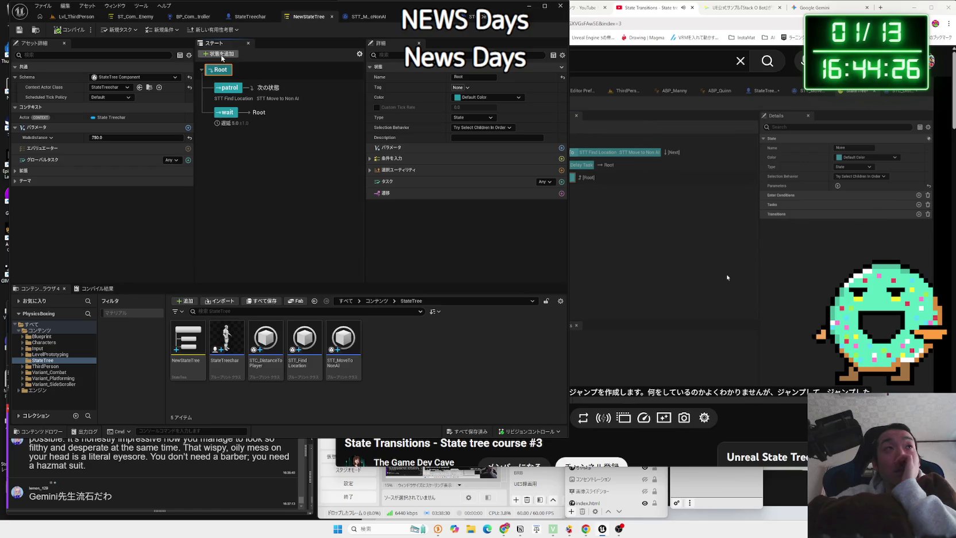
Add a new state under Root and rename it from None to jump
{"action": "left_click", "coordinate": [218, 54]}
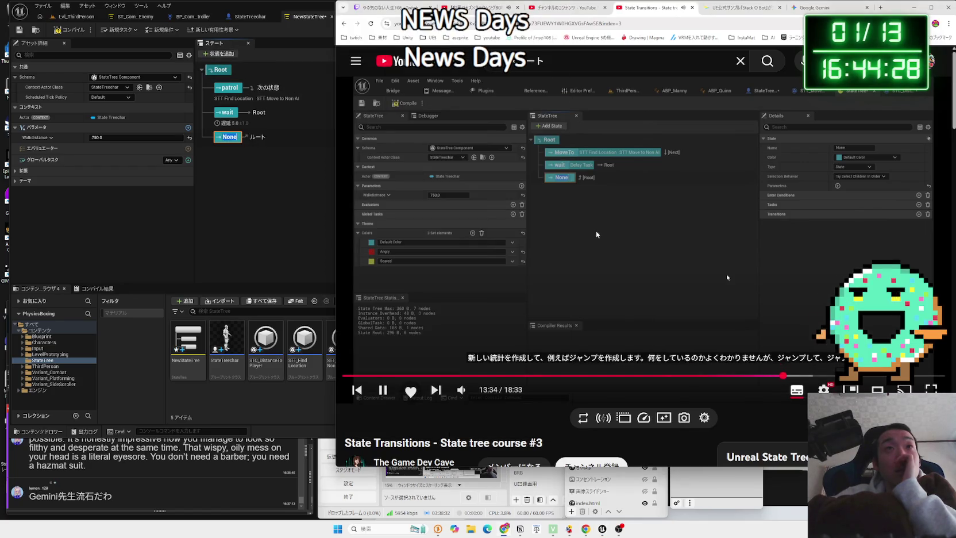
{"action": "left_click", "coordinate": [667, 242]}
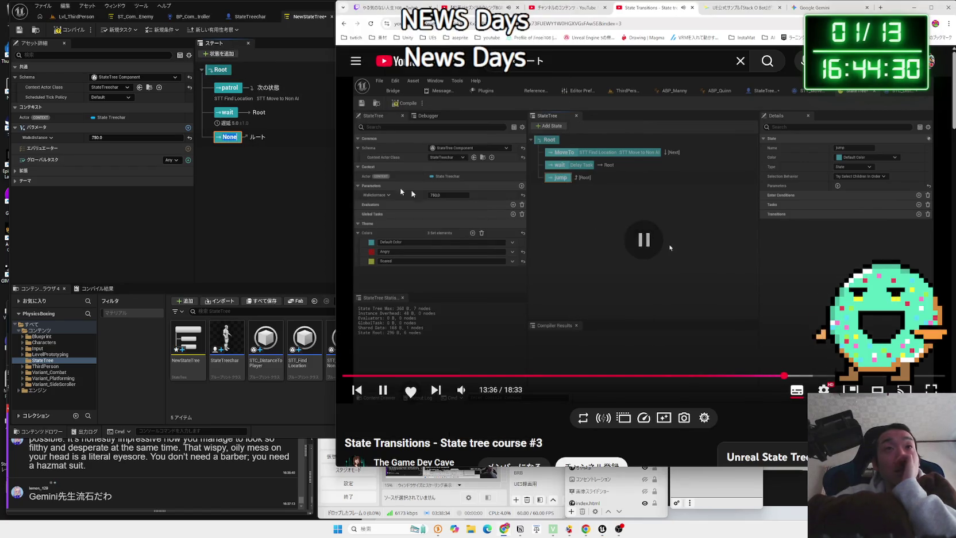
{"action": "key", "text": "alt+Tab"}
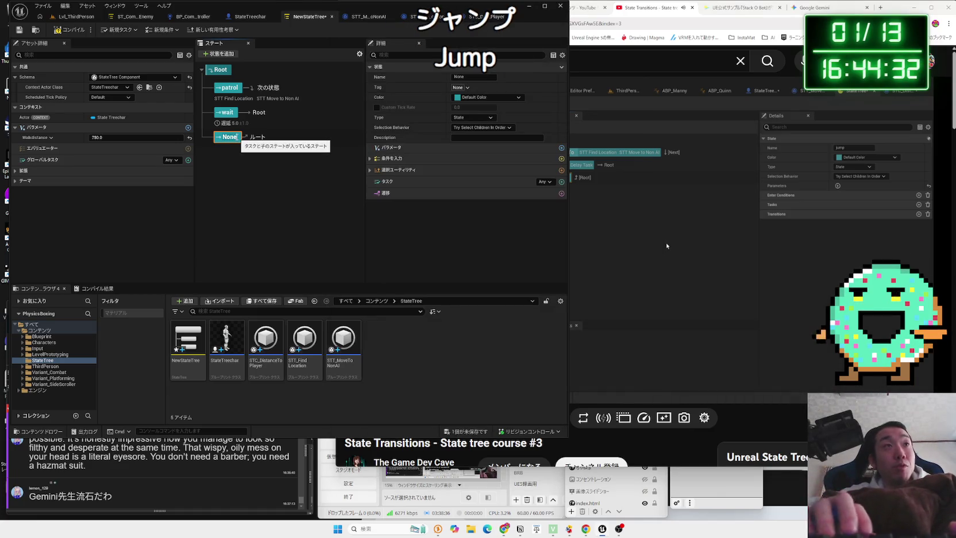
{"action": "double_click", "coordinate": [236, 136]}
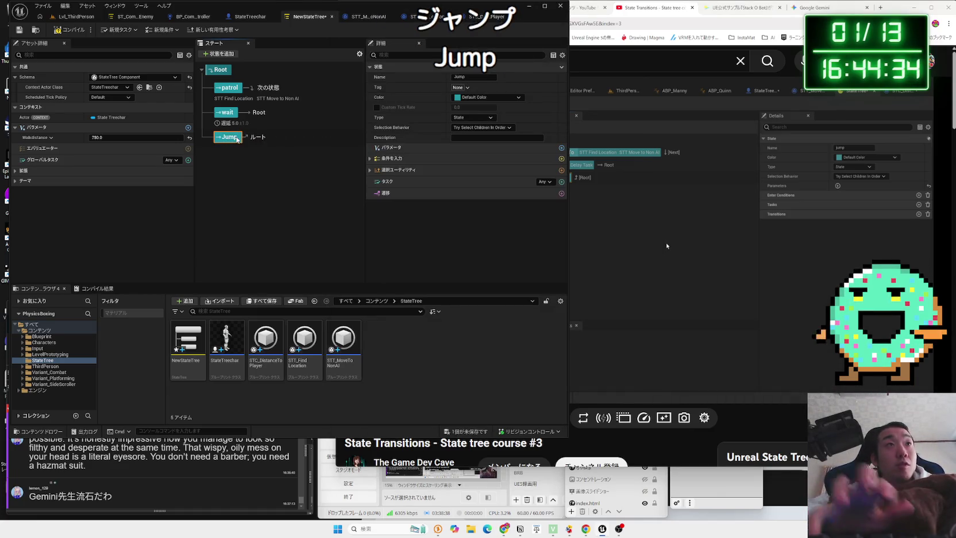
{"action": "left_click", "coordinate": [248, 173]}
Follow the tutorial while the new jump state stays selected
{"action": "left_click", "coordinate": [667, 246]}
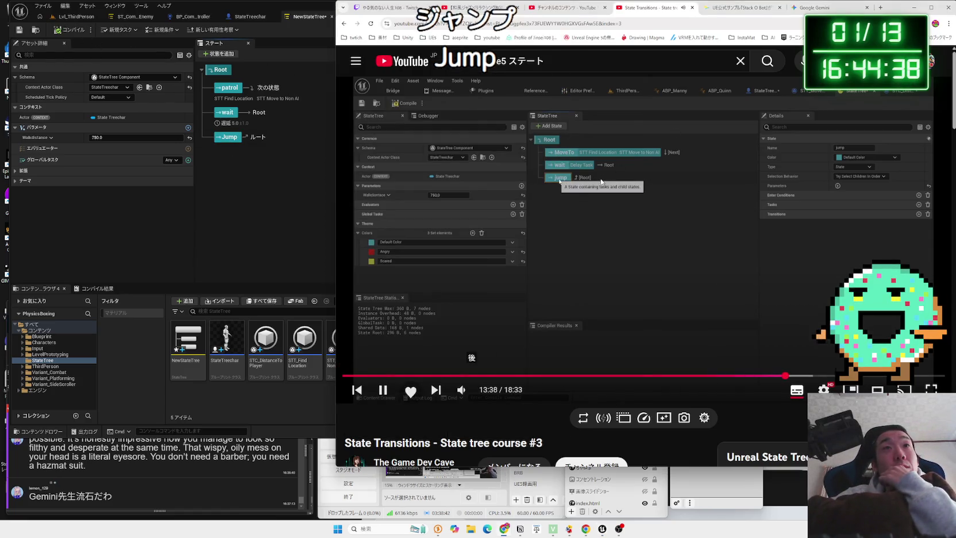
{"action": "left_click", "coordinate": [531, 211]}
{"action": "left_click", "coordinate": [226, 140]}
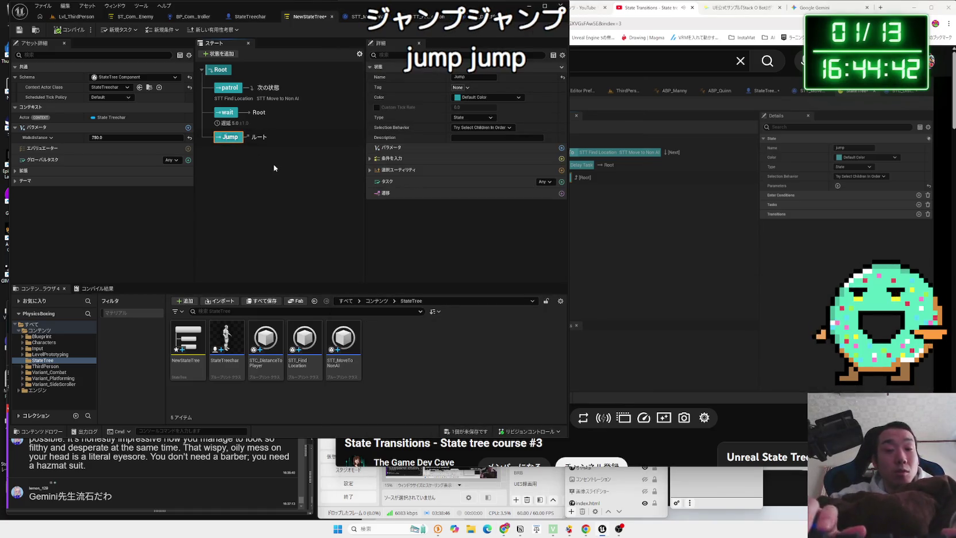
{"action": "left_click", "coordinate": [697, 159]}
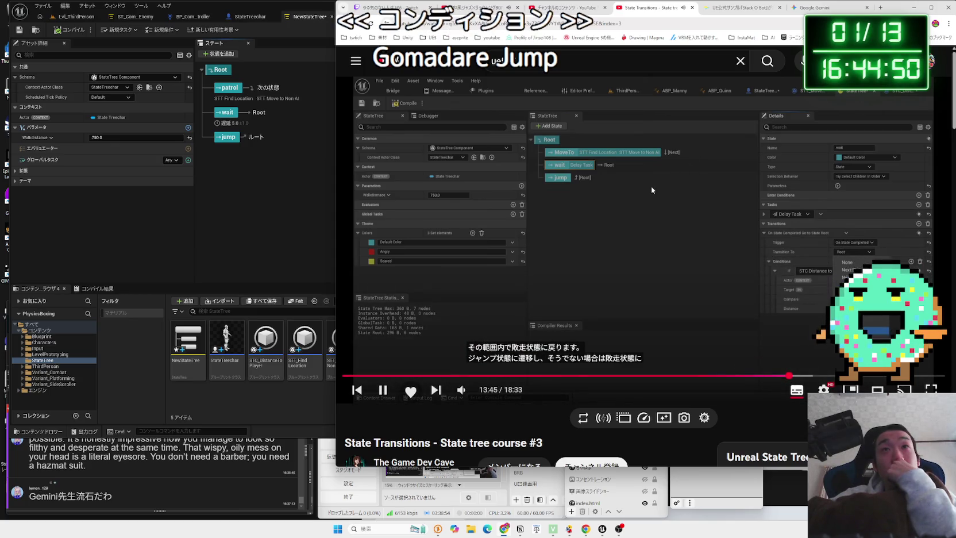
Change the wait state's transition target from Root to jump
{"action": "left_click", "coordinate": [297, 210]}
{"action": "left_click", "coordinate": [227, 112]}
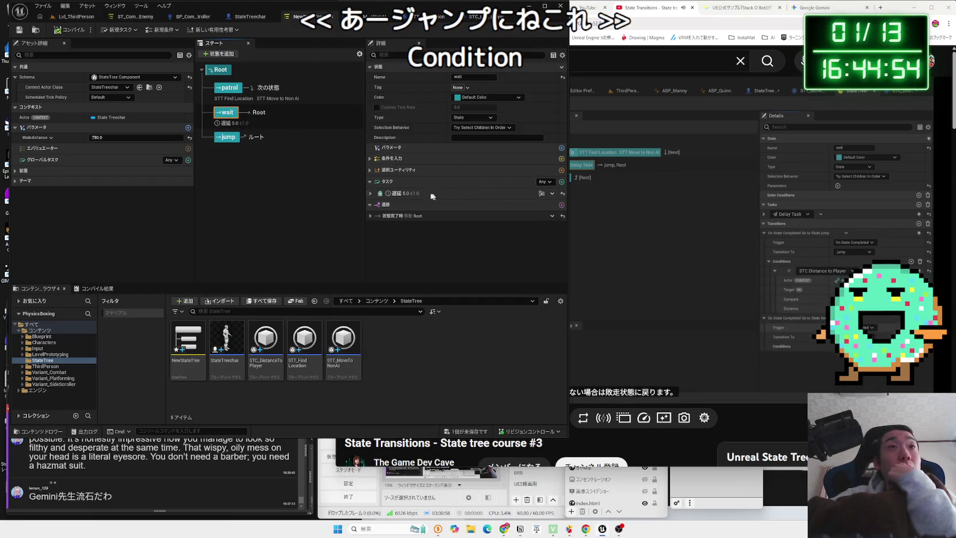
{"action": "left_click", "coordinate": [370, 216]}
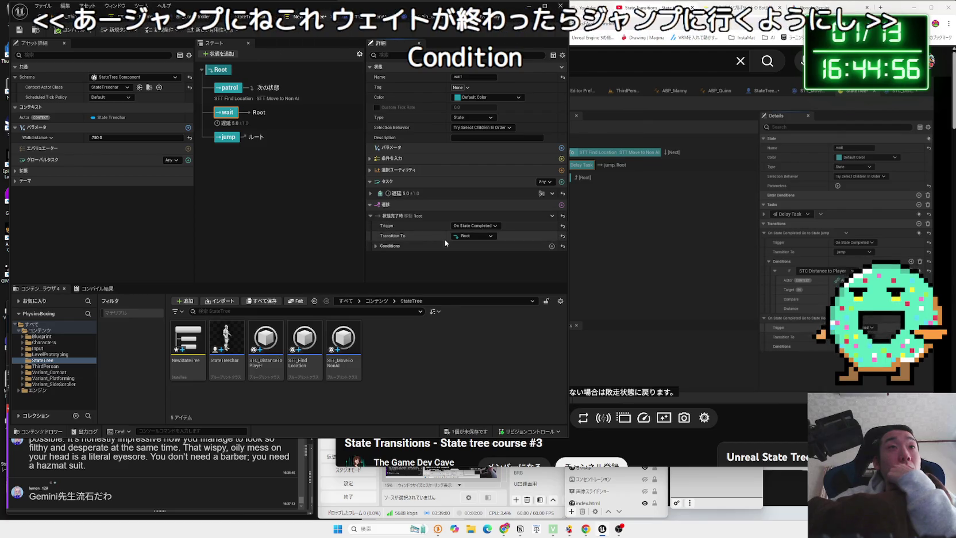
{"action": "left_click", "coordinate": [473, 235]}
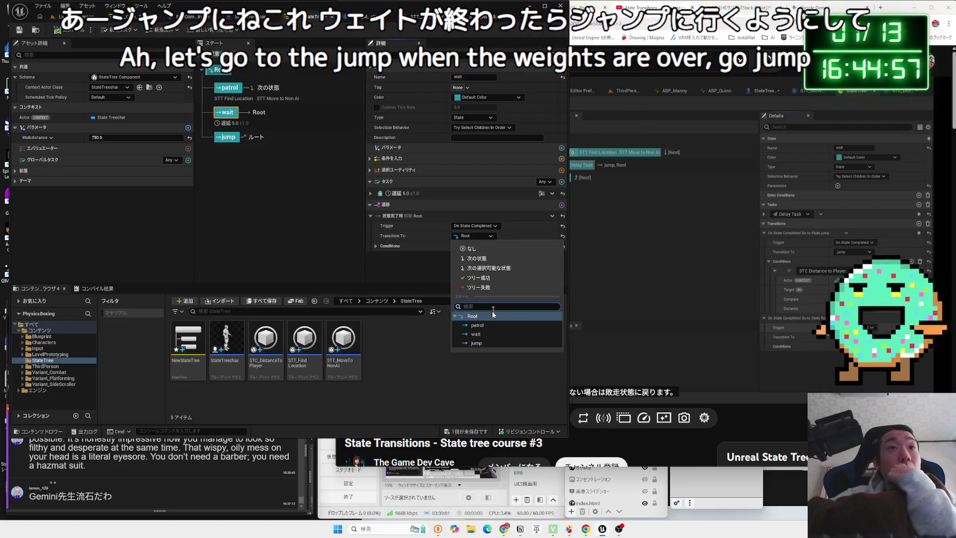
{"action": "left_click", "coordinate": [481, 343]}
Save the StateTree and rewind the tutorial a few seconds
{"action": "key", "text": "ctrl+shift+s"}
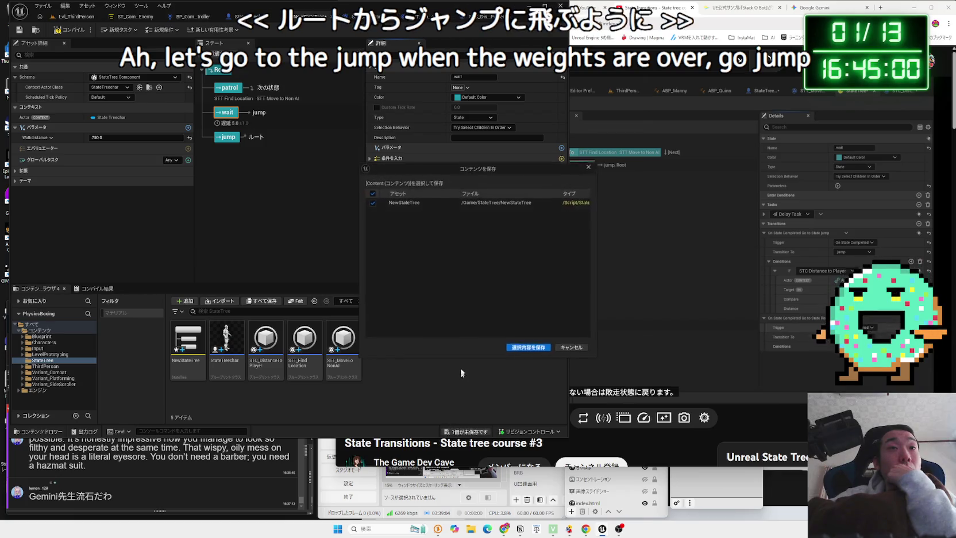
{"action": "key", "text": "Return"}
{"action": "left_click", "coordinate": [740, 230]}
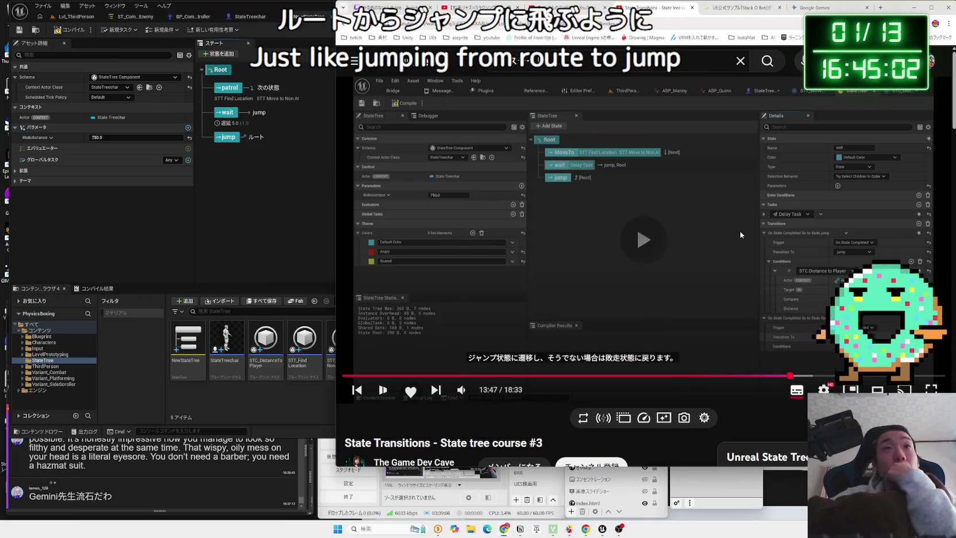
{"action": "left_click", "coordinate": [740, 231]}
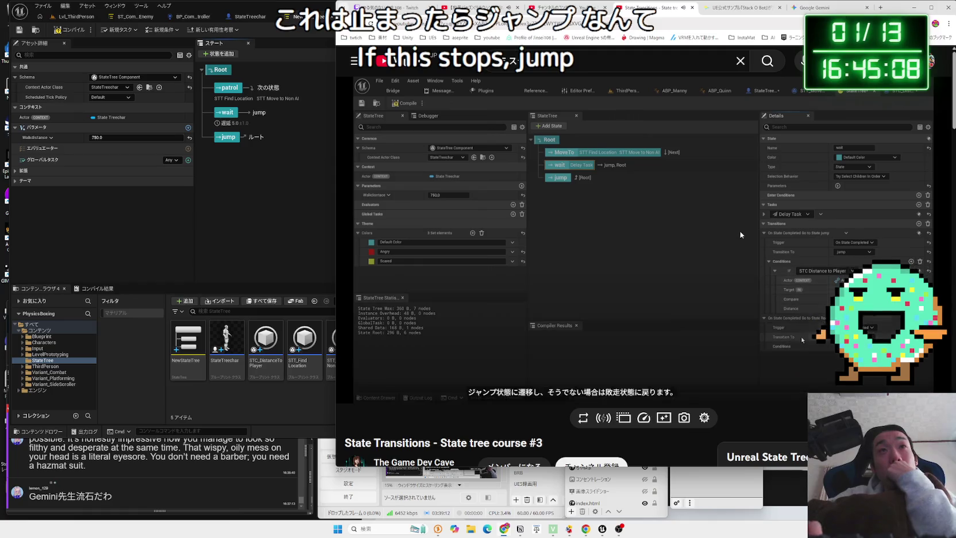
{"action": "key", "text": "Left"}
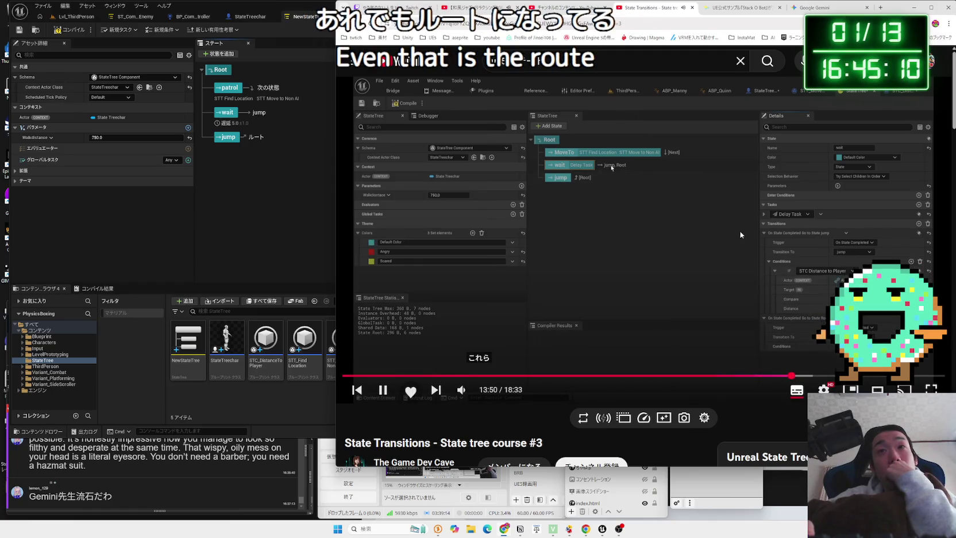
{"action": "key", "text": "Left"}
Pause the tutorial on the transitions setup, view it fullscreen, then return to the StateTree editor
{"action": "left_click", "coordinate": [753, 264]}
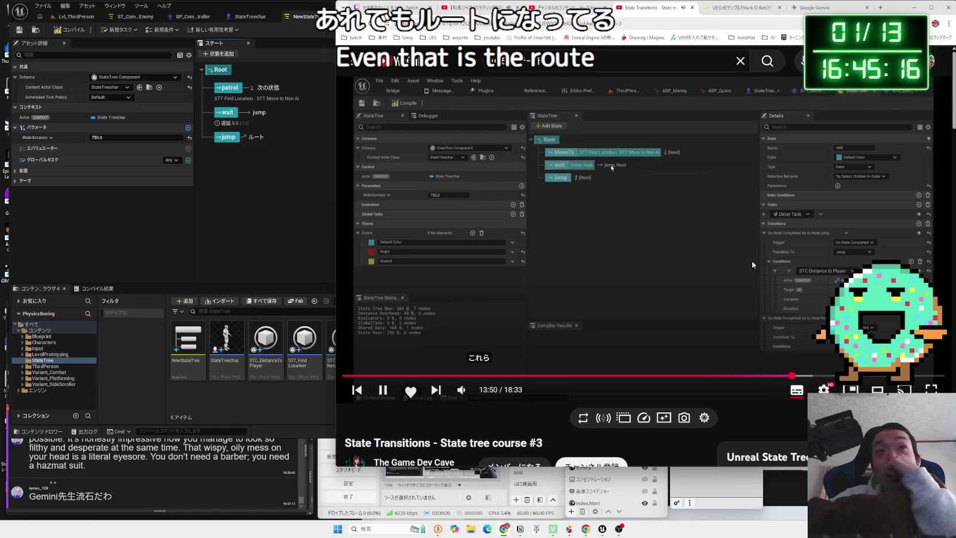
{"action": "left_click", "coordinate": [752, 261]}
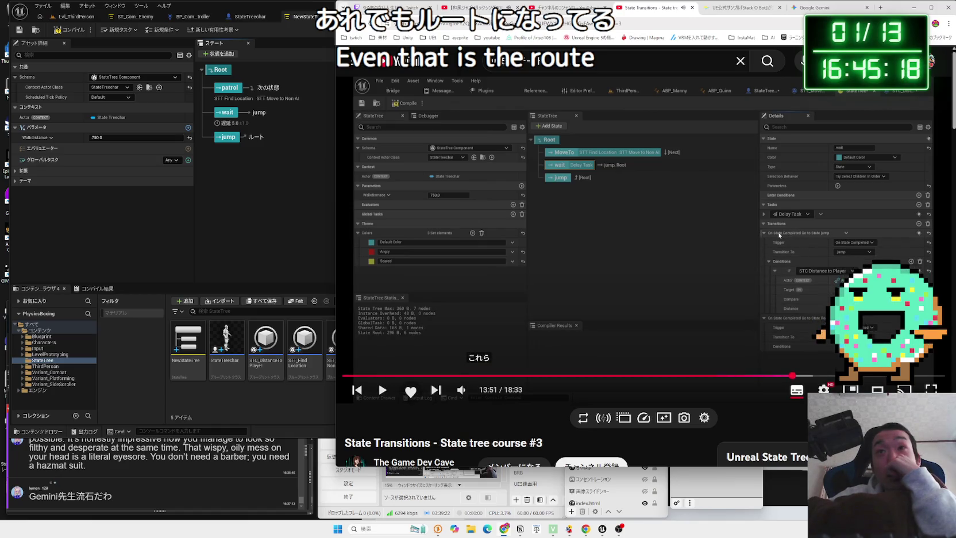
{"action": "key", "text": "f"}
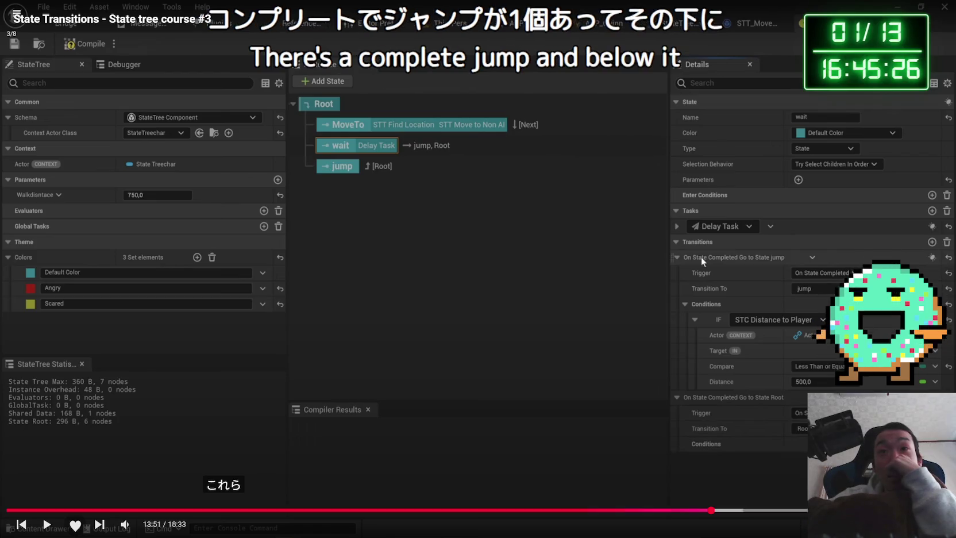
{"action": "key", "text": "f"}
{"action": "key", "text": "alt+Tab"}
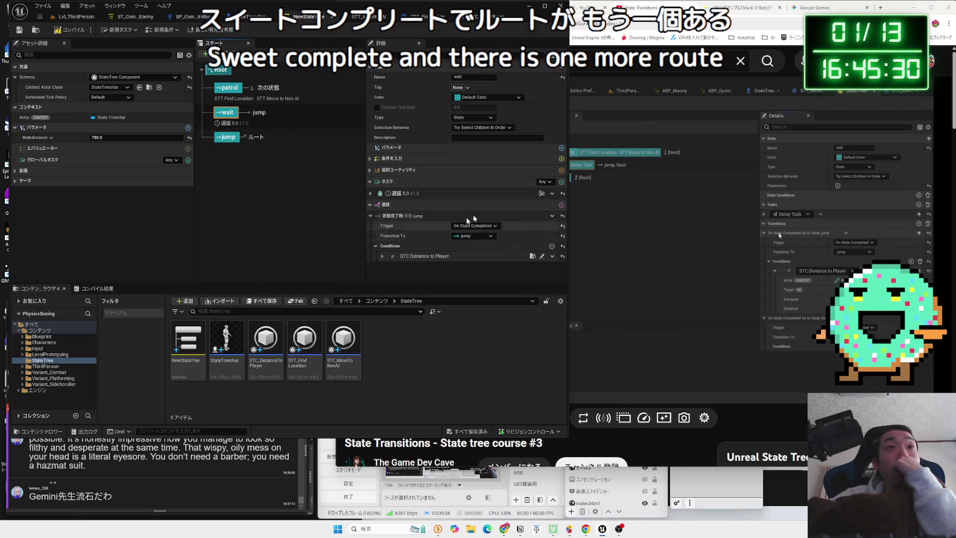
Add a second On State Completed transition to the wait state
{"action": "left_click", "coordinate": [561, 204]}
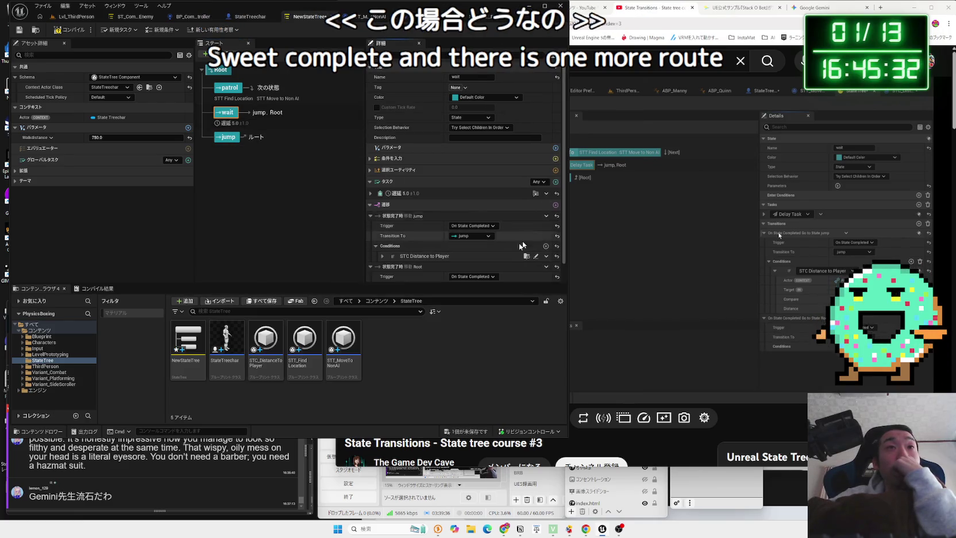
{"action": "scroll", "coordinate": [506, 247], "scroll_direction": "down", "scroll_amount": 1}
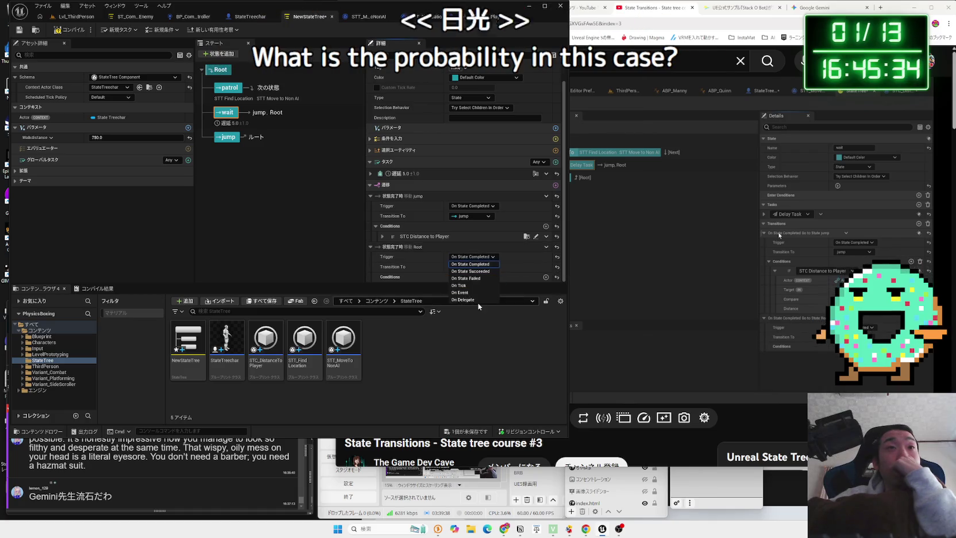
{"action": "left_click", "coordinate": [471, 264]}
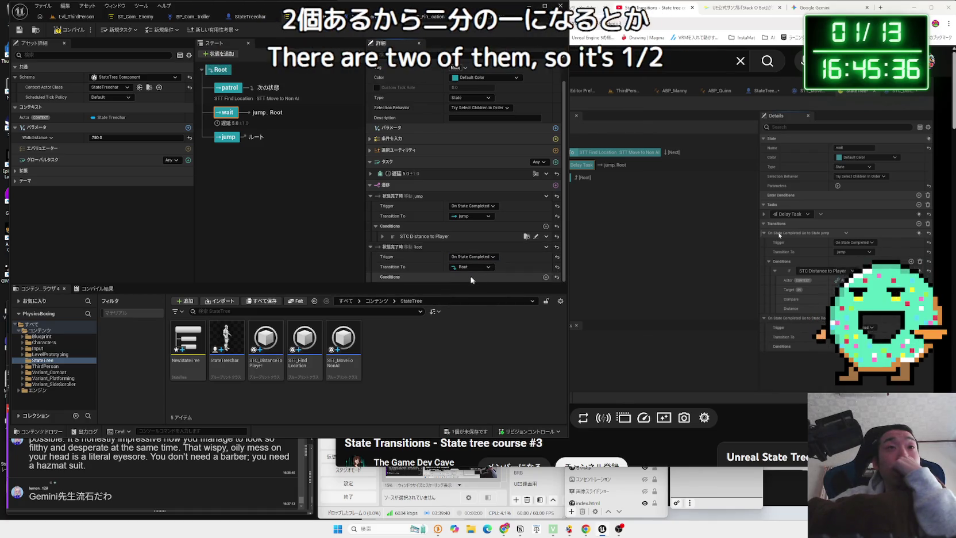
Compare the wait state's transitions with the tutorial, then open the STT_MoveToNonAI task blueprint
{"action": "left_click", "coordinate": [739, 258]}
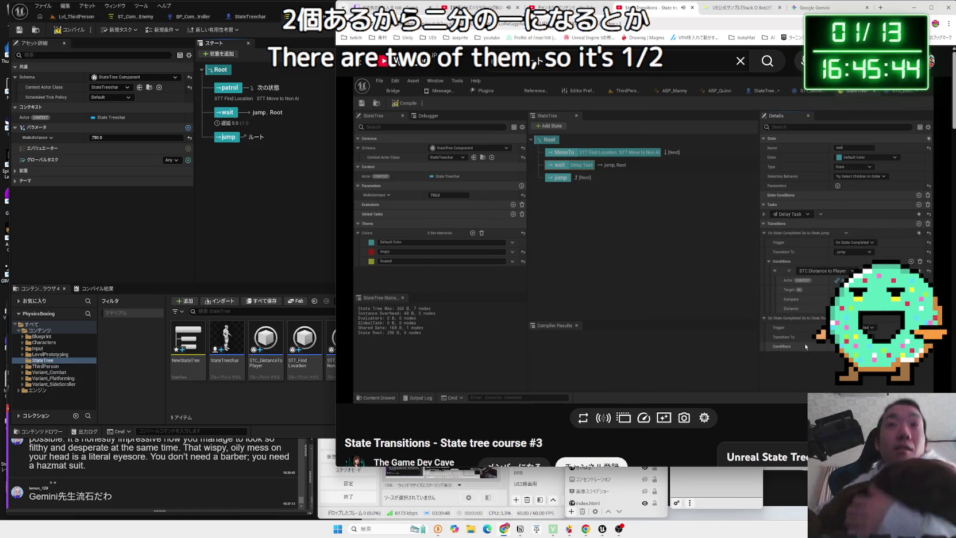
{"action": "left_click", "coordinate": [711, 228]}
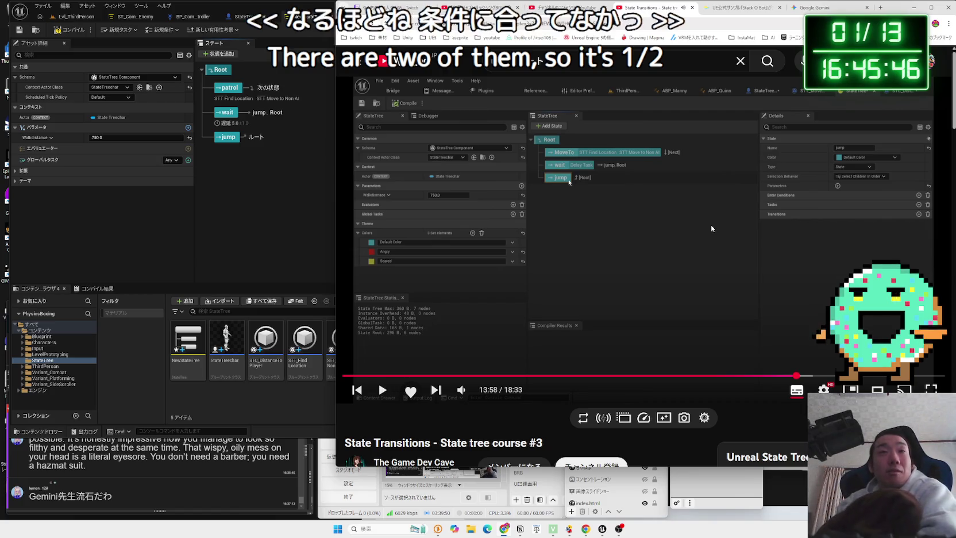
{"action": "left_click", "coordinate": [267, 196]}
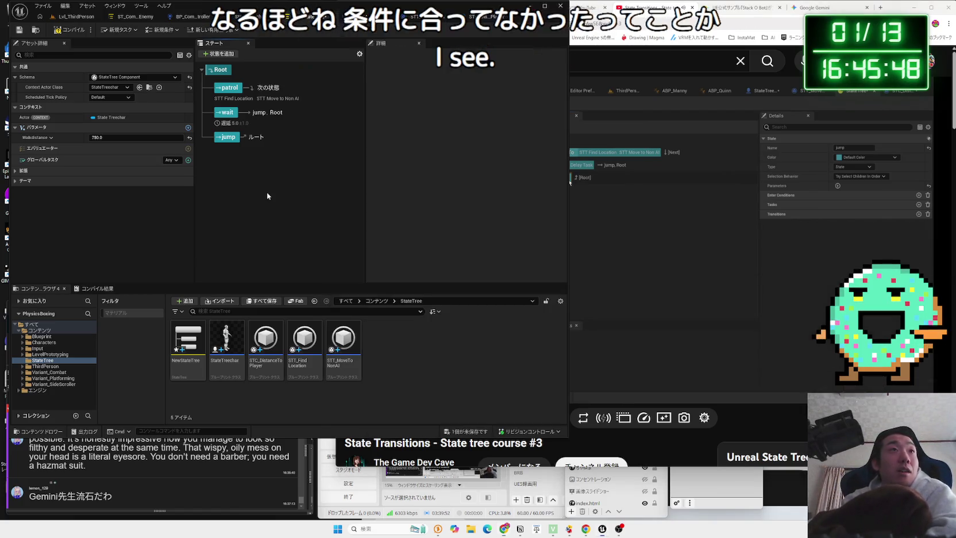
{"action": "left_click", "coordinate": [227, 112]}
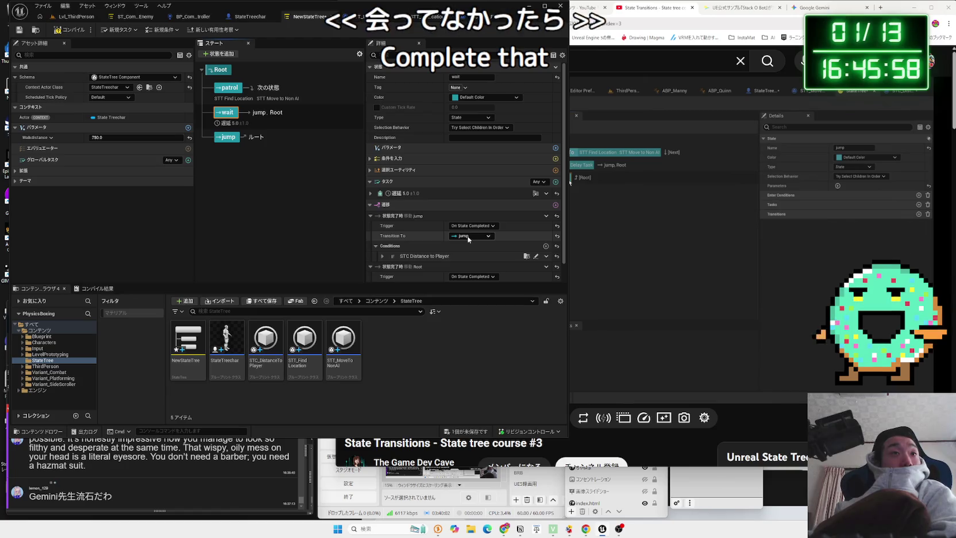
{"action": "left_click", "coordinate": [673, 255]}
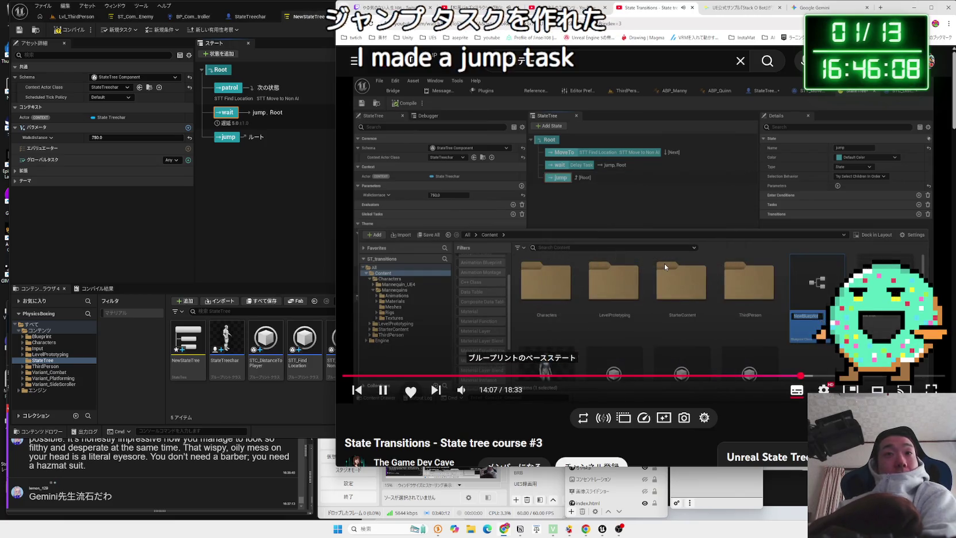
{"action": "left_click", "coordinate": [86, 48]}
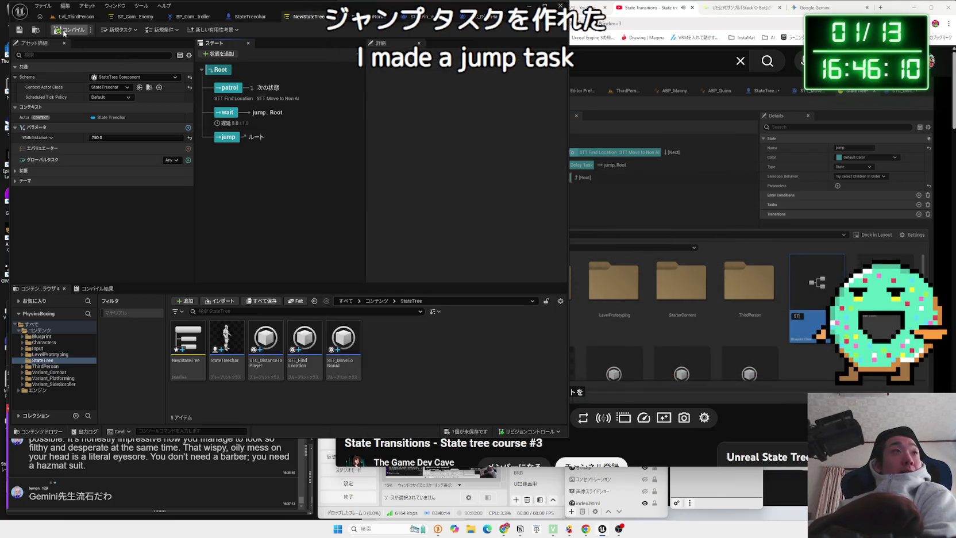
{"action": "left_click", "coordinate": [376, 17]}
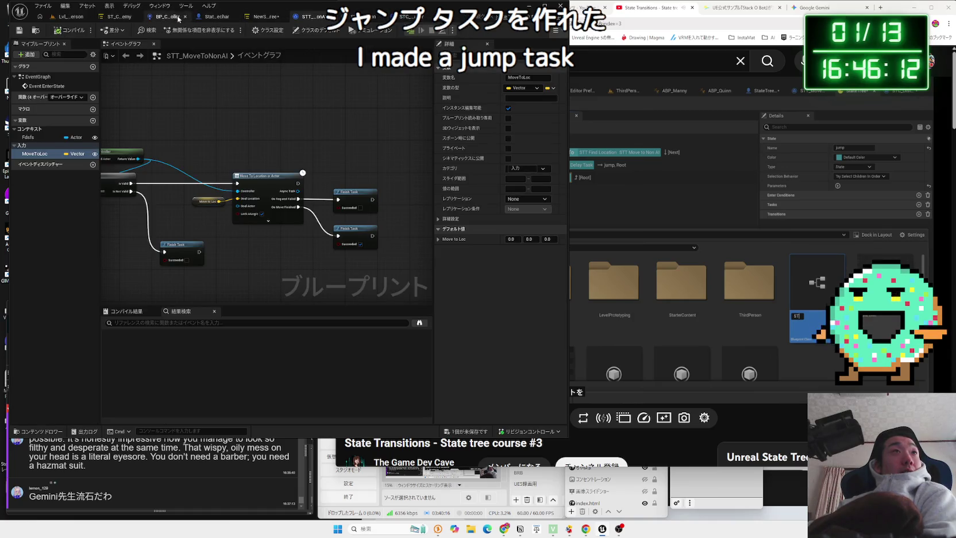
Create a StateTreeTaskBlueprintBase blueprint named STT_Jump in the StateTree folder
{"action": "left_click", "coordinate": [267, 18]}
{"action": "right_click", "coordinate": [401, 365]}
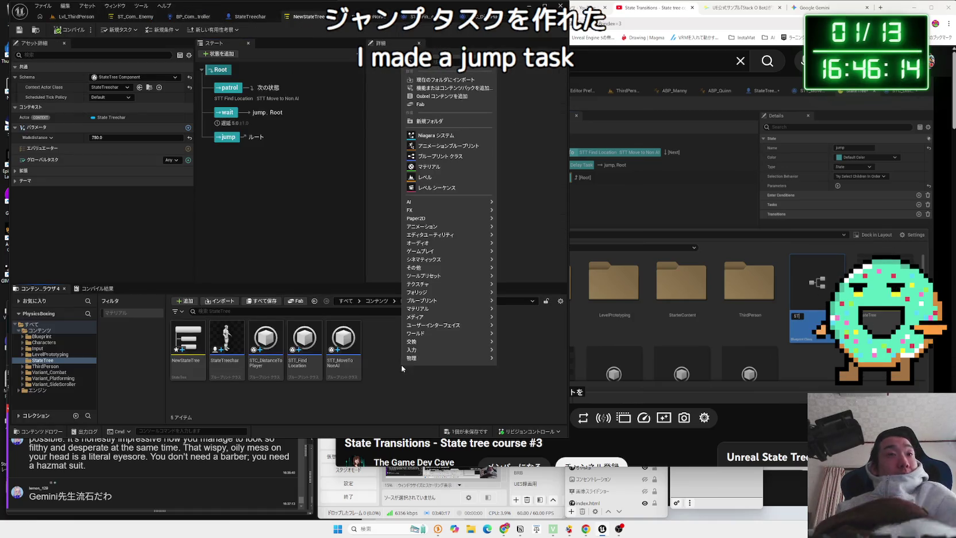
{"action": "left_click", "coordinate": [439, 156]}
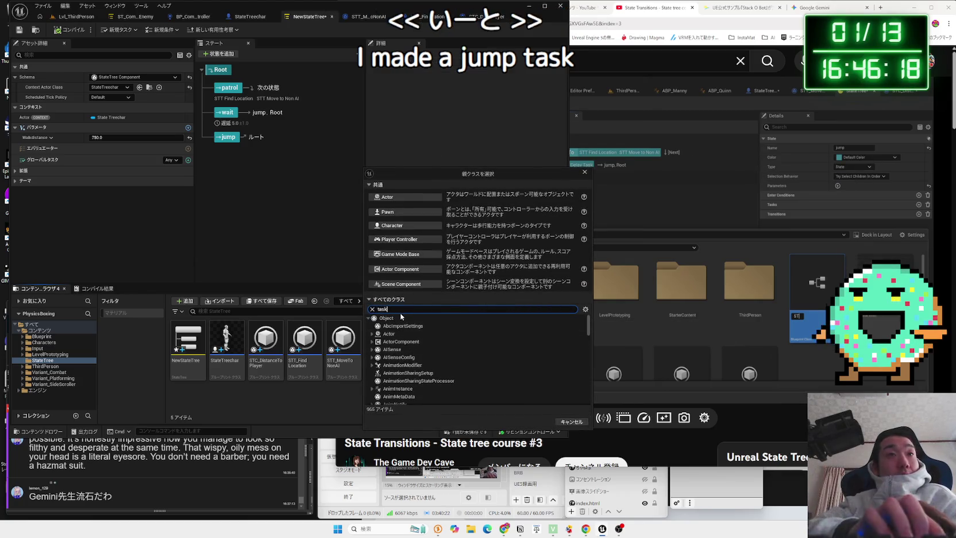
{"action": "type", "text": "task"}
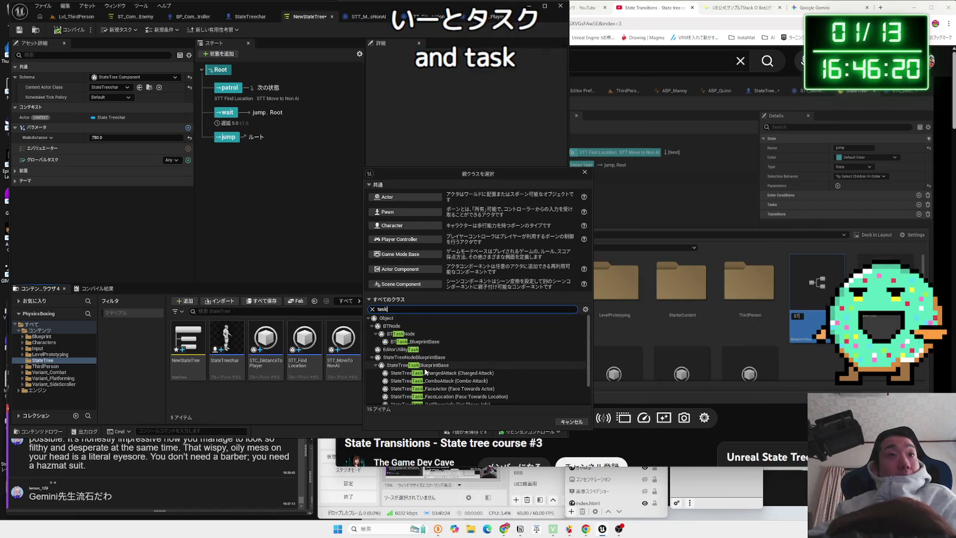
{"action": "left_click", "coordinate": [434, 367]}
{"action": "left_click", "coordinate": [539, 421]}
{"action": "type", "text": "B"}
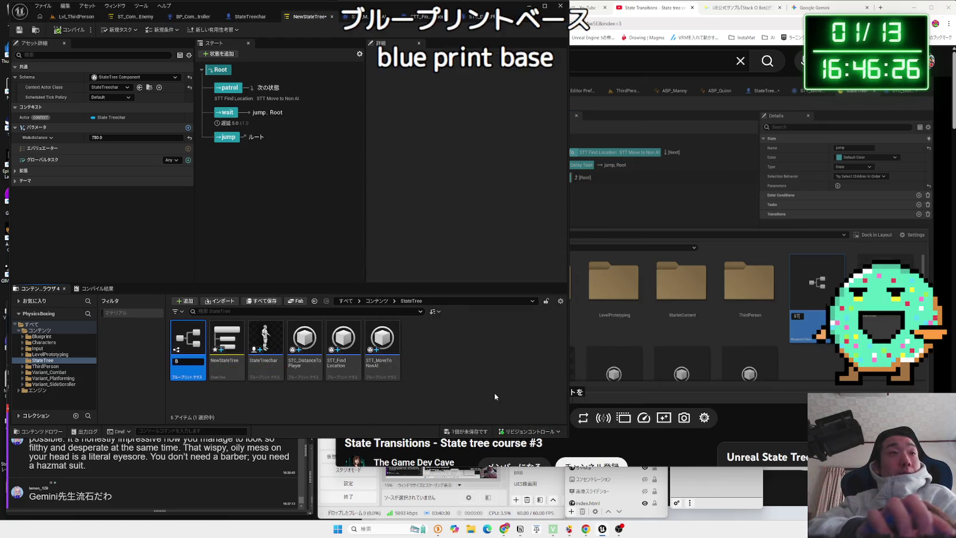
{"action": "type", "text": "TT_Jum"}
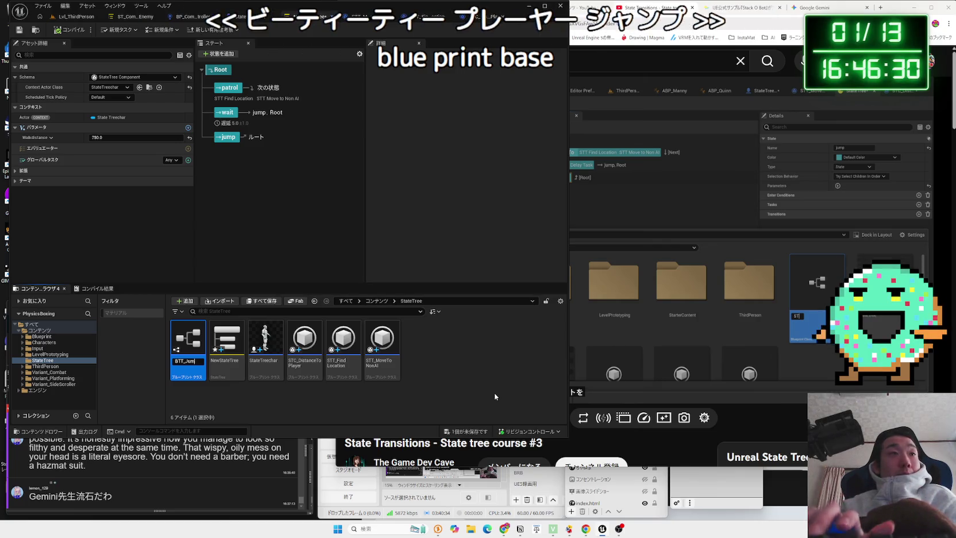
{"action": "key", "text": "ctrl+a"}
{"action": "type", "text": "STT_"}
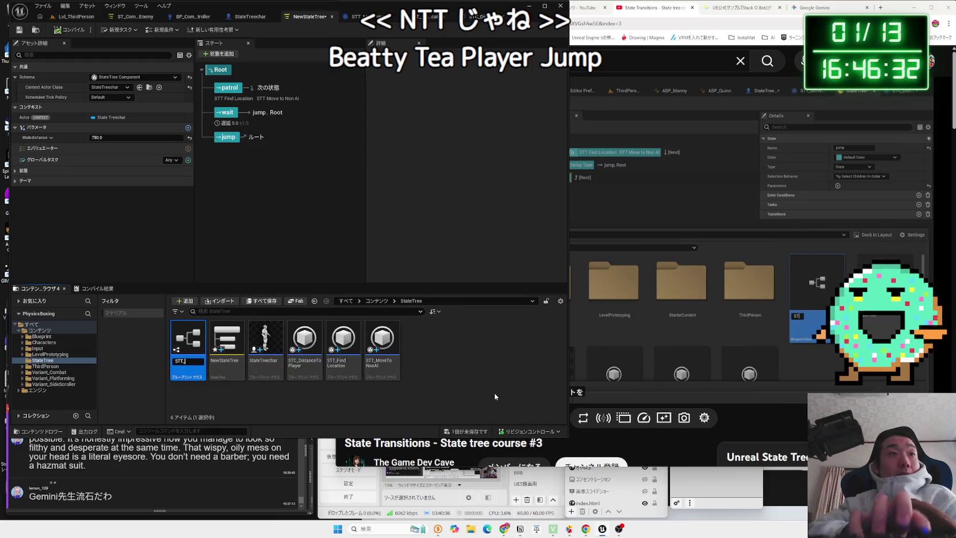
{"action": "key", "text": "Return"}
Save NewStateTree and STT_Jump, then open STT_Jump for editing
{"action": "left_click", "coordinate": [696, 304]}
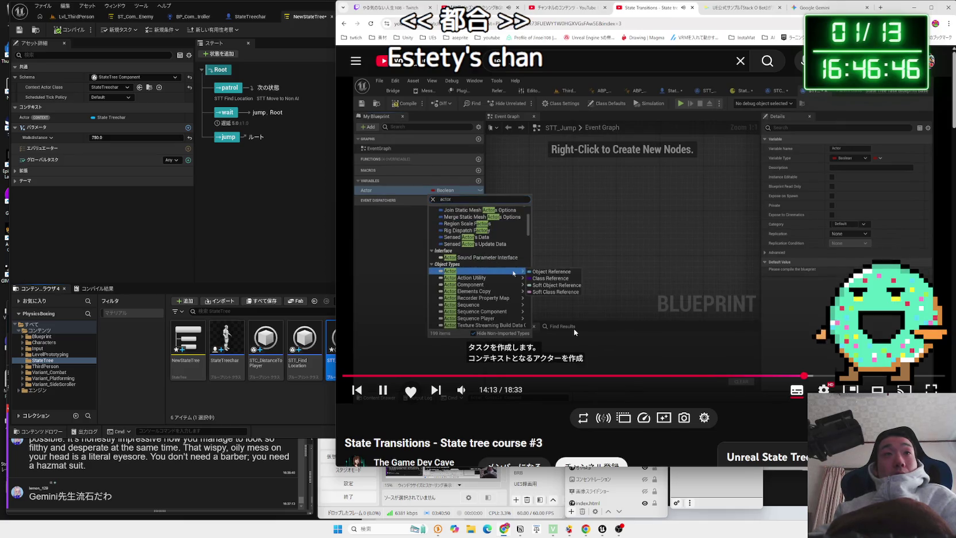
{"action": "left_click", "coordinate": [400, 339]}
{"action": "left_click", "coordinate": [274, 395]}
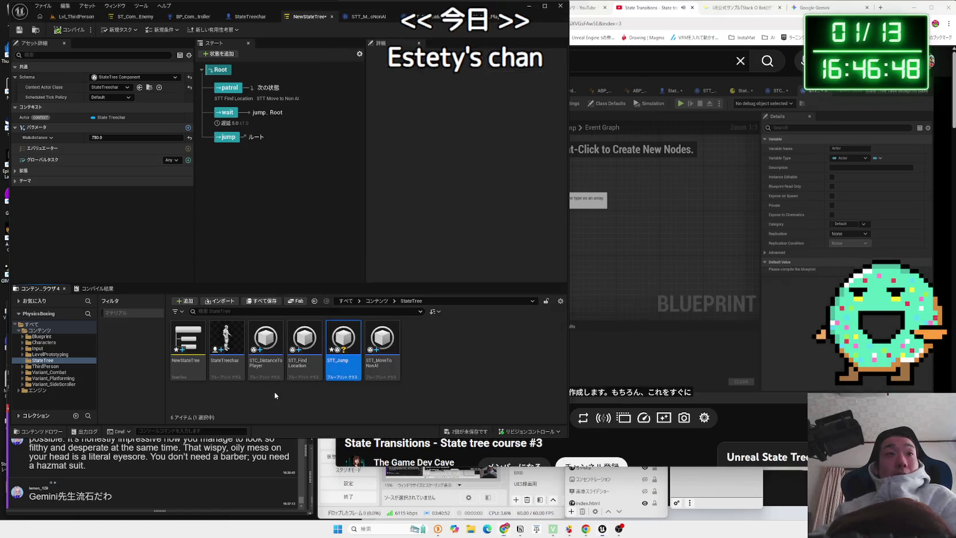
{"action": "key", "text": "ctrl+shift+s"}
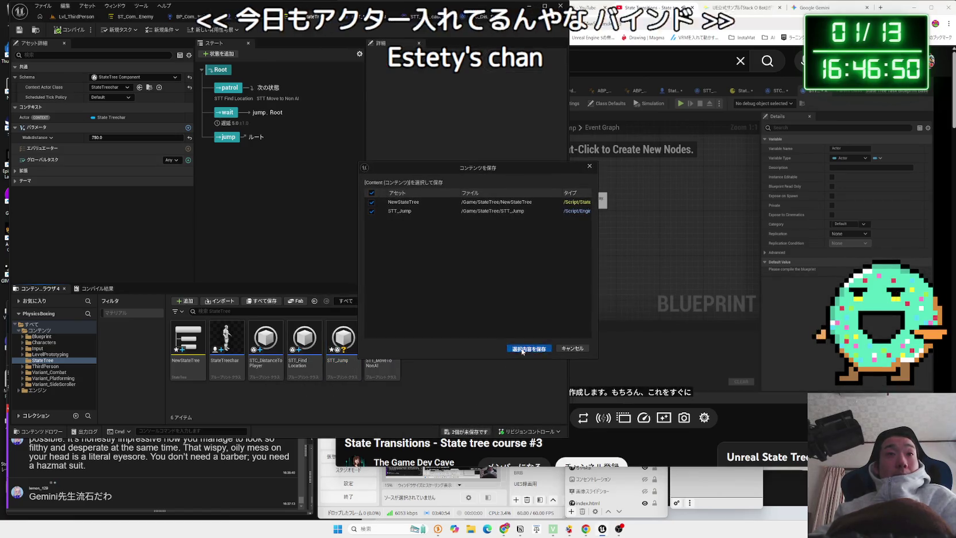
{"action": "left_click", "coordinate": [514, 341]}
{"action": "double_click", "coordinate": [355, 351]}
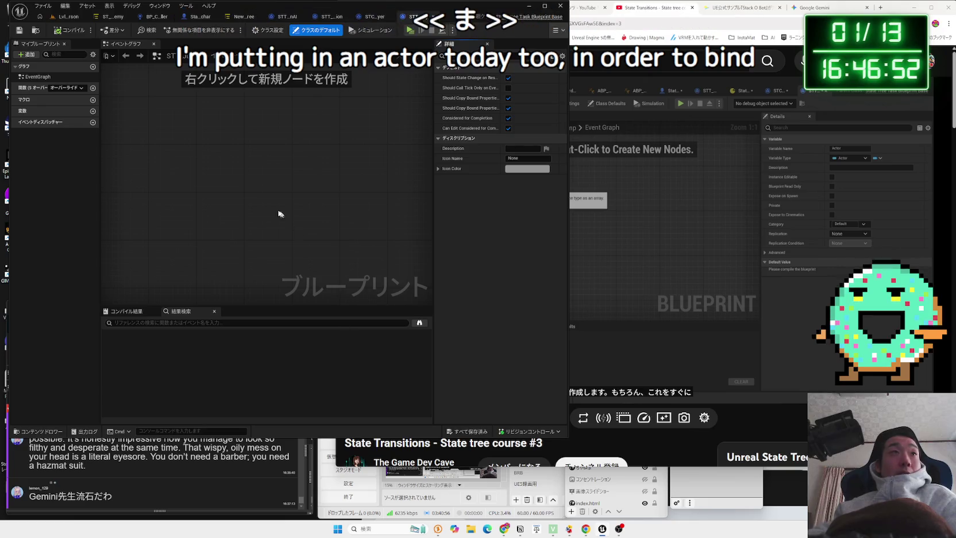
Add a variable named Actor to STT_Jump, first typed as an Actor object reference
{"action": "left_click", "coordinate": [93, 112]}
{"action": "type", "text": "Actor"}
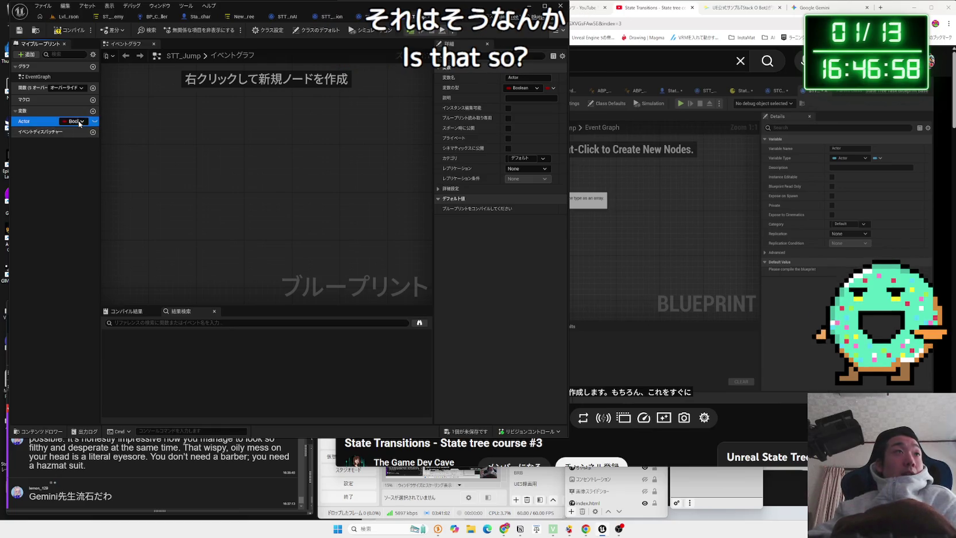
{"action": "left_click", "coordinate": [80, 122]}
{"action": "type", "text": "actor"}
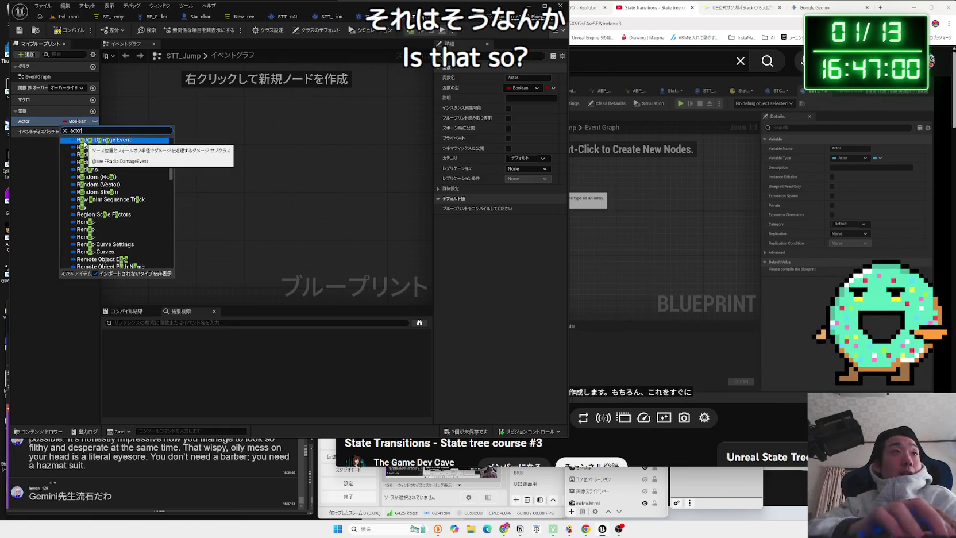
{"action": "mouse_move", "coordinate": [107, 210]}
{"action": "left_click", "coordinate": [182, 208]}
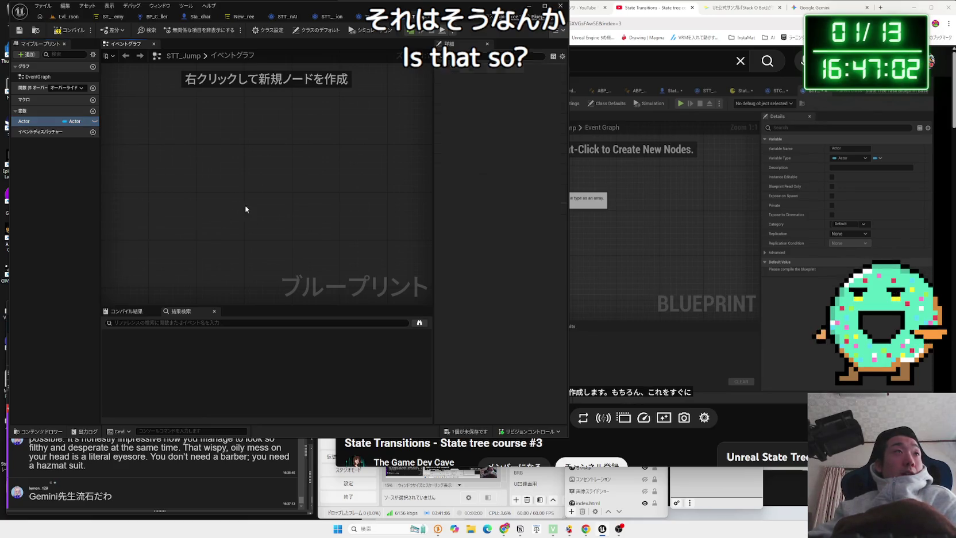
Change the Actor variable's type to a Character object reference, matching the tutorial
{"action": "left_click", "coordinate": [718, 191]}
{"action": "left_click", "coordinate": [718, 191]}
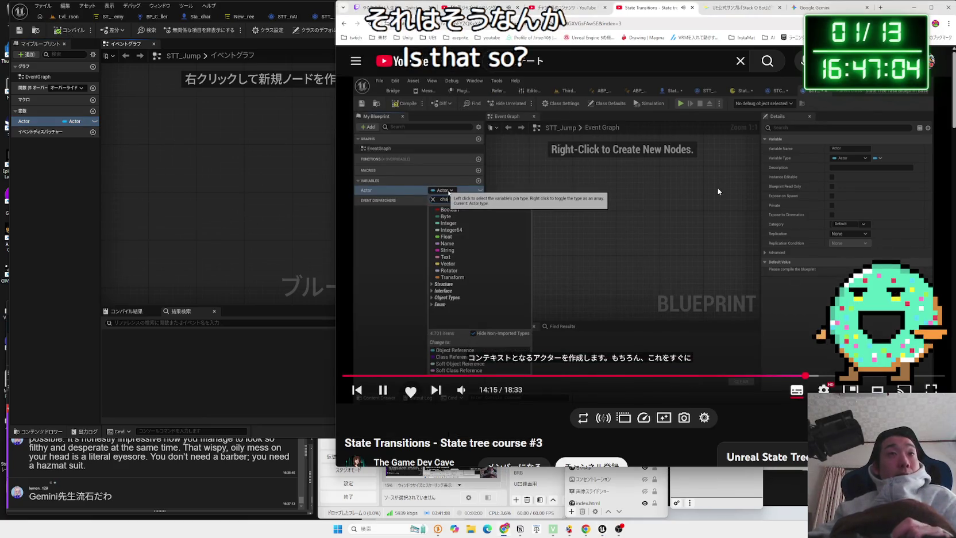
{"action": "left_click", "coordinate": [682, 192]}
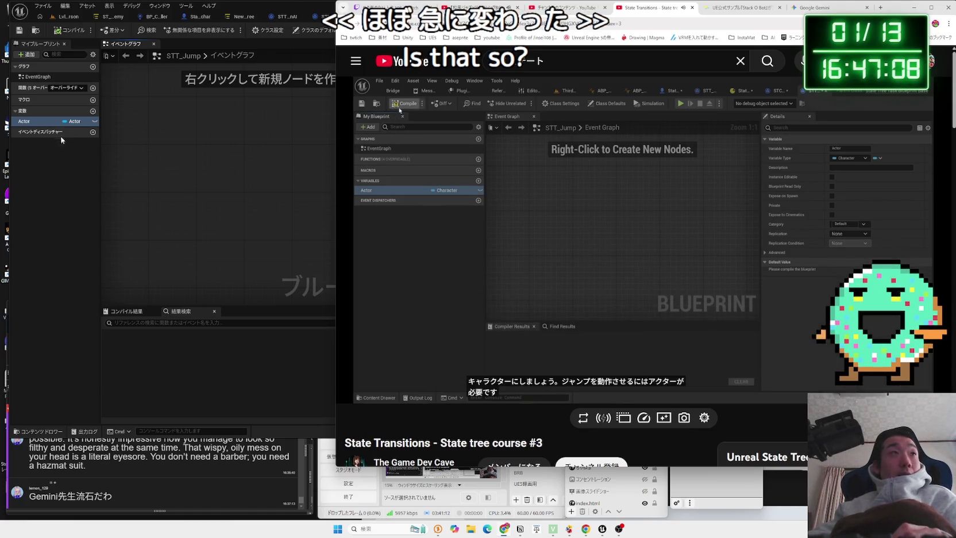
{"action": "left_click_drag", "start_coordinate": [336, 196], "coordinate": [569, 196]}
{"action": "left_click", "coordinate": [76, 121]}
{"action": "type", "text": "ch"}
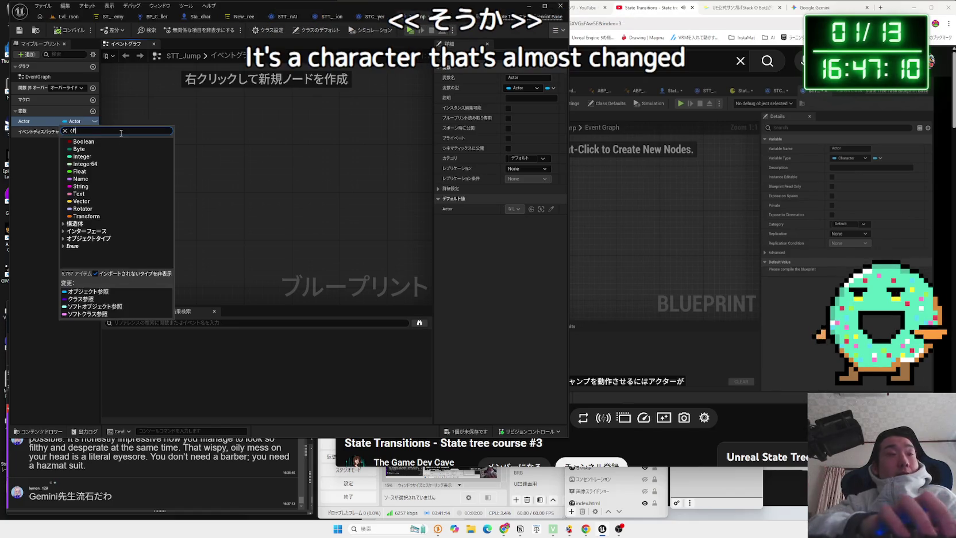
{"action": "type", "text": "arator"}
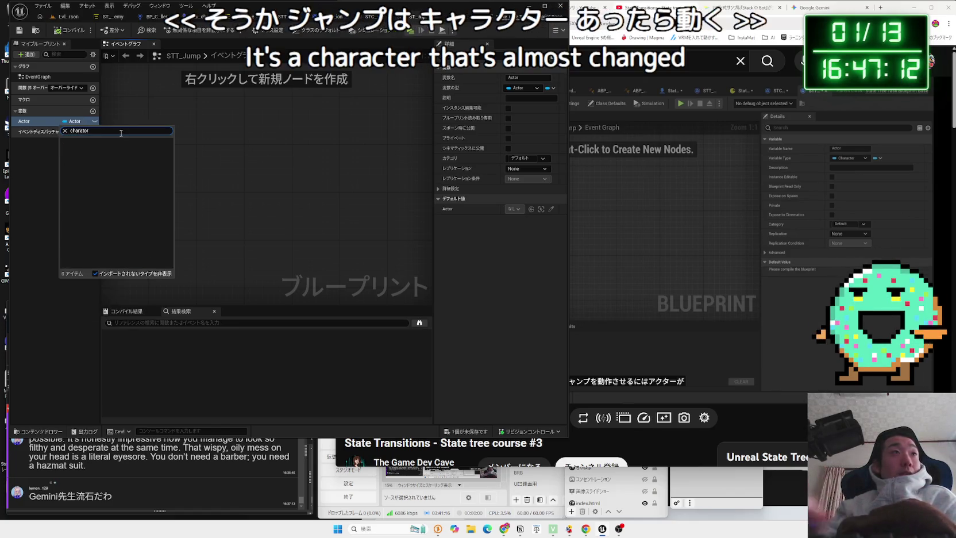
{"action": "key", "text": "BackSpace"}
{"action": "key", "text": "BackSpace"}
{"action": "key", "text": "BackSpace"}
{"action": "type", "text": "ct"}
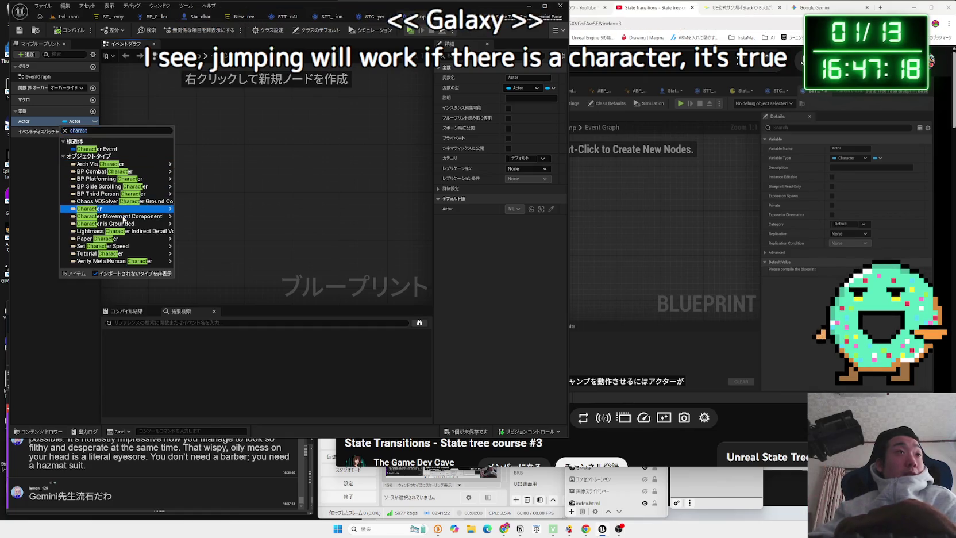
{"action": "mouse_move", "coordinate": [124, 210]}
{"action": "left_click", "coordinate": [197, 209]}
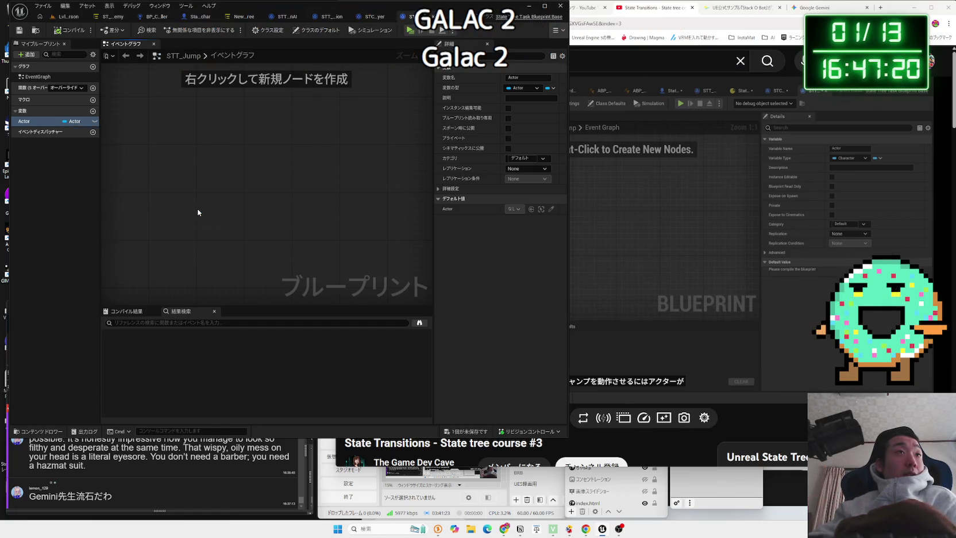
{"action": "left_click", "coordinate": [64, 180]}
Add the EnterState event override to STT_Jump's graph
{"action": "left_click", "coordinate": [649, 237]}
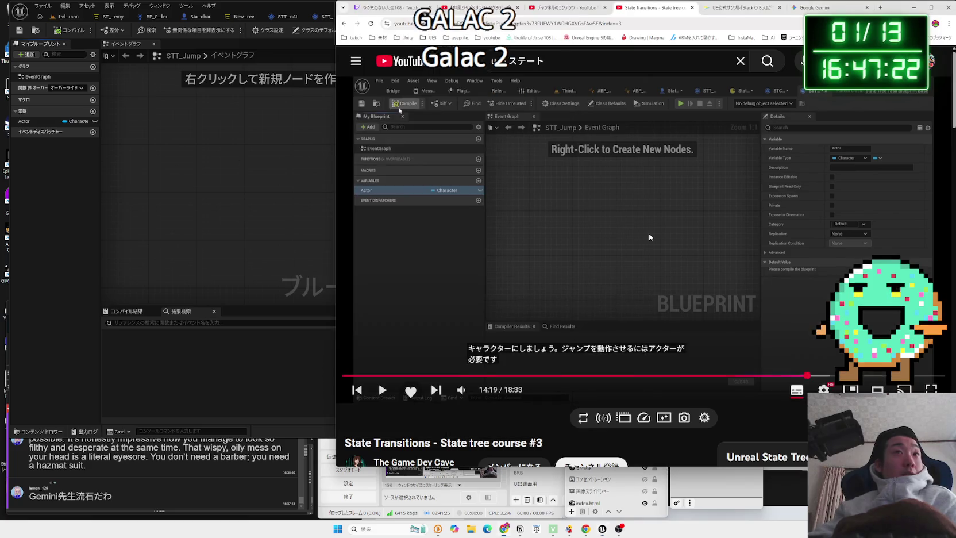
{"action": "left_click", "coordinate": [571, 234]}
{"action": "left_click", "coordinate": [68, 88]}
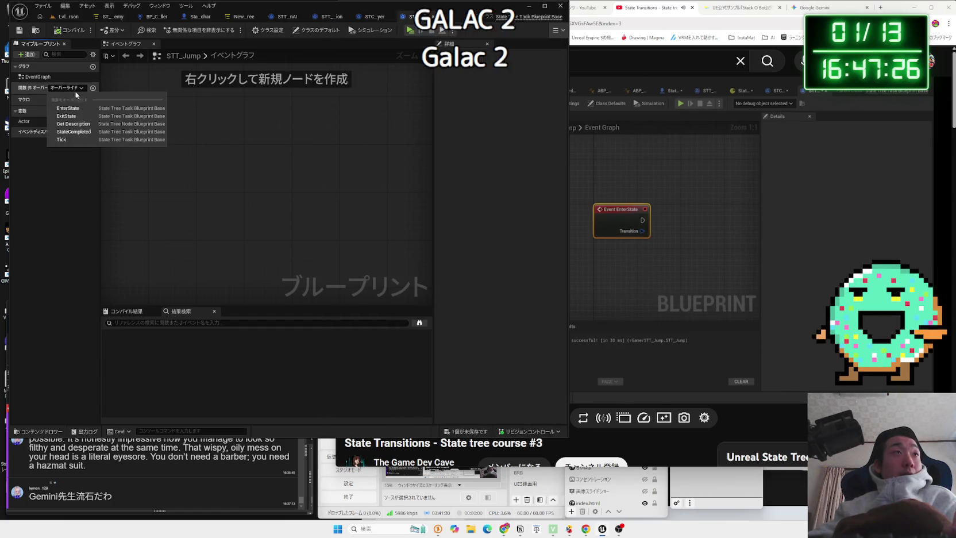
{"action": "left_click", "coordinate": [67, 108]}
Place an Actor getter and call Jump on it from its pin
{"action": "left_click", "coordinate": [628, 206]}
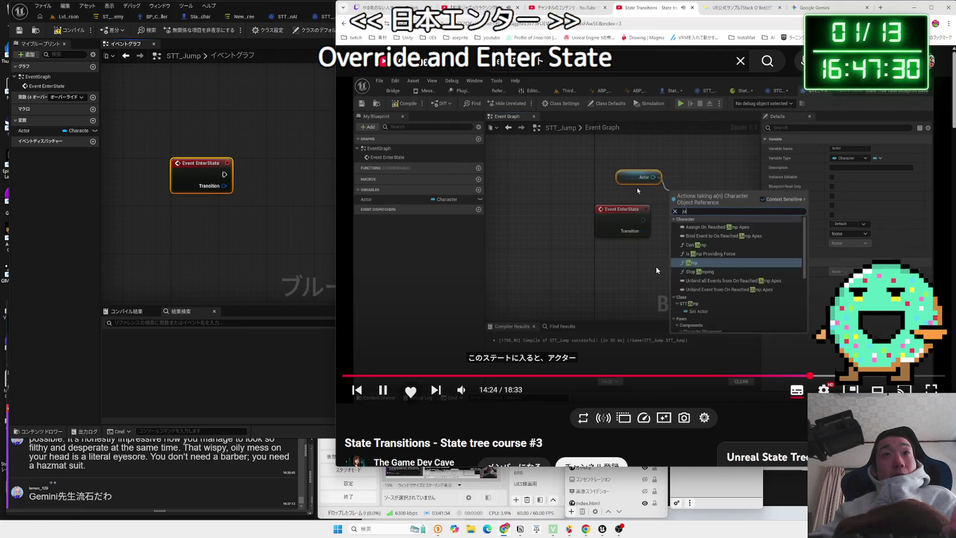
{"action": "left_click_drag", "start_coordinate": [24, 131], "coordinate": [202, 133]}
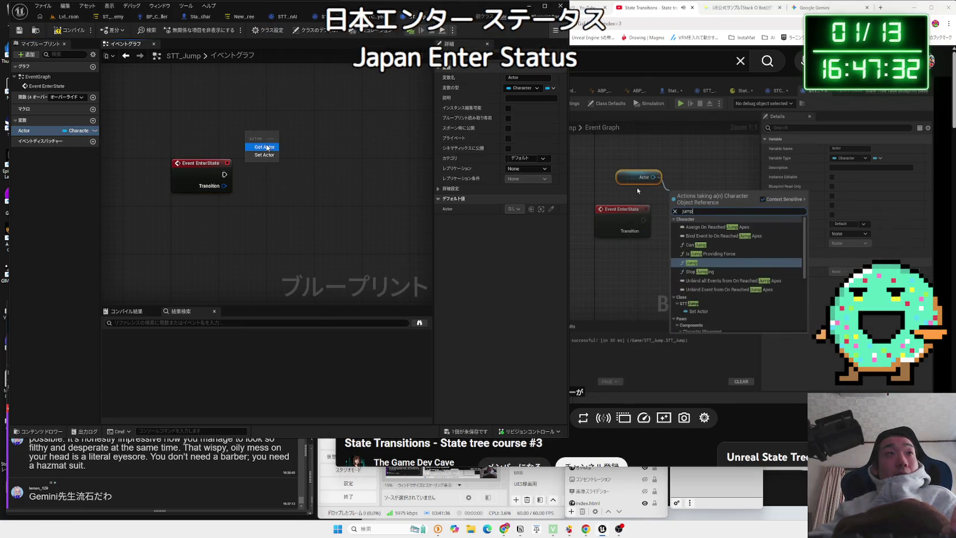
{"action": "left_click", "coordinate": [625, 198]}
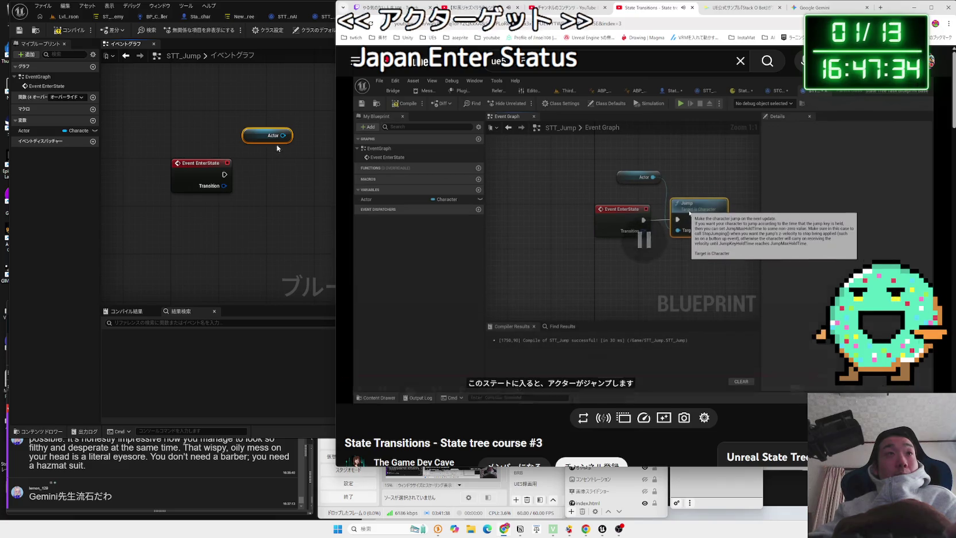
{"action": "left_click", "coordinate": [305, 166]}
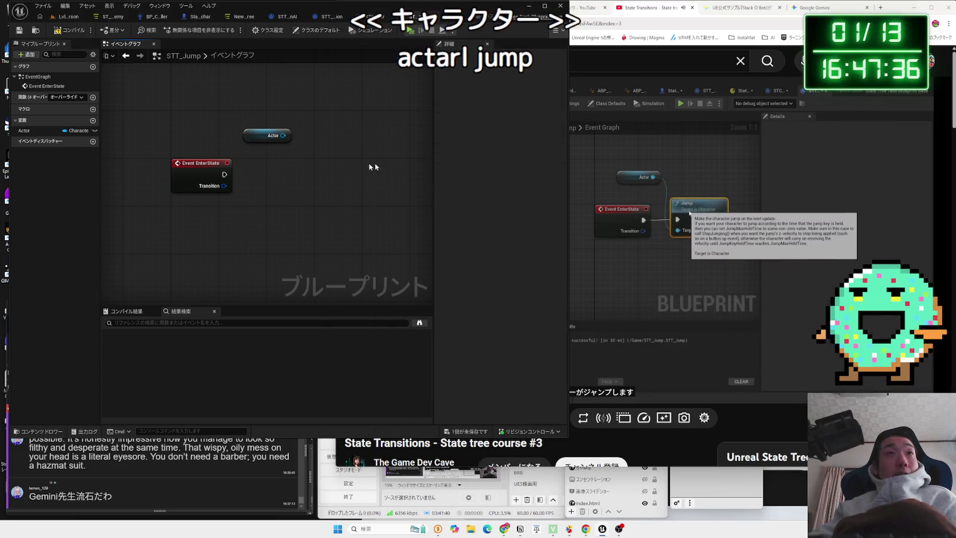
{"action": "left_click_drag", "start_coordinate": [283, 135], "coordinate": [323, 175]}
{"action": "type", "text": "jum"}
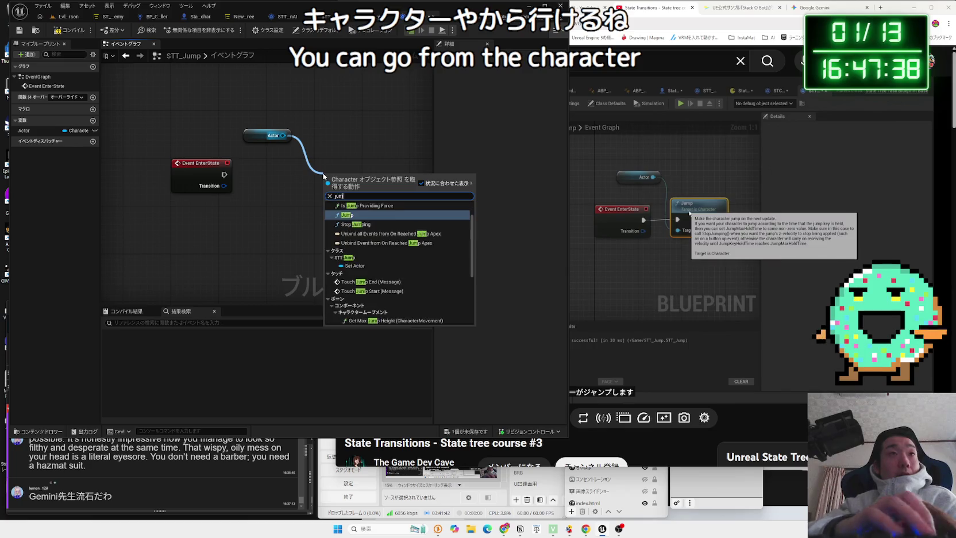
{"action": "left_click", "coordinate": [350, 216]}
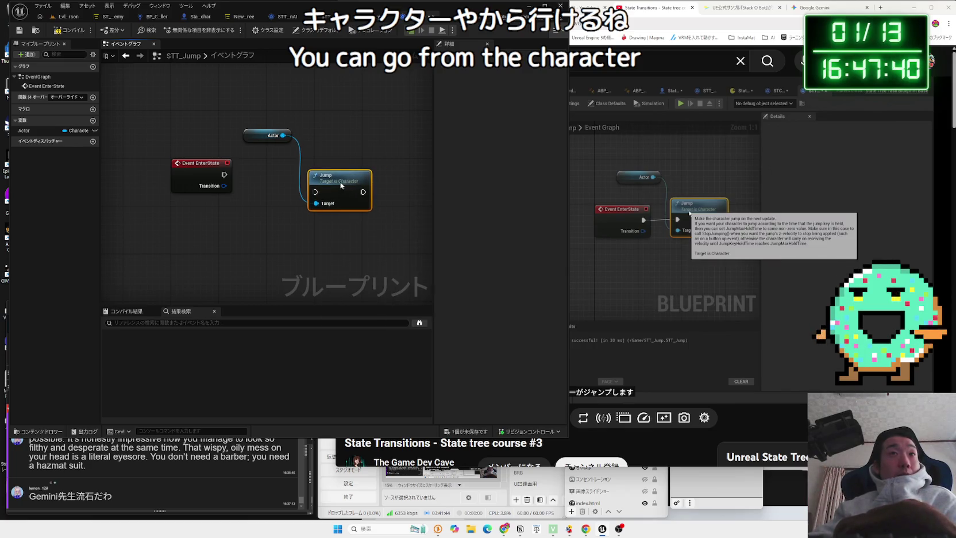
Shift the Actor getter node slightly left in the graph
{"action": "key", "text": "alt+Tab"}
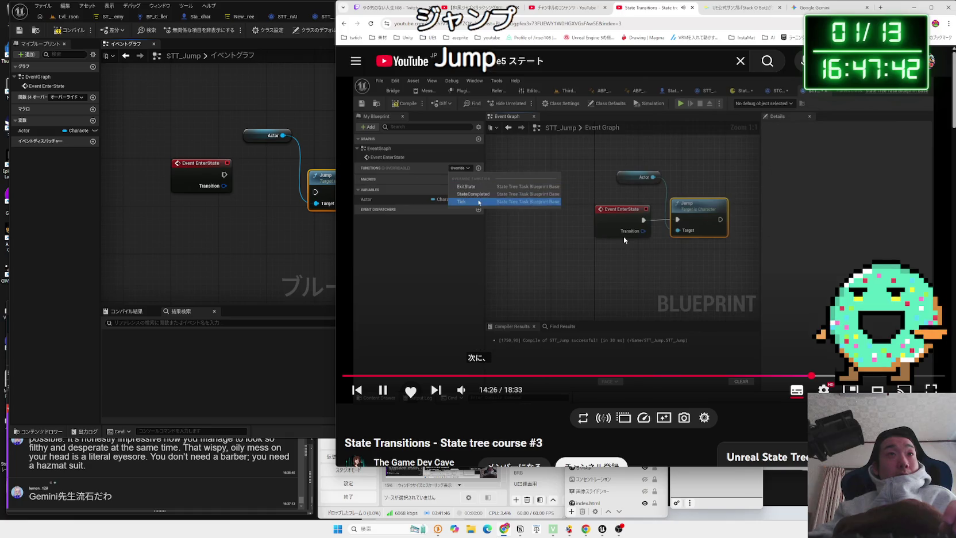
{"action": "key", "text": "space"}
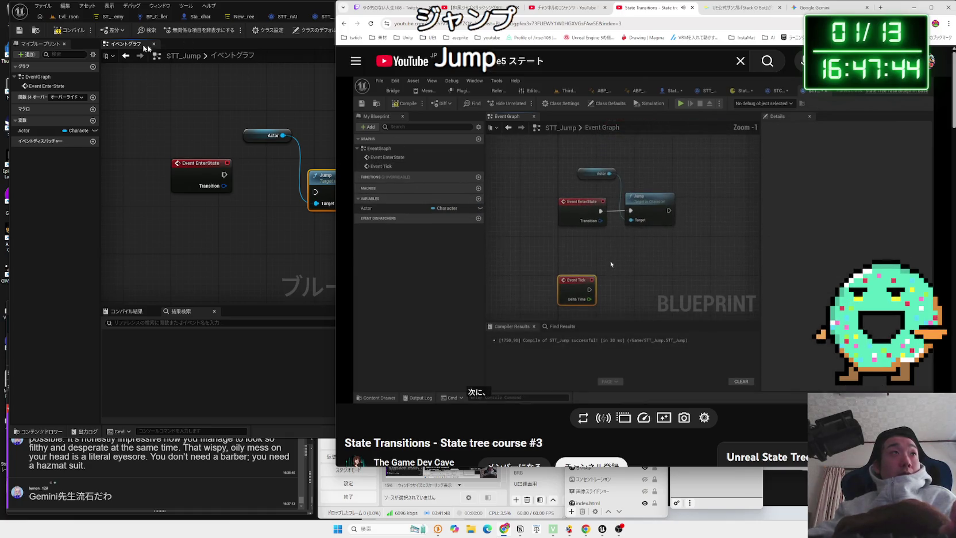
{"action": "left_click", "coordinate": [78, 33]}
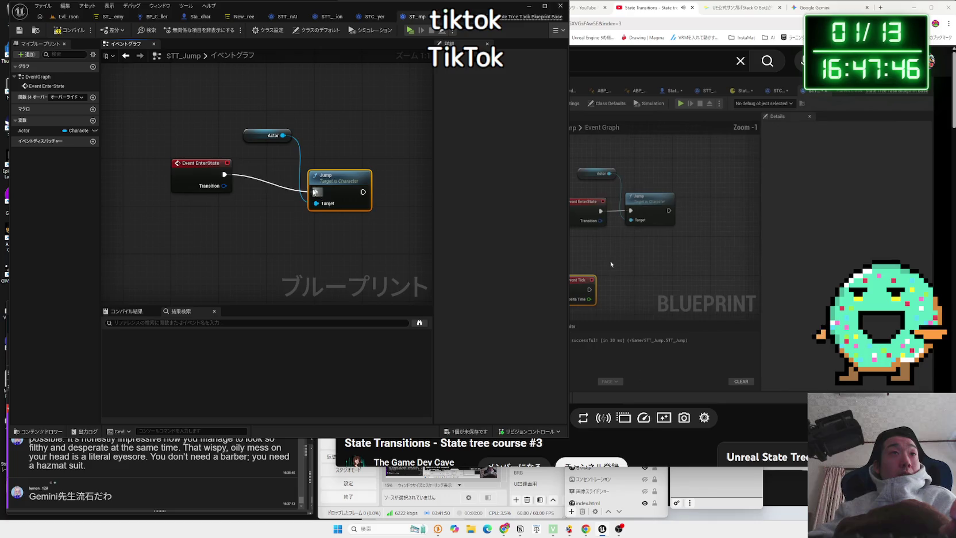
{"action": "left_click_drag", "start_coordinate": [270, 145], "coordinate": [245, 144]}
Add the Tick event override to STT_Jump's Event Graph
{"action": "key", "text": "alt+Tab"}
{"action": "key", "text": "space"}
{"action": "left_click", "coordinate": [63, 98]}
{"action": "left_click", "coordinate": [65, 96]}
{"action": "left_click", "coordinate": [75, 142]}
Rearrange the Actor getter node in the Event Graph
{"action": "left_click", "coordinate": [600, 248]}
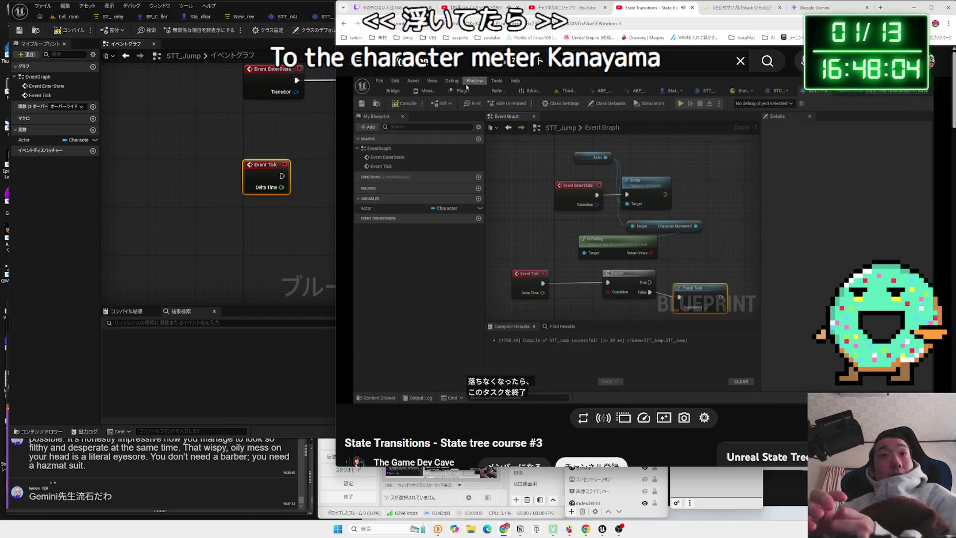
{"action": "mouse_move", "coordinate": [696, 199]}
{"action": "key", "text": "Left"}
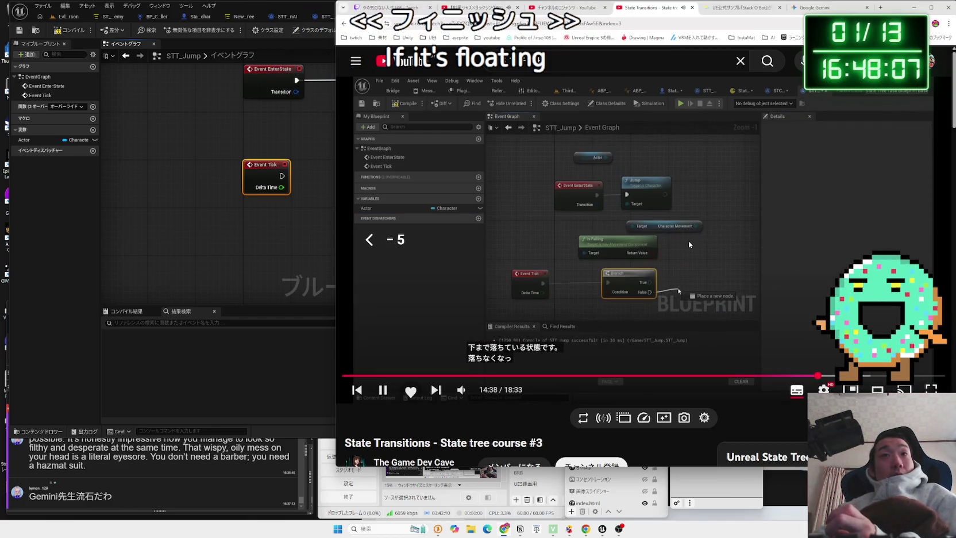
{"action": "left_click", "coordinate": [689, 241]}
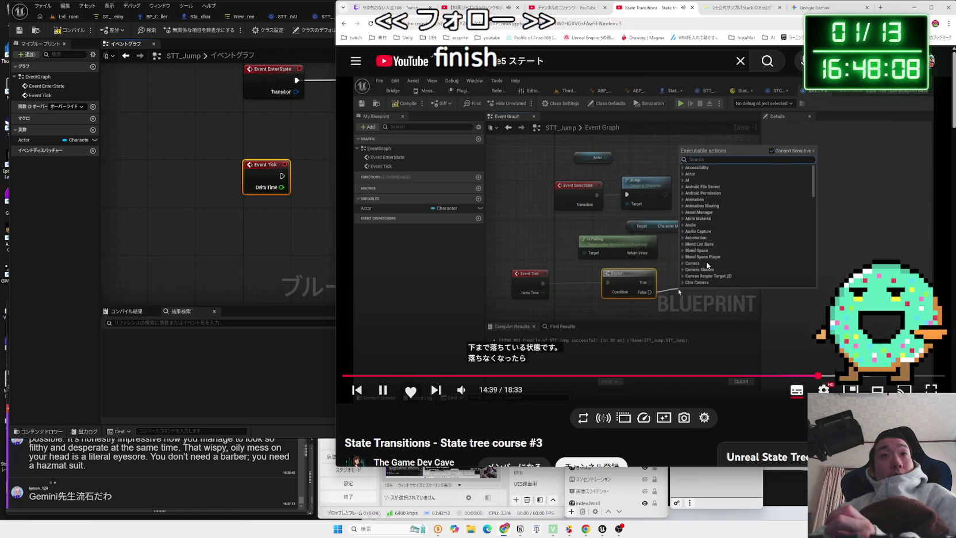
{"action": "left_click", "coordinate": [257, 243]}
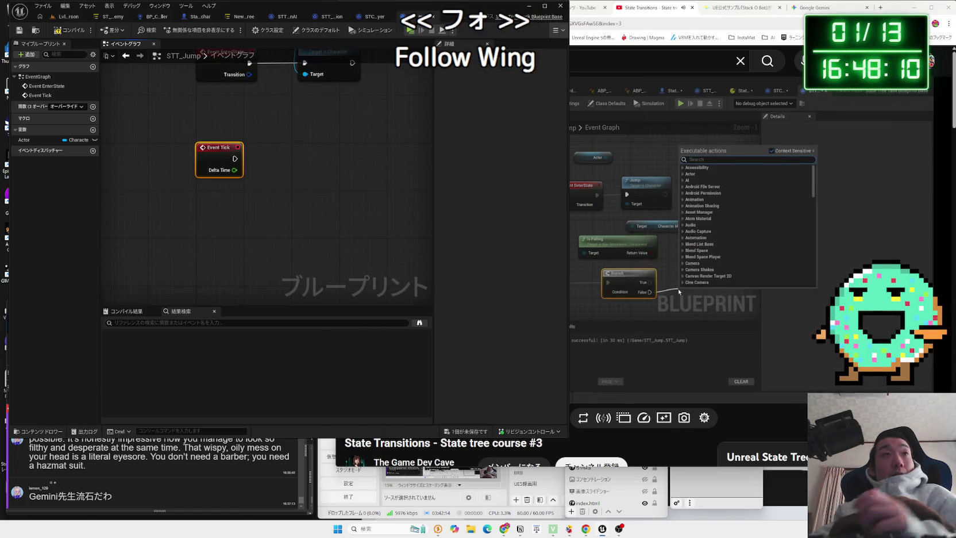
{"action": "left_click_drag", "start_coordinate": [328, 143], "coordinate": [322, 143]}
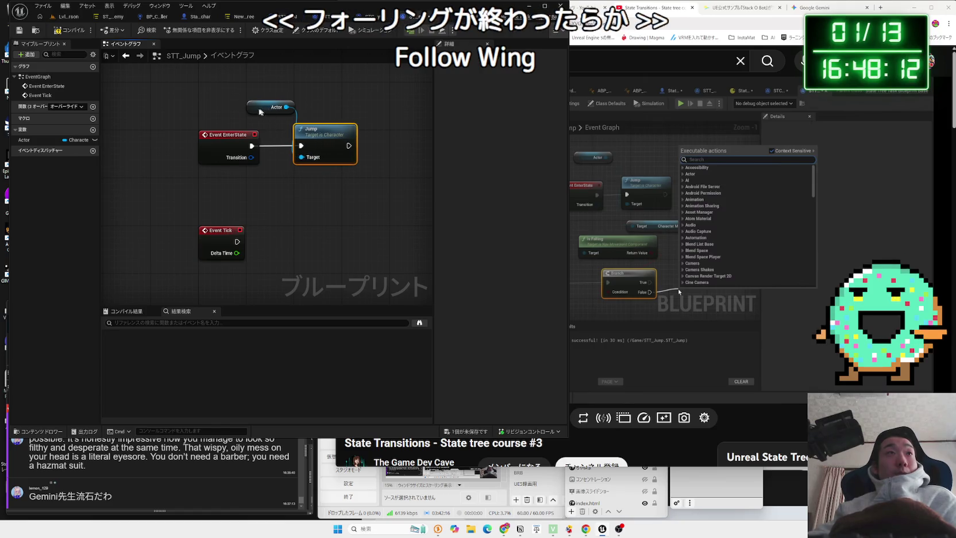
{"action": "left_click", "coordinate": [259, 112]}
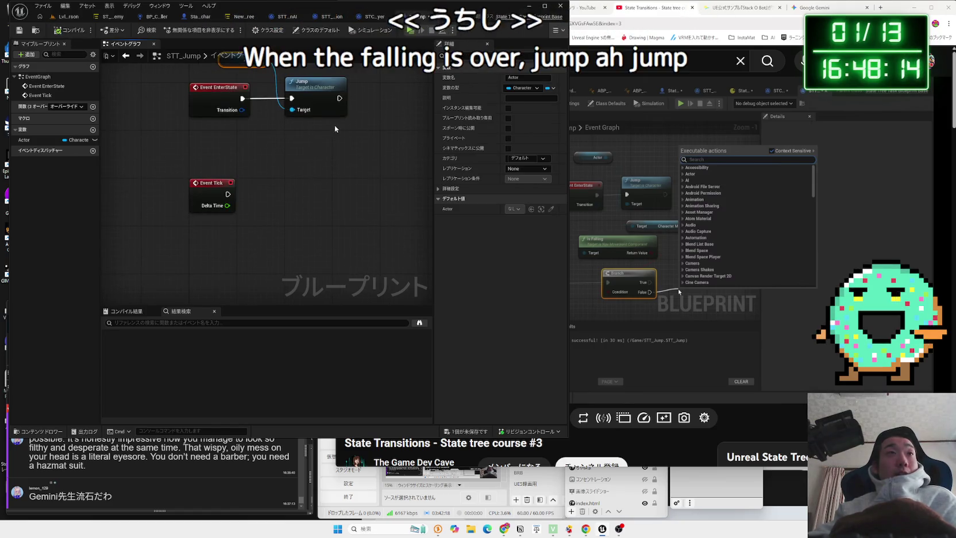
{"action": "mouse_move", "coordinate": [292, 109]}
{"action": "left_mouse_down"}
{"action": "mouse_move", "coordinate": [299, 202]}
{"action": "mouse_move", "coordinate": [245, 197]}
{"action": "left_mouse_up"}
{"action": "left_click", "coordinate": [257, 200]}
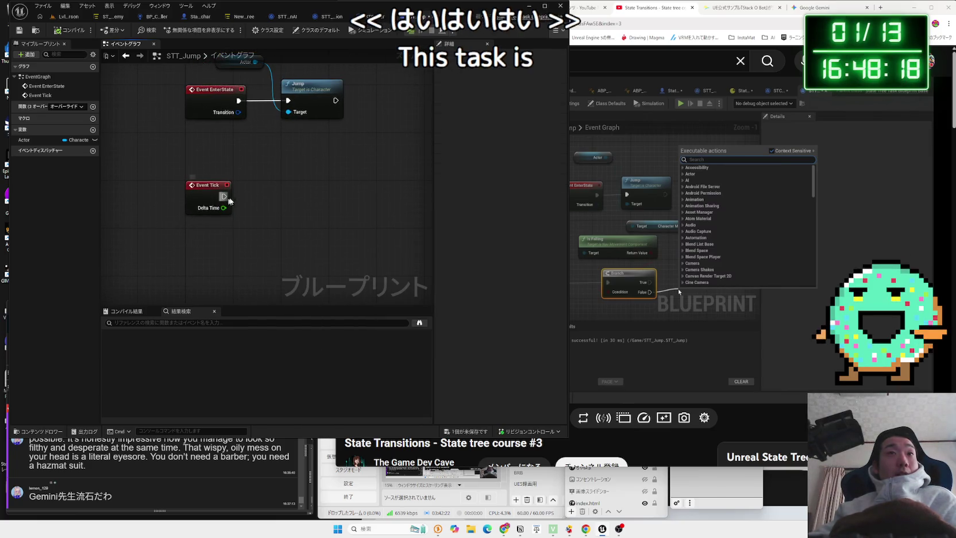
{"action": "right_click", "coordinate": [261, 228]}
{"action": "left_click", "coordinate": [276, 139]}
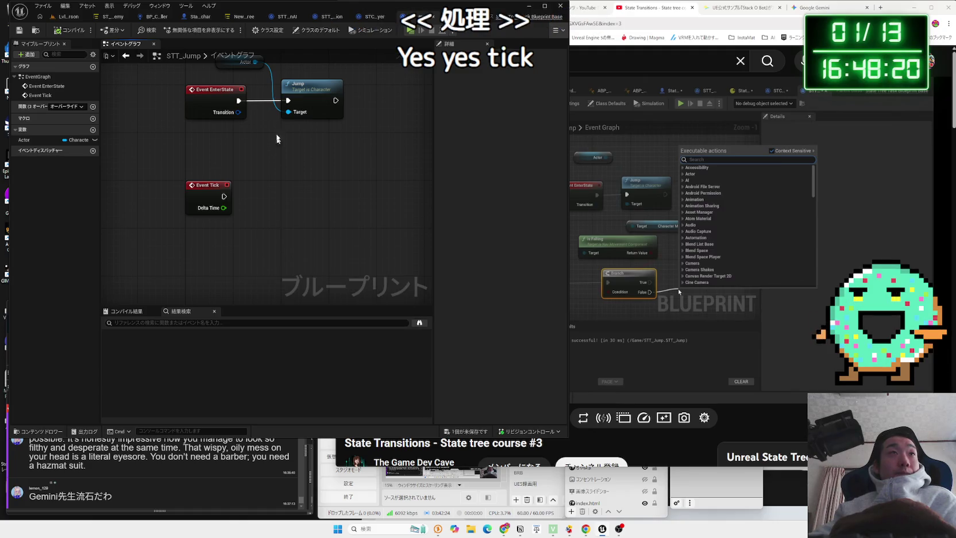
From Actor, add Get Character Movement and an Is Falling check on it
{"action": "left_click_drag", "start_coordinate": [255, 144], "coordinate": [248, 269]}
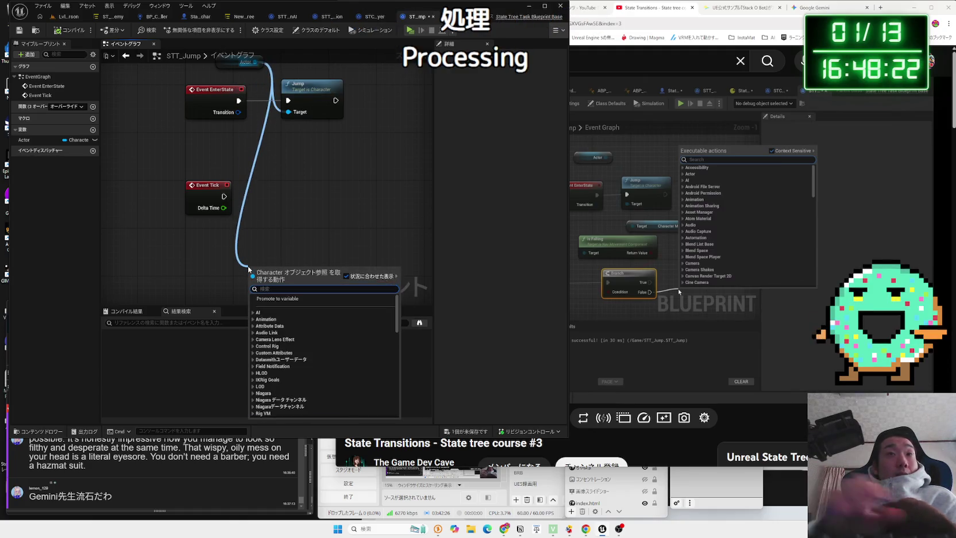
{"action": "type", "text": "ta"}
{"action": "key", "text": "BackSpace"}
{"action": "key", "text": "BackSpace"}
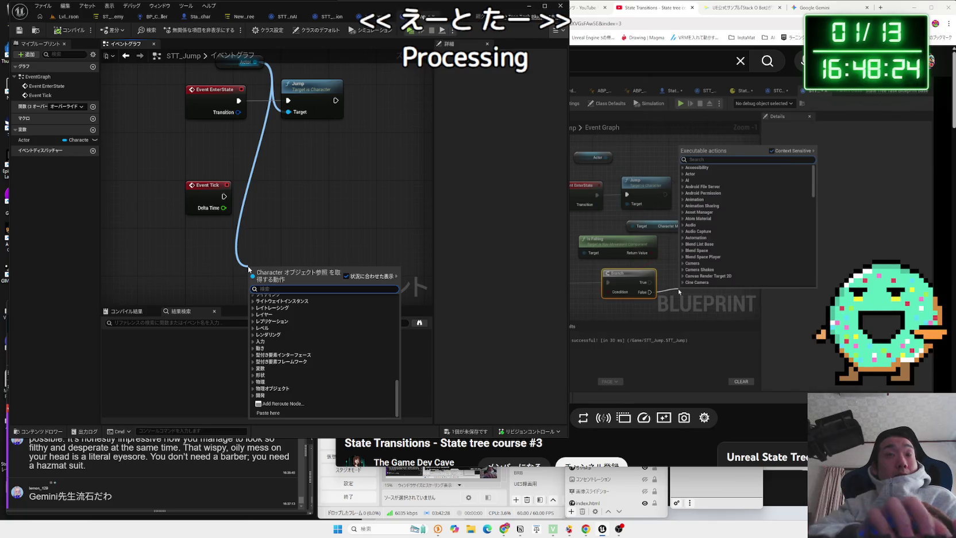
{"action": "type", "text": "chara movemnt"}
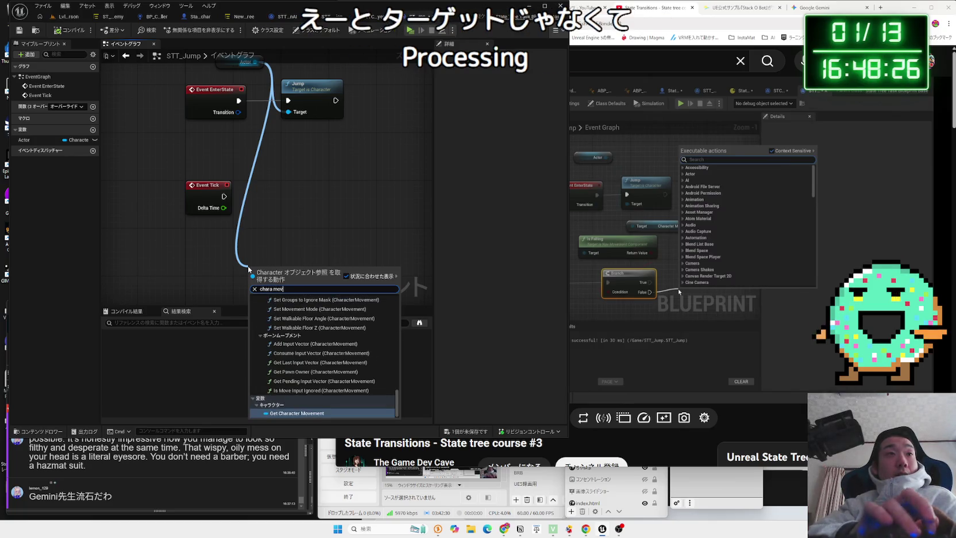
{"action": "key", "text": "BackSpace"}
{"action": "key", "text": "BackSpace"}
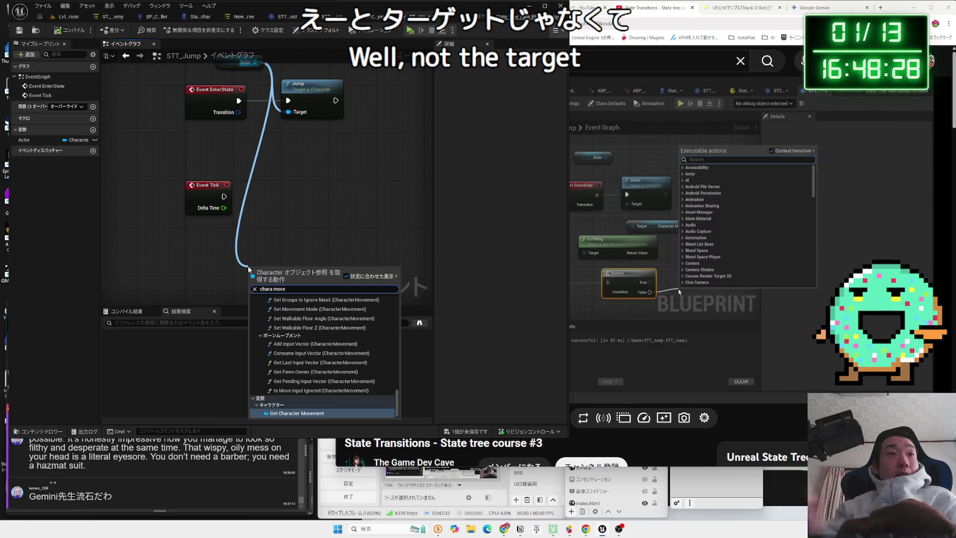
{"action": "left_click", "coordinate": [296, 412]}
{"action": "left_click_drag", "start_coordinate": [255, 271], "coordinate": [316, 247]}
{"action": "type", "text": "is"}
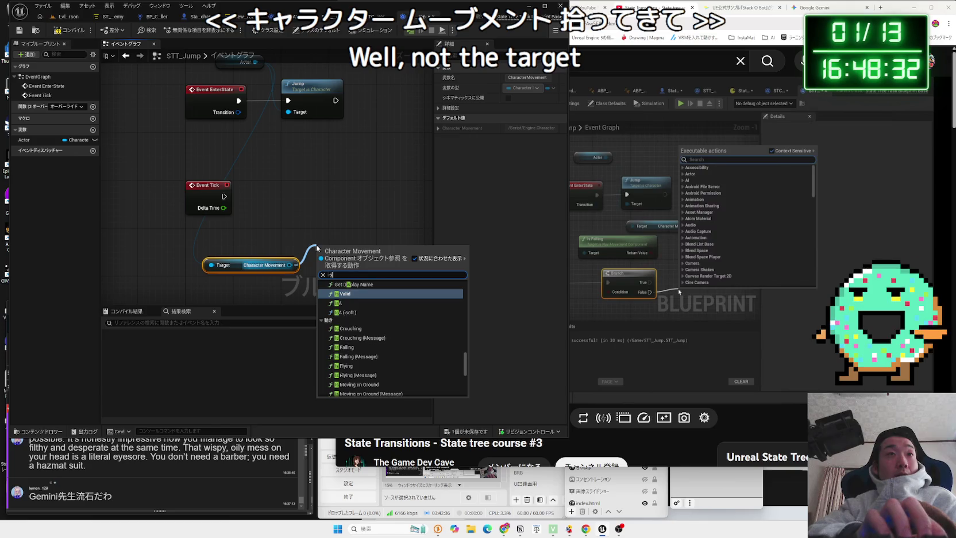
{"action": "type", "text": " fal"}
{"action": "left_click", "coordinate": [350, 284]}
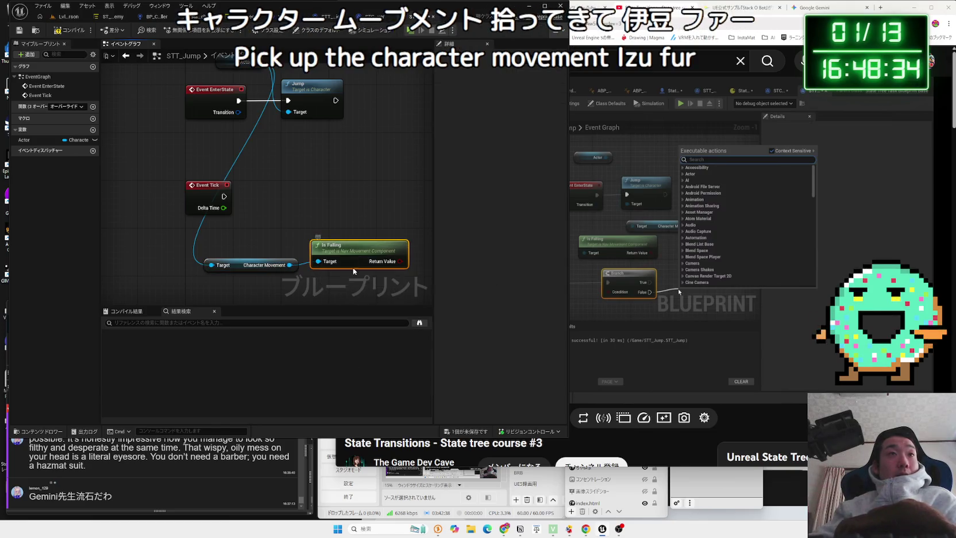
Add a Branch on the Is Falling result beside Event Tick
{"action": "left_click", "coordinate": [252, 265], "text": "ctrl"}
{"action": "left_click_drag", "start_coordinate": [252, 265], "coordinate": [236, 163]}
{"action": "mouse_move", "coordinate": [355, 153]}
{"action": "left_mouse_down"}
{"action": "mouse_move", "coordinate": [343, 157]}
{"action": "mouse_move", "coordinate": [339, 218]}
{"action": "left_mouse_up"}
{"action": "type", "text": "branch"}
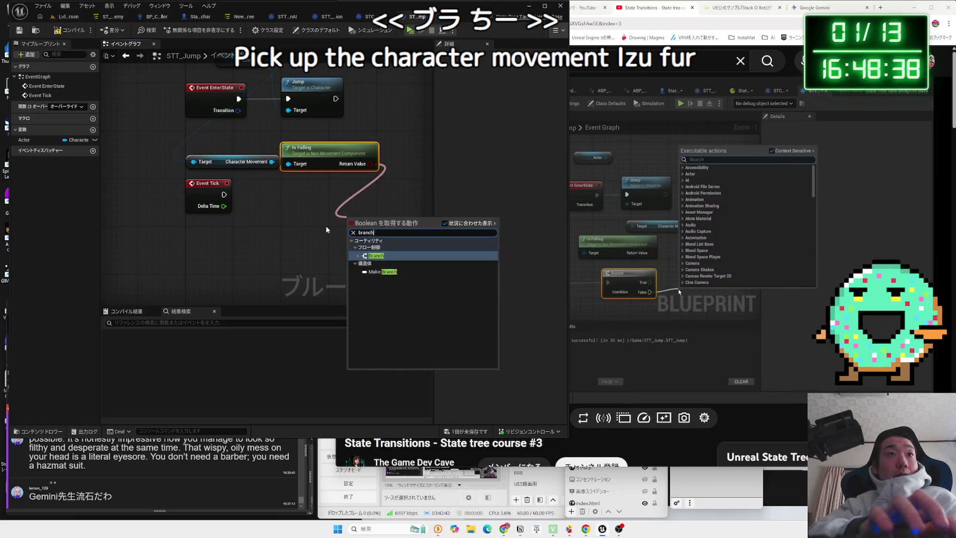
{"action": "key", "text": "Return"}
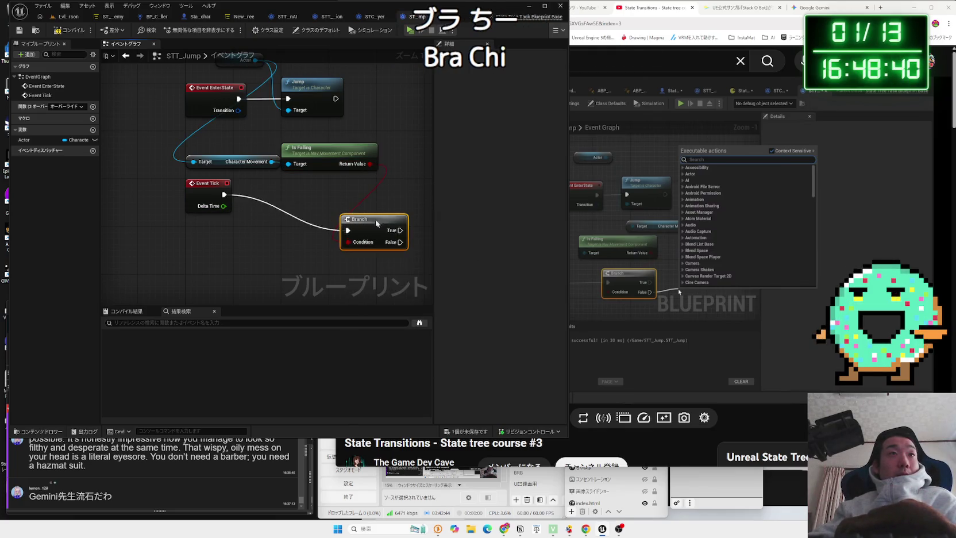
{"action": "left_click_drag", "start_coordinate": [377, 223], "coordinate": [333, 184]}
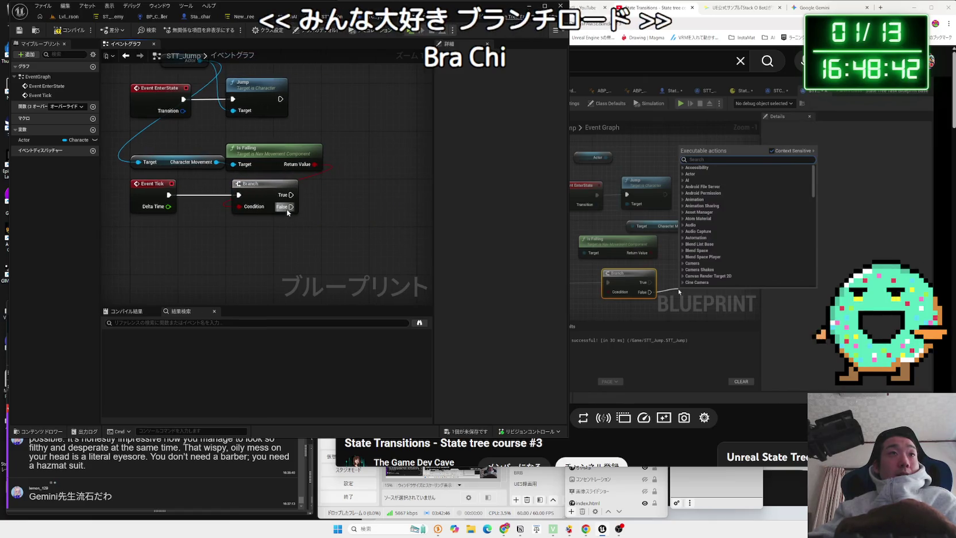
Call Finish Task from the Branch's False output
{"action": "left_click_drag", "start_coordinate": [291, 206], "coordinate": [333, 234]}
{"action": "type", "text": "finish"}
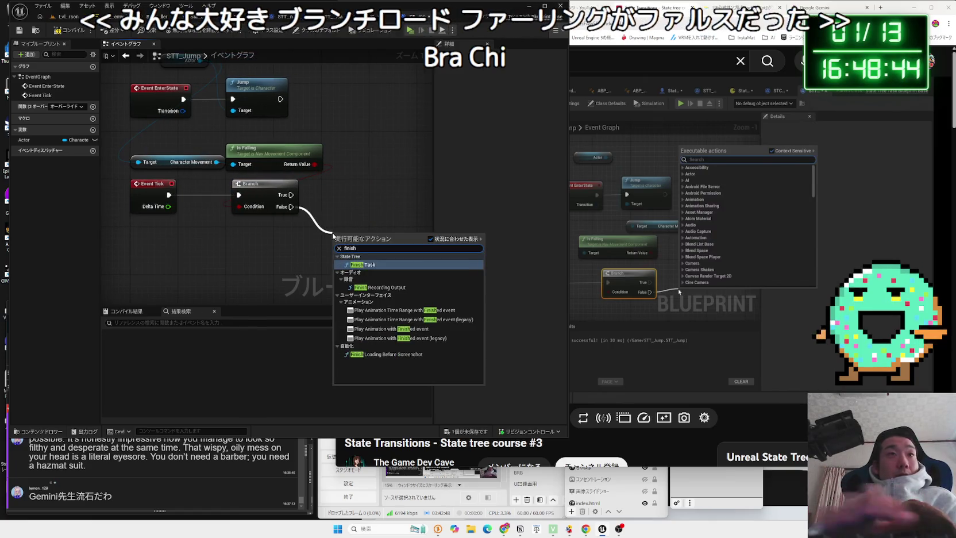
{"action": "left_click", "coordinate": [341, 258]}
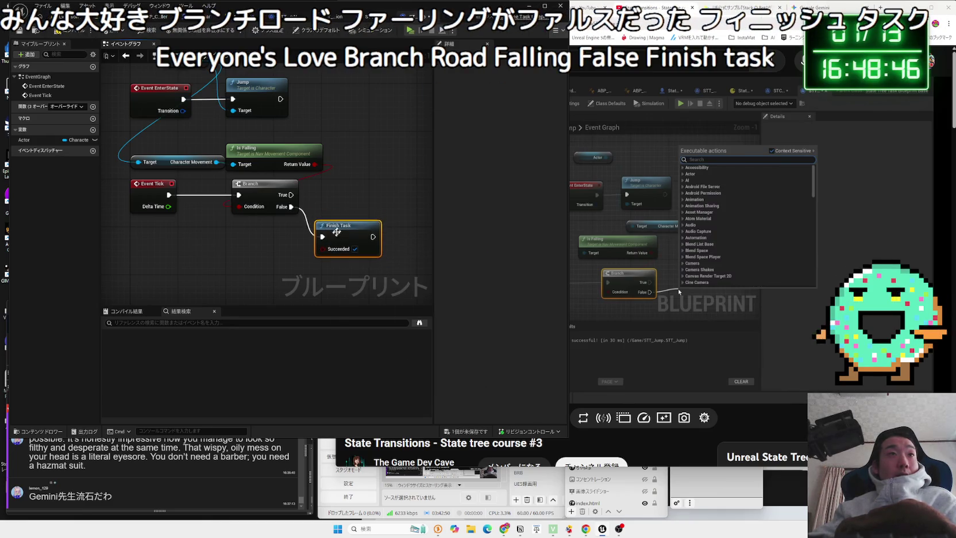
{"action": "left_click", "coordinate": [647, 210]}
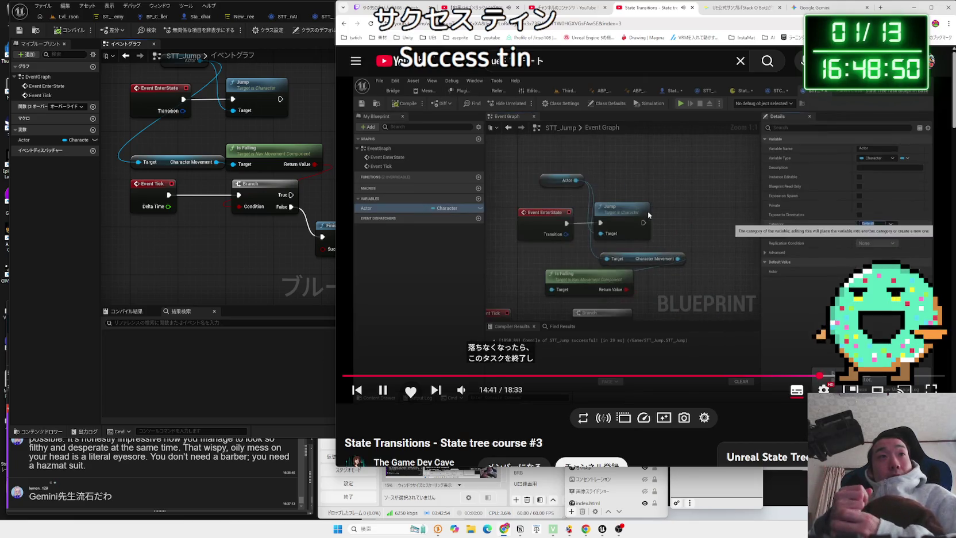
{"action": "left_click", "coordinate": [681, 285]}
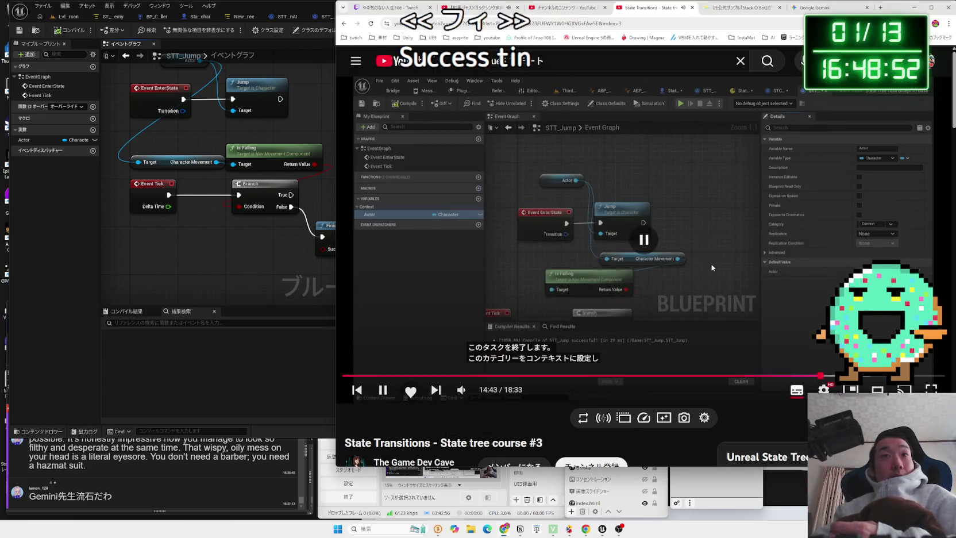
{"action": "left_click", "coordinate": [681, 285]}
{"action": "key", "text": "Left"}
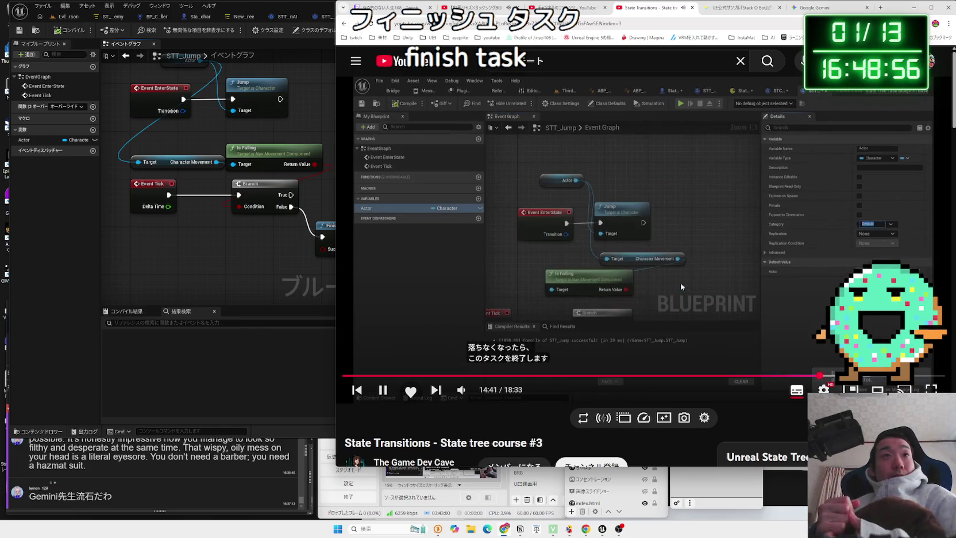
{"action": "key", "text": "space"}
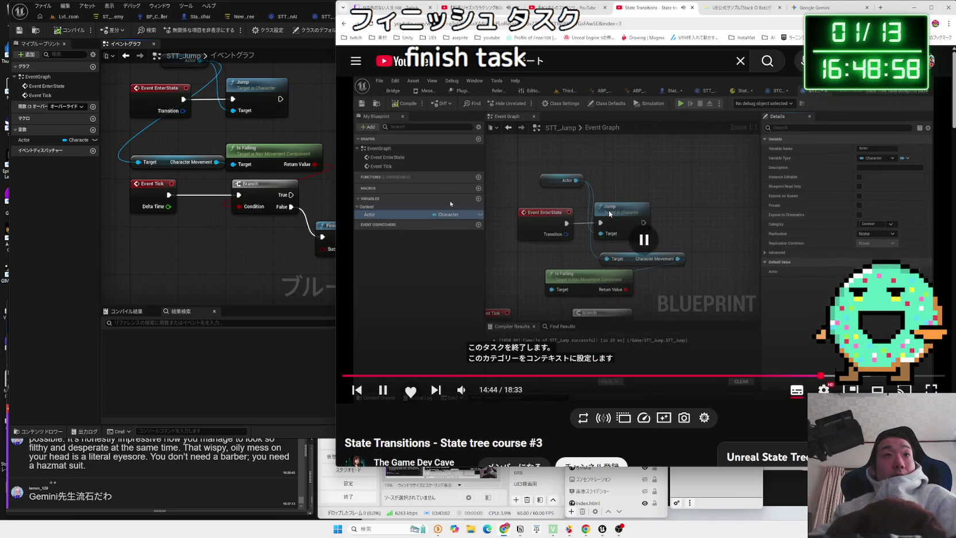
{"action": "left_click", "coordinate": [24, 140]}
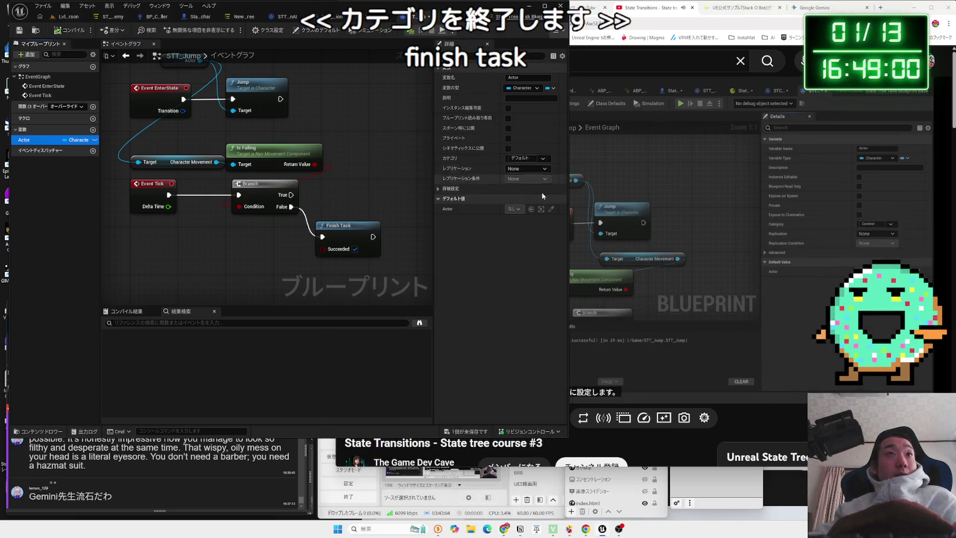
Set the Actor variable's category to Context
{"action": "left_click", "coordinate": [520, 159]}
{"action": "type", "text": "Cont"}
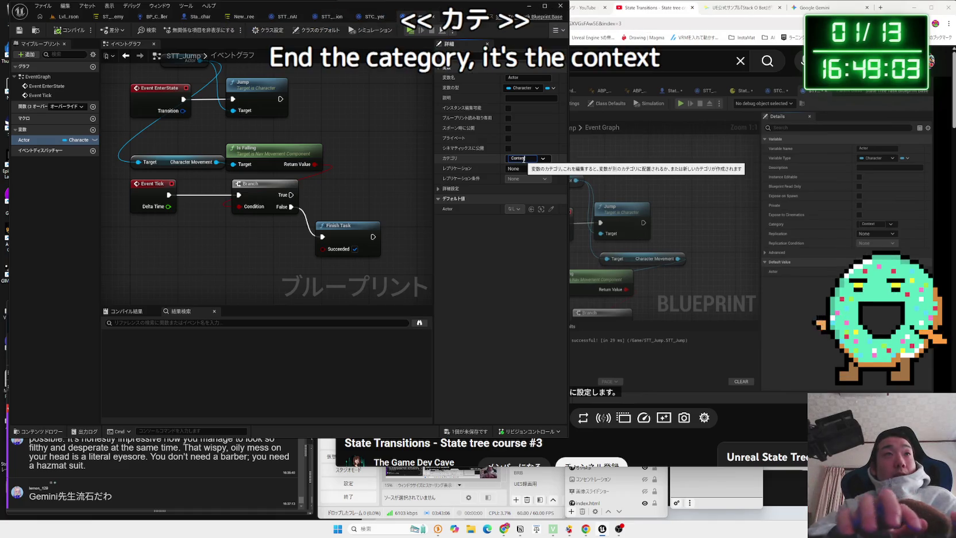
{"action": "type", "text": "ext"}
{"action": "key", "text": "Return"}
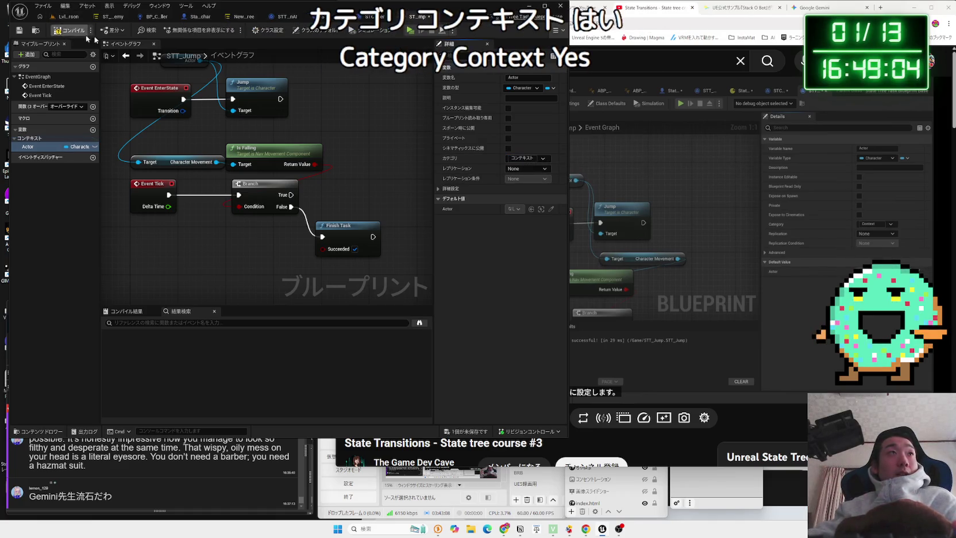
{"action": "left_click", "coordinate": [690, 216]}
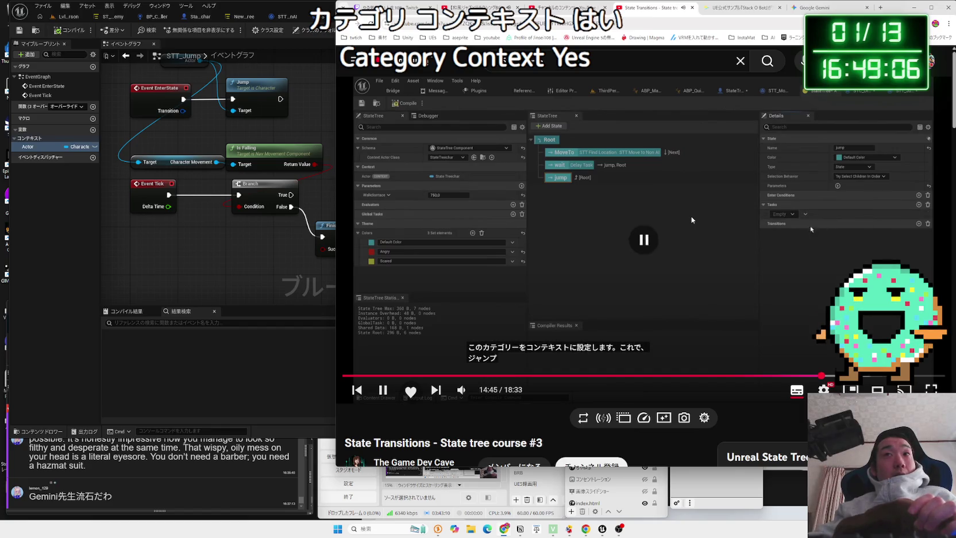
{"action": "left_click", "coordinate": [169, 120]}
Add the STT Jump task to NewStateTree's jump state
{"action": "left_click", "coordinate": [283, 16]}
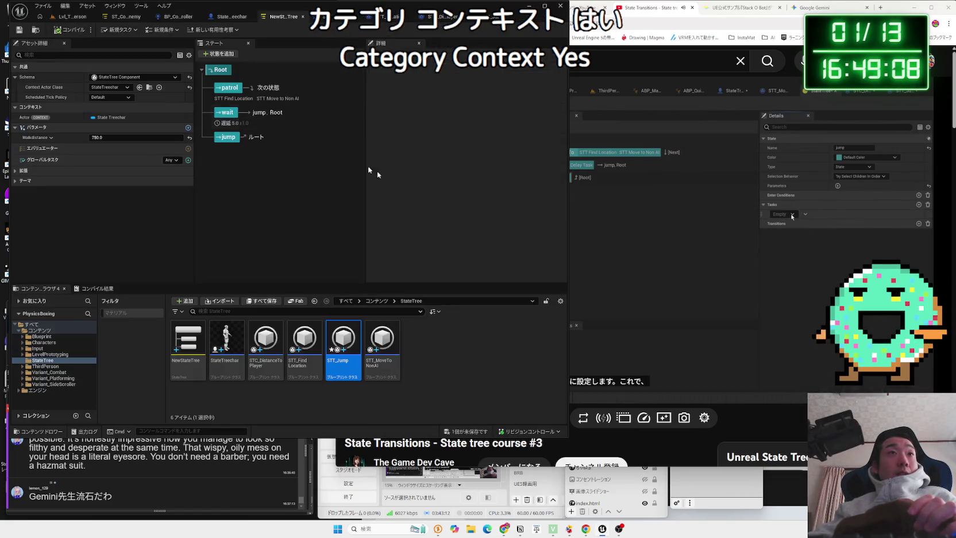
{"action": "left_click", "coordinate": [228, 137]}
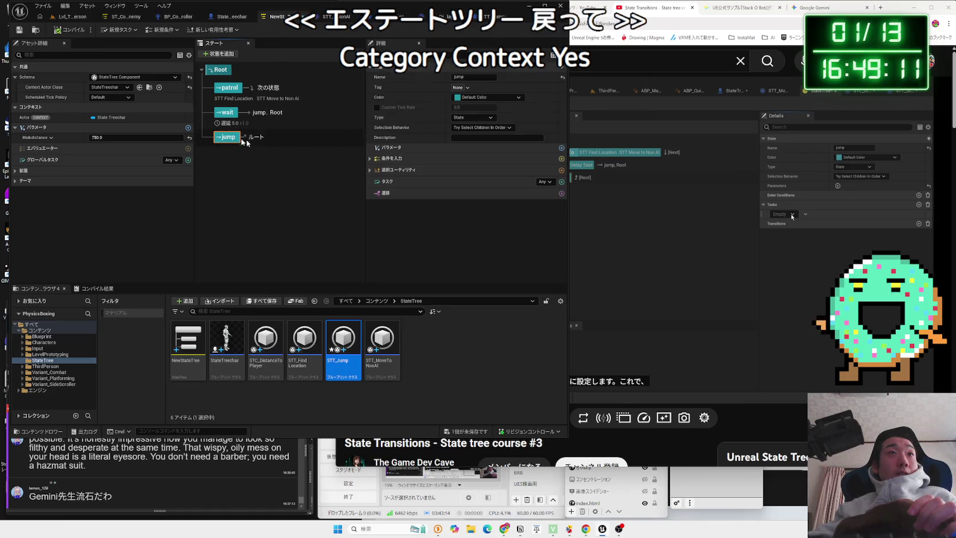
{"action": "left_click", "coordinate": [562, 181]}
{"action": "scroll", "coordinate": [604, 244], "scroll_direction": "down", "scroll_amount": 1}
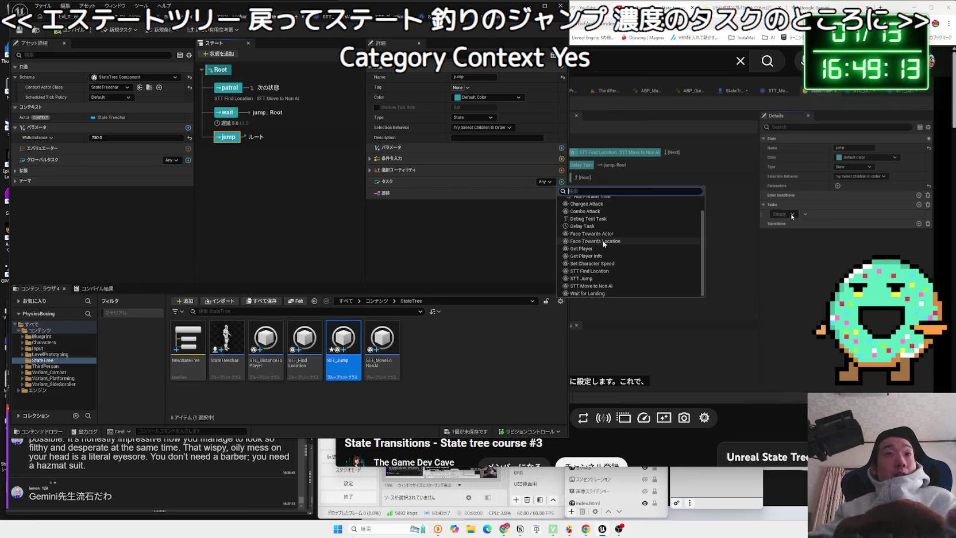
{"action": "left_click", "coordinate": [602, 278]}
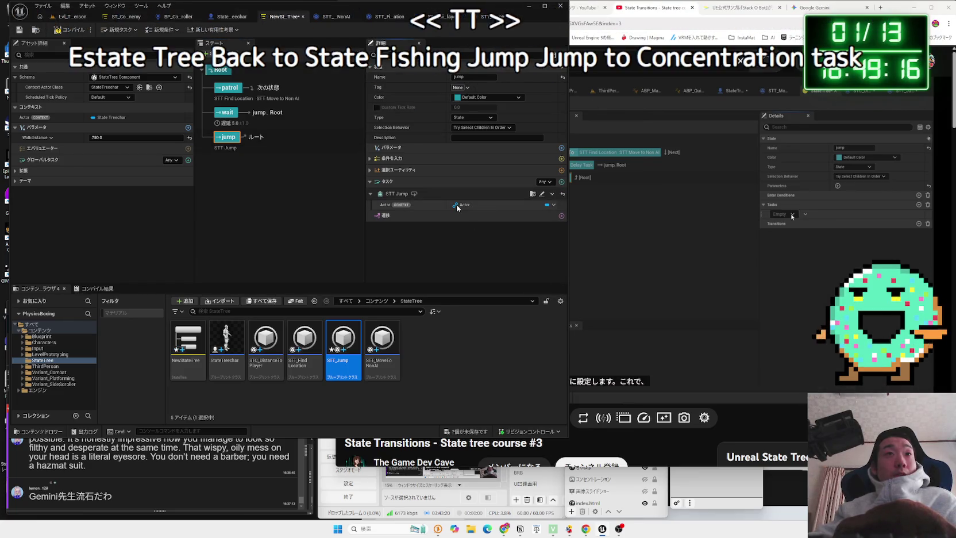
{"action": "mouse_move", "coordinate": [566, 218]}
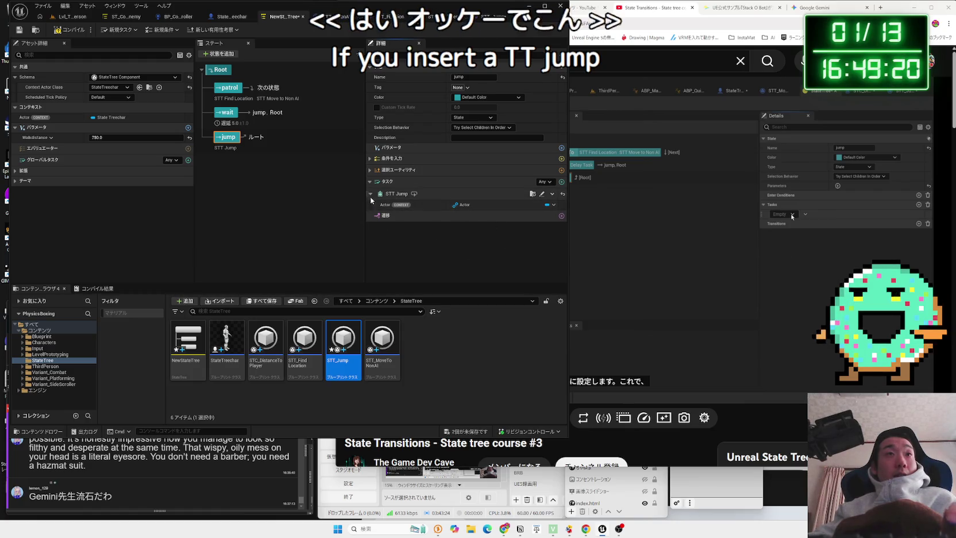
{"action": "left_click", "coordinate": [710, 245]}
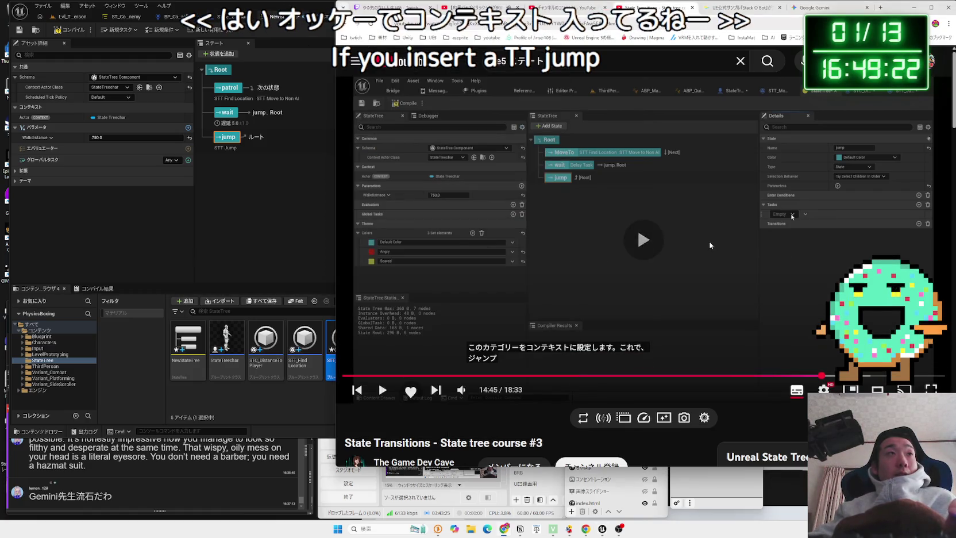
{"action": "left_click", "coordinate": [742, 252]}
{"action": "left_click", "coordinate": [106, 124]}
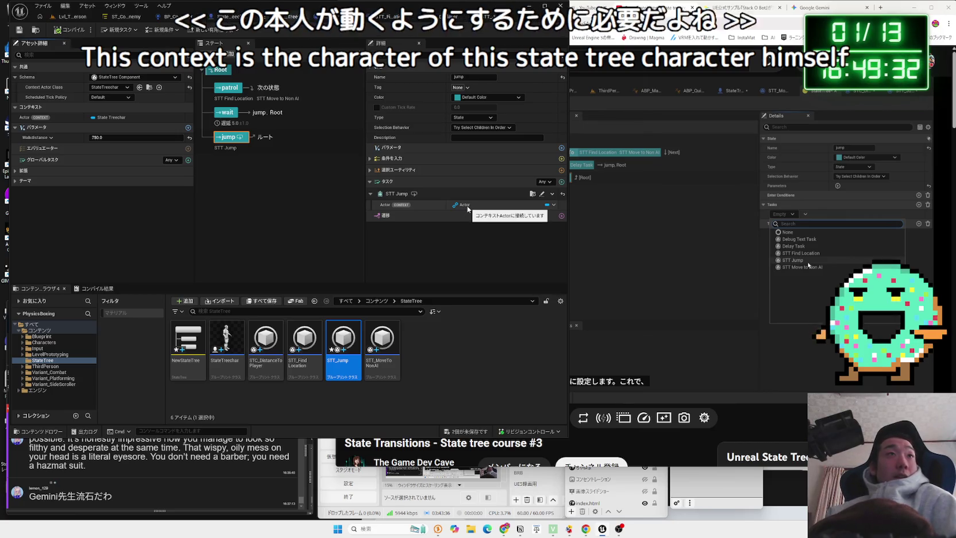
{"action": "left_click", "coordinate": [230, 88]}
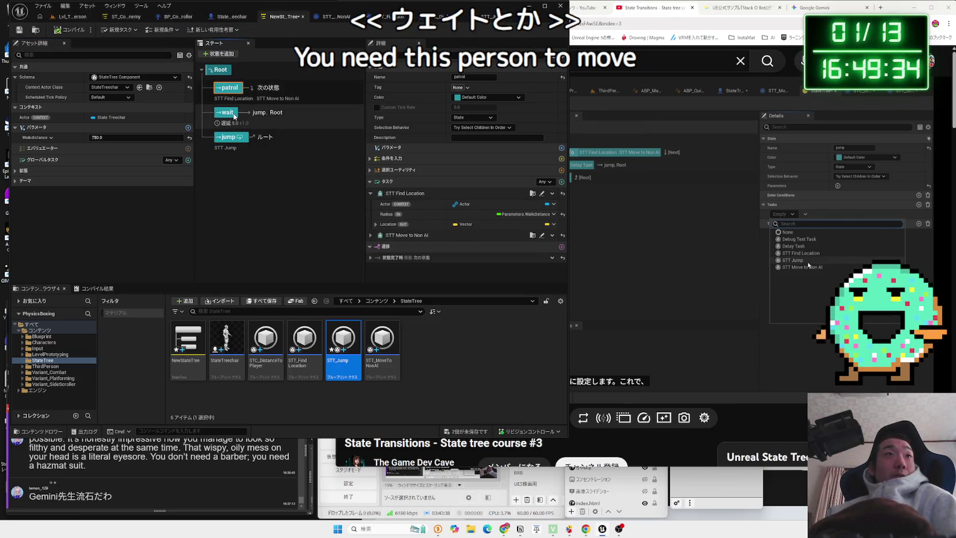
Inspect the wait and patrol states, then open the STT_FindLocation blueprint graph
{"action": "left_click", "coordinate": [233, 115]}
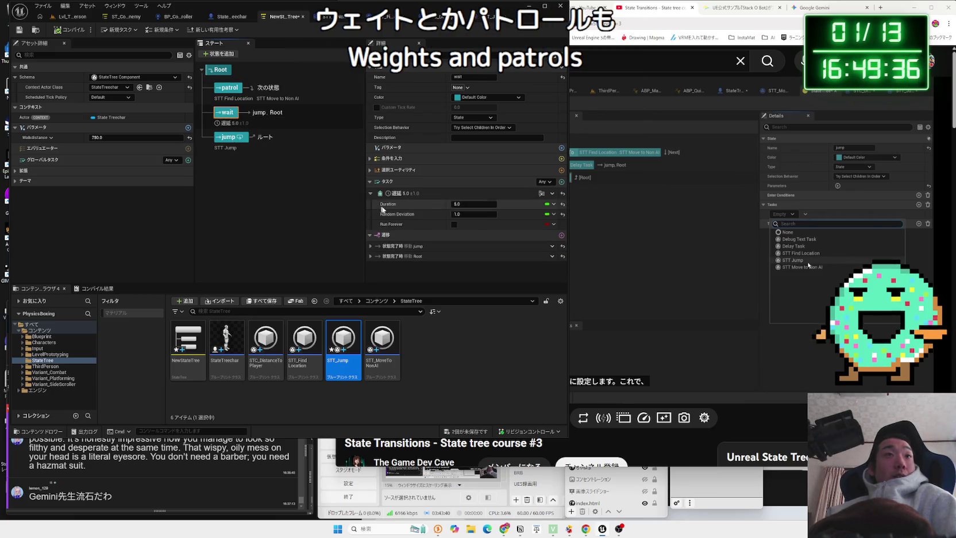
{"action": "left_click", "coordinate": [370, 185]}
{"action": "left_click", "coordinate": [371, 186]}
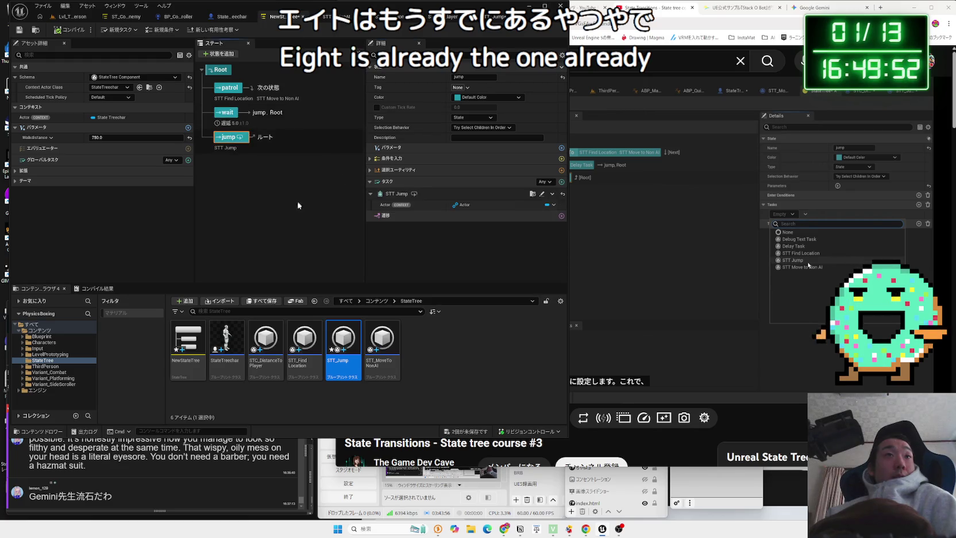
{"action": "left_click", "coordinate": [760, 238]}
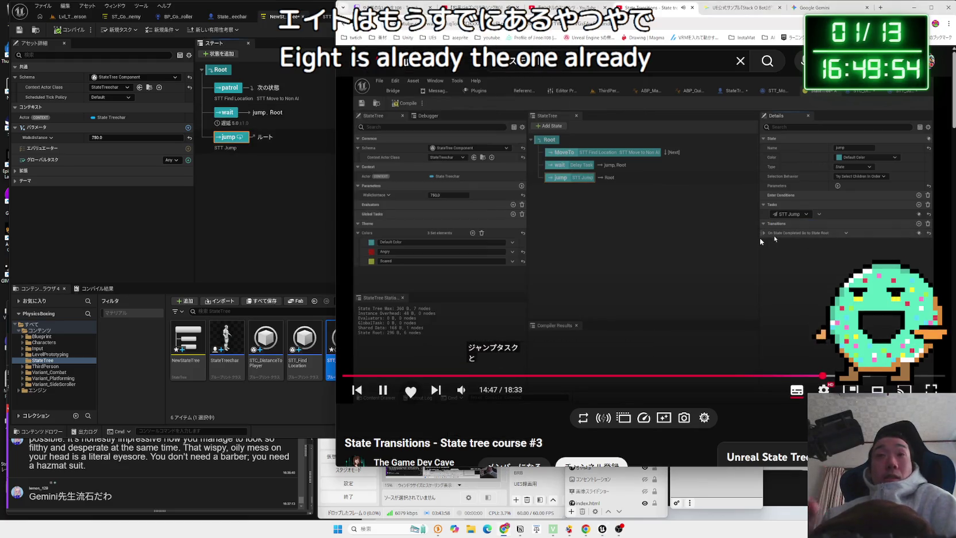
{"action": "double_click", "coordinate": [761, 240]}
{"action": "left_click", "coordinate": [774, 347]}
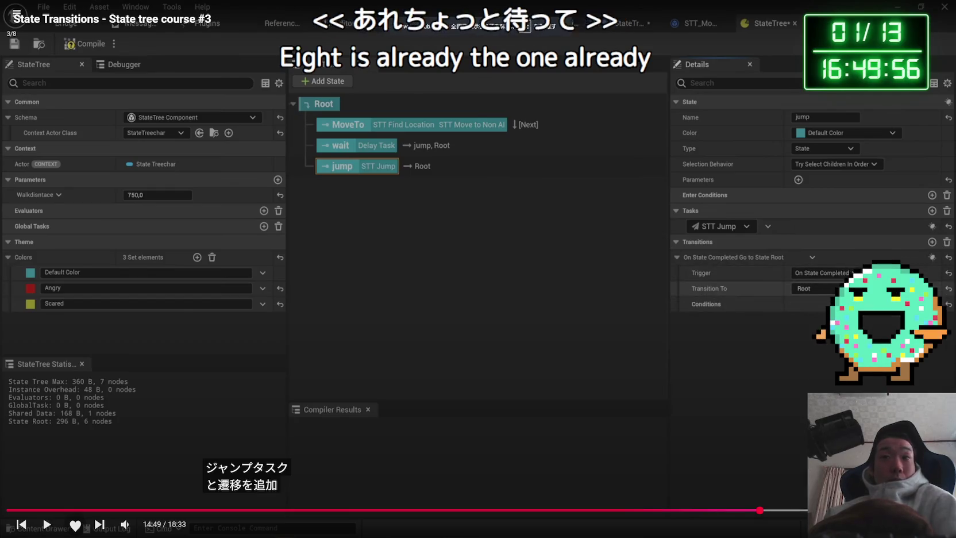
{"action": "key", "text": "alt+Tab"}
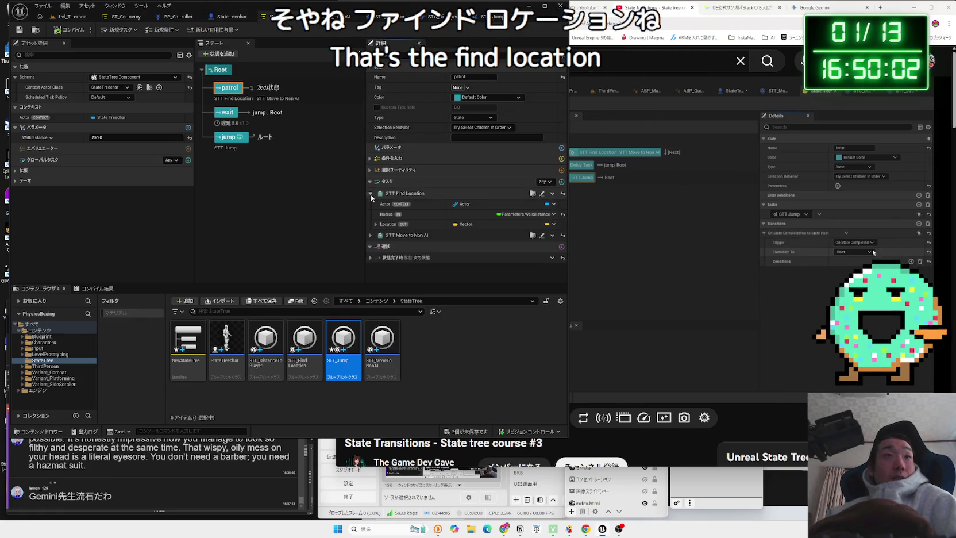
{"action": "left_click", "coordinate": [542, 193]}
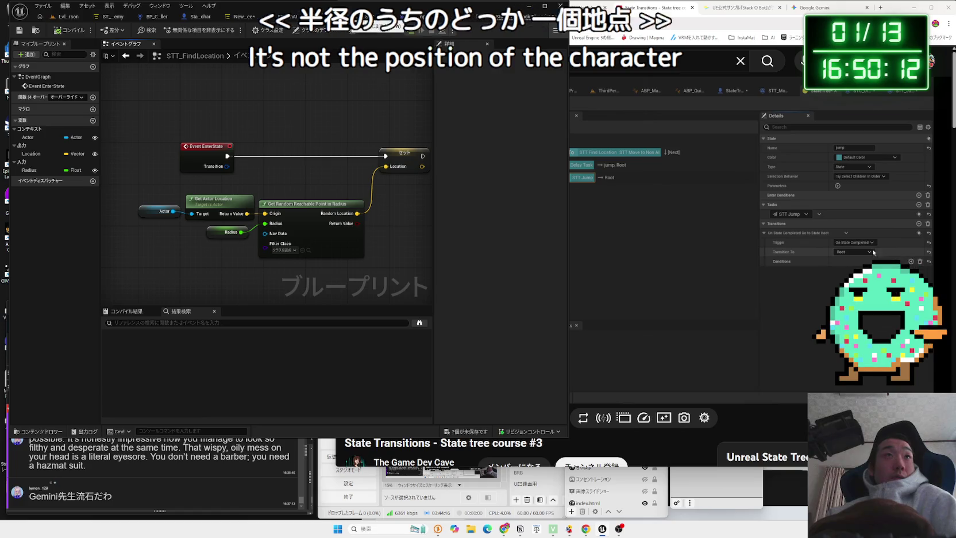
Add an On State Completed transition to Root on the jump state
{"action": "left_click", "coordinate": [637, 229]}
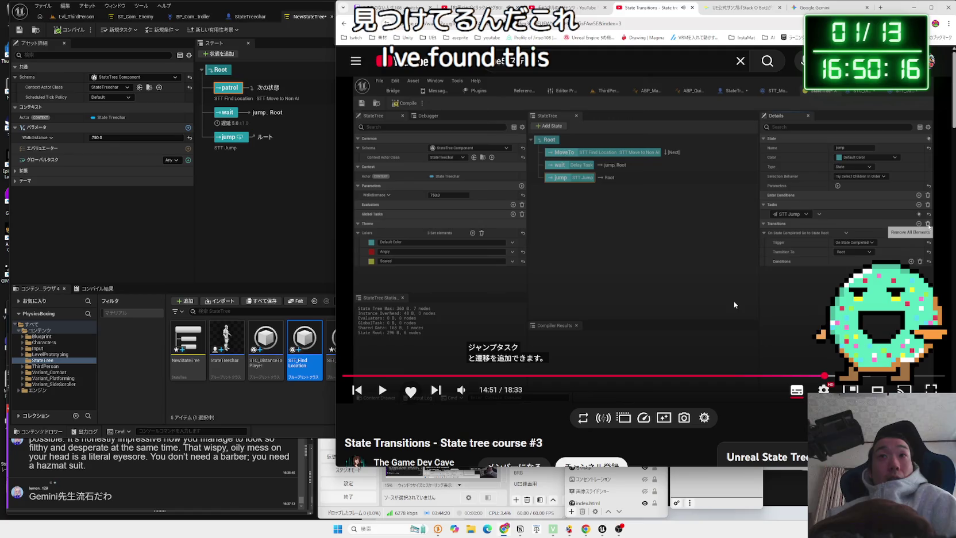
{"action": "left_click", "coordinate": [610, 242]}
{"action": "left_click", "coordinate": [256, 165]}
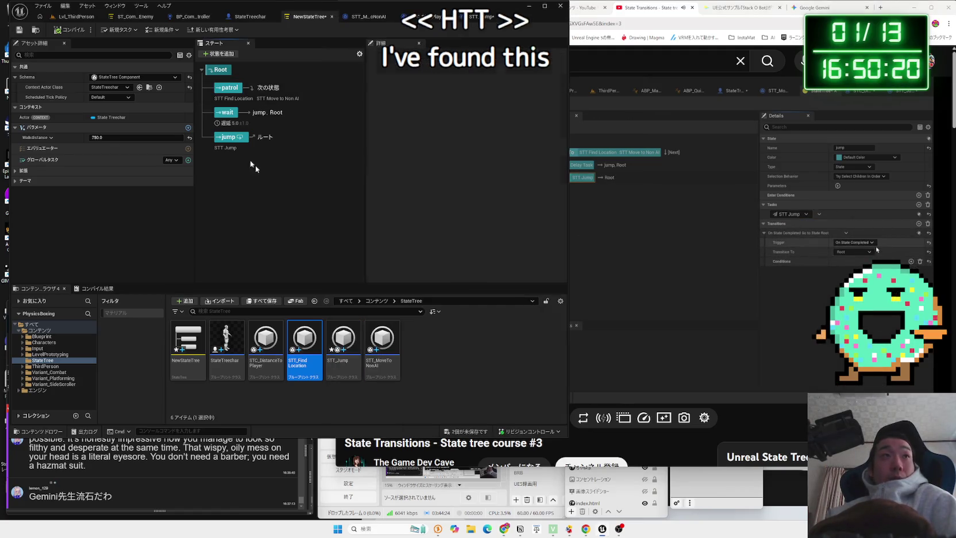
{"action": "left_click", "coordinate": [562, 216]}
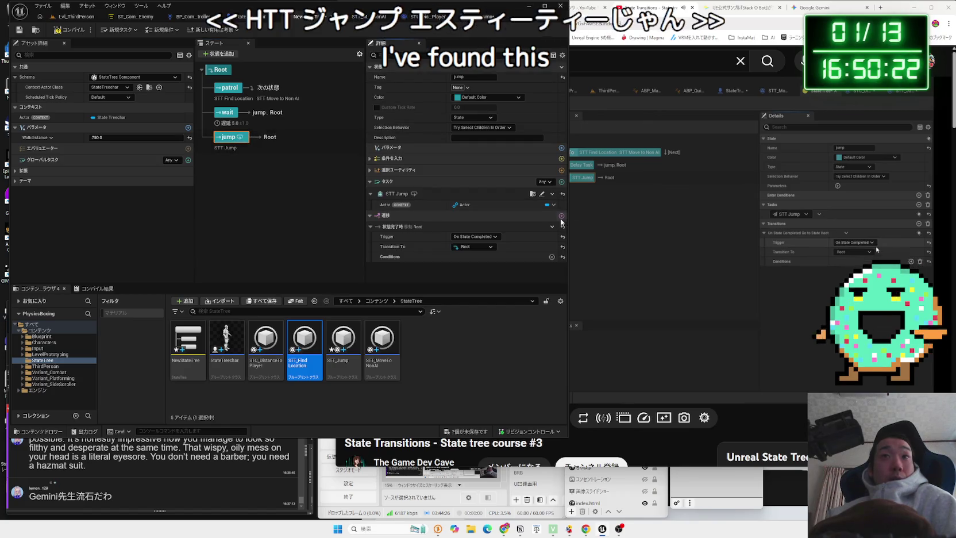
{"action": "left_click", "coordinate": [746, 266]}
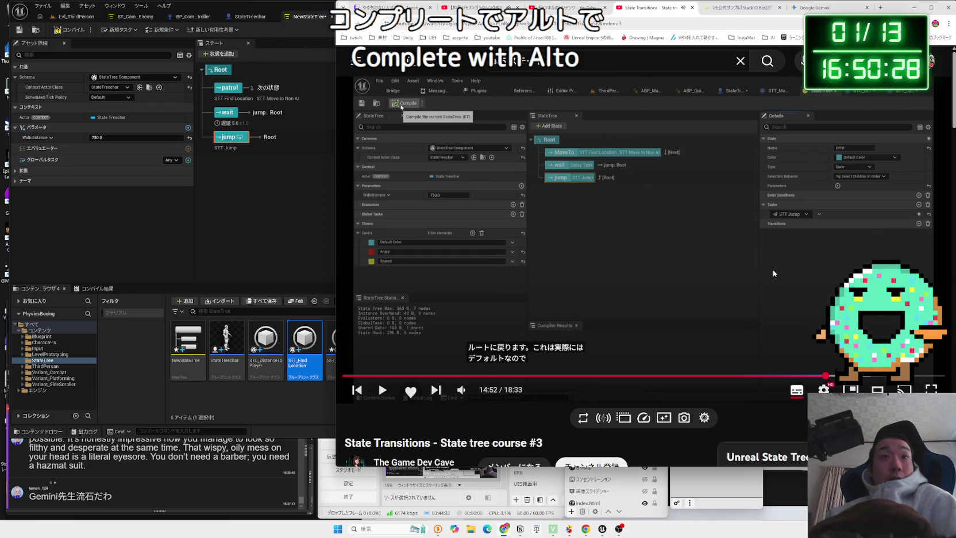
Delete the jump state's transition so it falls back to Root by default
{"action": "key", "text": "Left"}
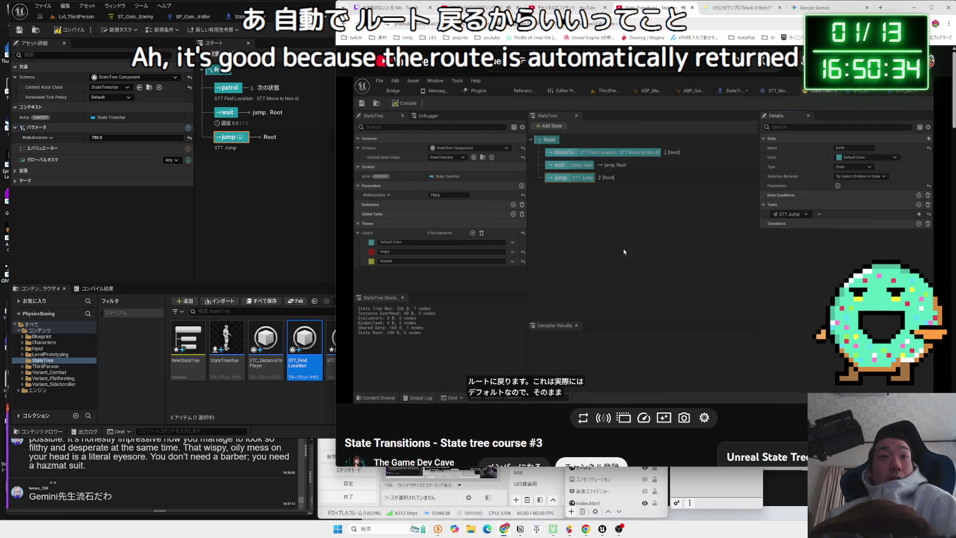
{"action": "mouse_move", "coordinate": [747, 282]}
{"action": "key", "text": "alt+Tab"}
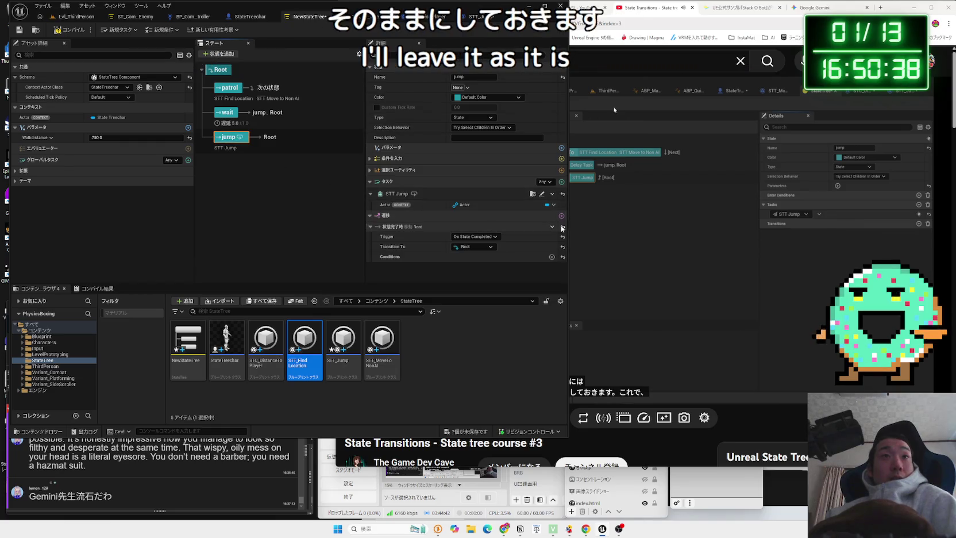
{"action": "left_click", "coordinate": [553, 227]}
{"action": "left_click", "coordinate": [588, 283]}
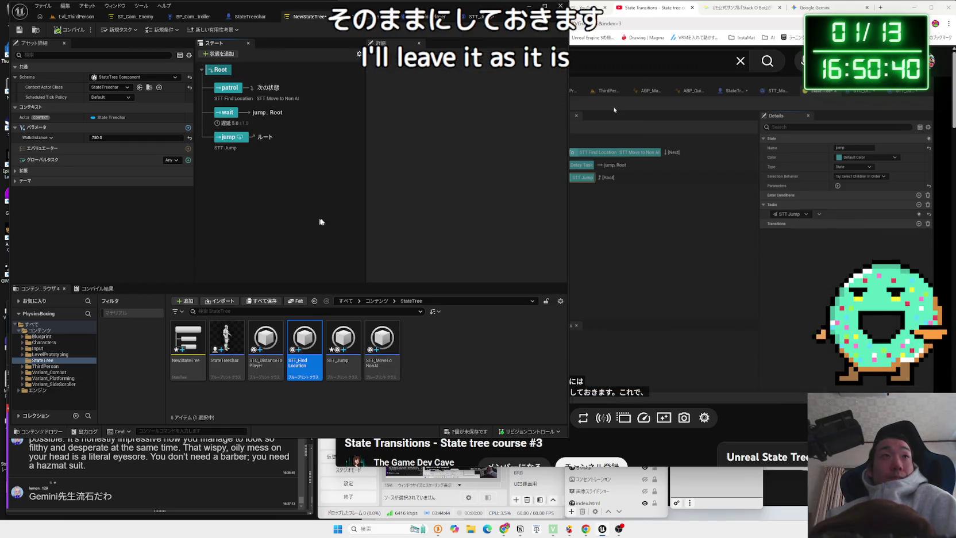
{"action": "left_click", "coordinate": [707, 240]}
{"action": "left_click", "coordinate": [751, 235]}
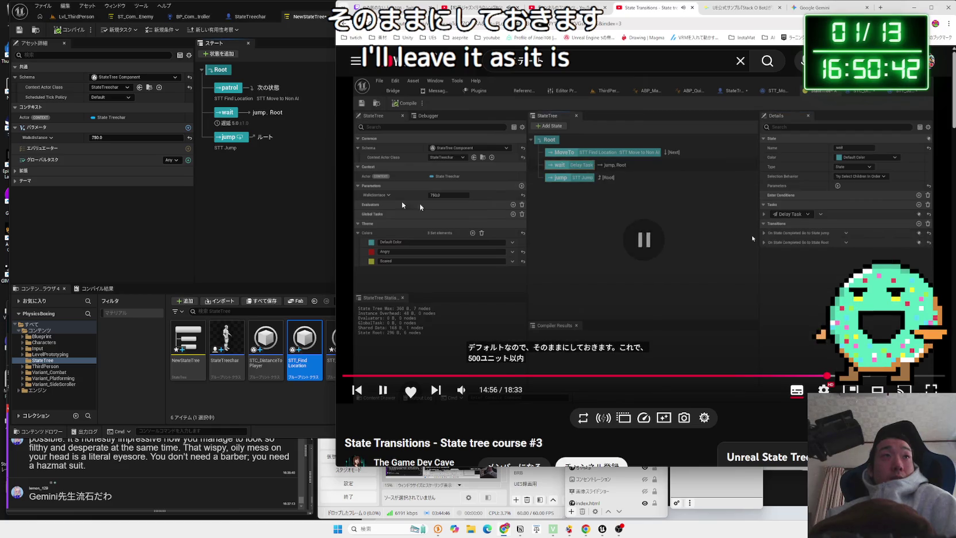
{"action": "left_click", "coordinate": [657, 230]}
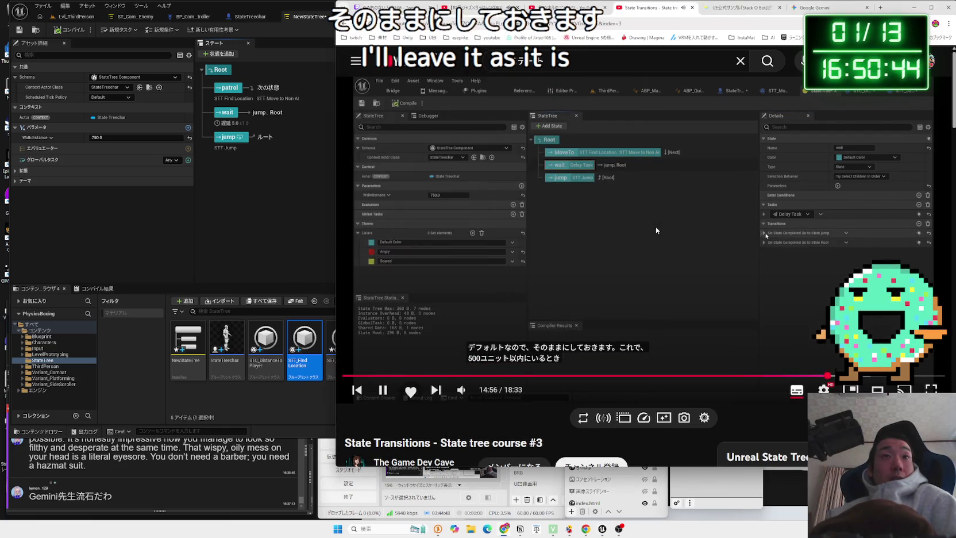
{"action": "key", "text": "Left"}
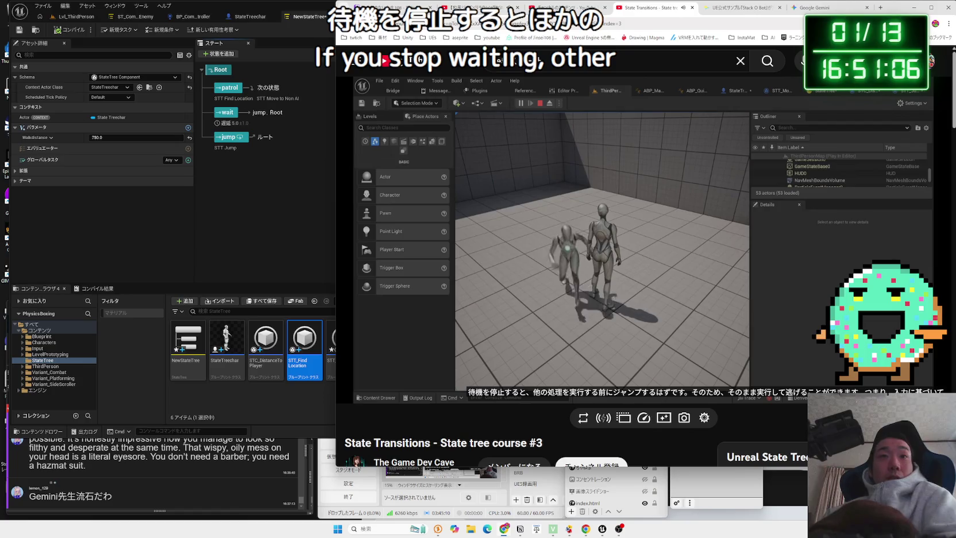
Playtest the level to watch the AI with the current 5.0 second wait
{"action": "left_click", "coordinate": [195, 142]}
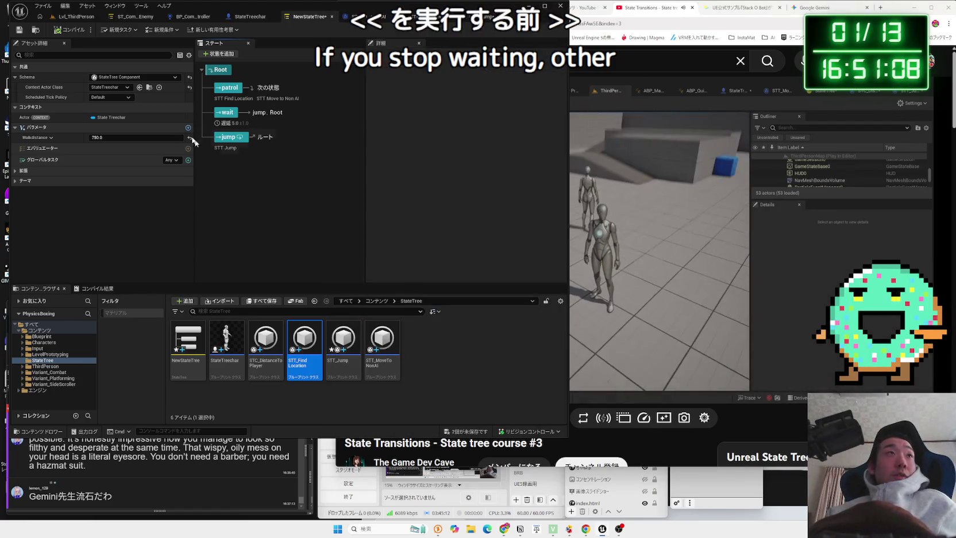
{"action": "left_click", "coordinate": [228, 114]}
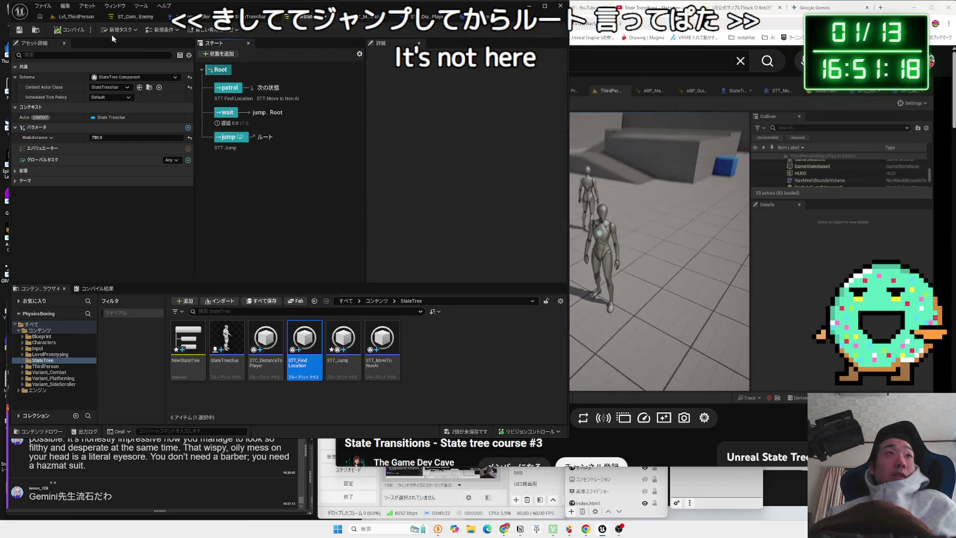
{"action": "key", "text": "alt+p"}
{"action": "left_click", "coordinate": [279, 164]}
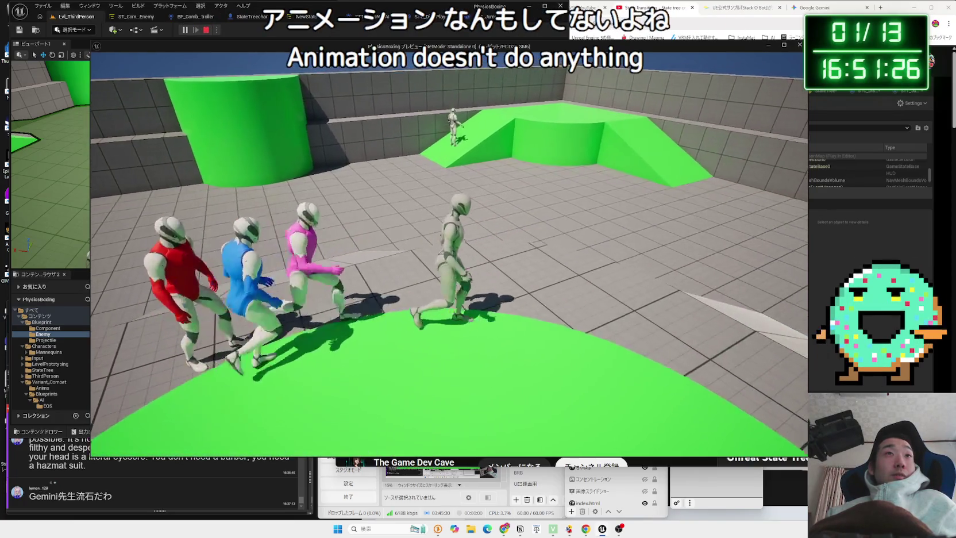
{"action": "key", "text": "shift+F1"}
Set the wait state's Delay duration to 3.0 seconds and playtest Lvl_ThirdPerson again
{"action": "left_click", "coordinate": [308, 17]}
{"action": "left_click", "coordinate": [262, 112]}
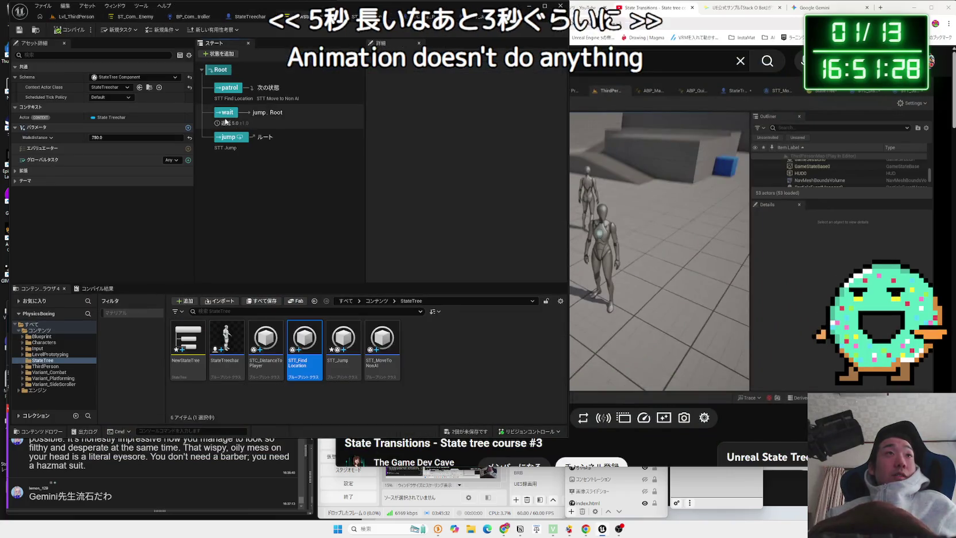
{"action": "type", "text": "3"}
{"action": "key", "text": "Return"}
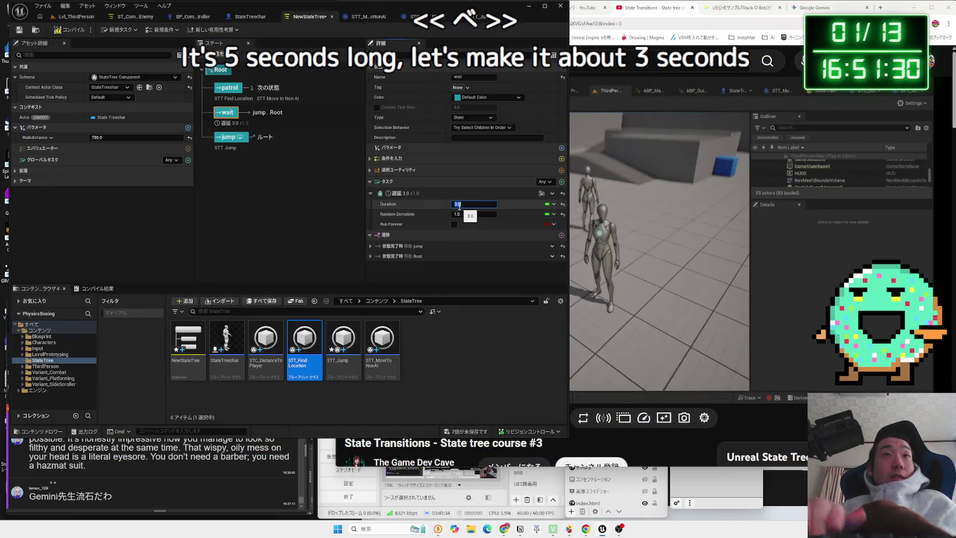
{"action": "left_click", "coordinate": [74, 19]}
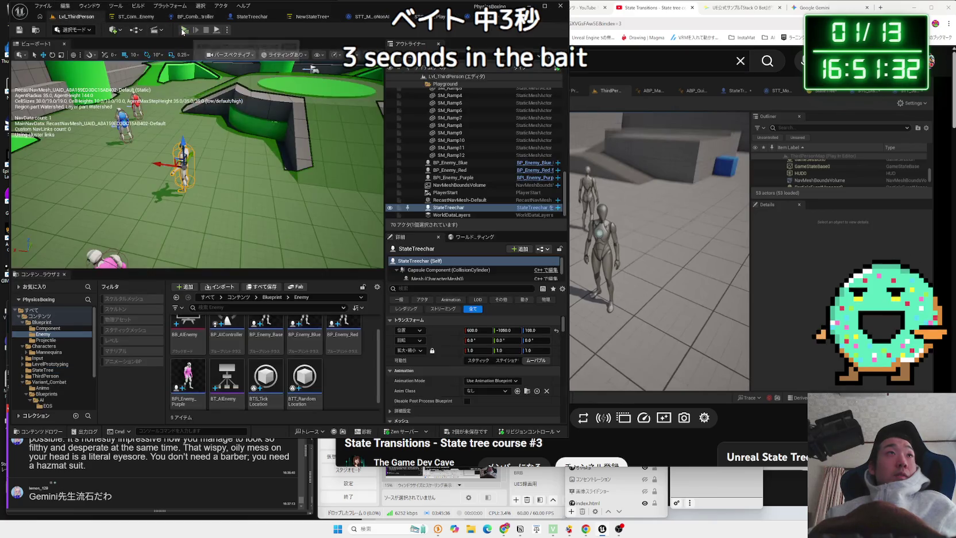
{"action": "key", "text": "alt+p"}
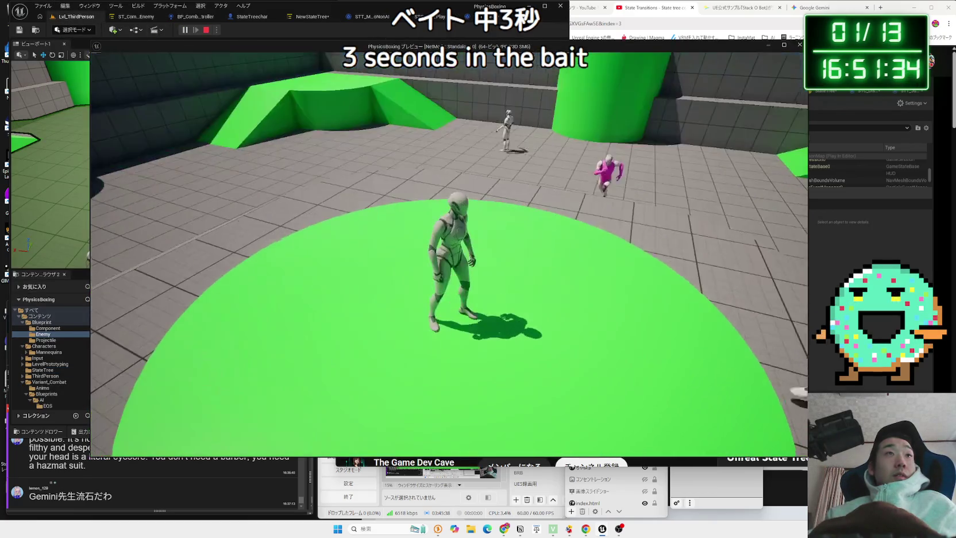
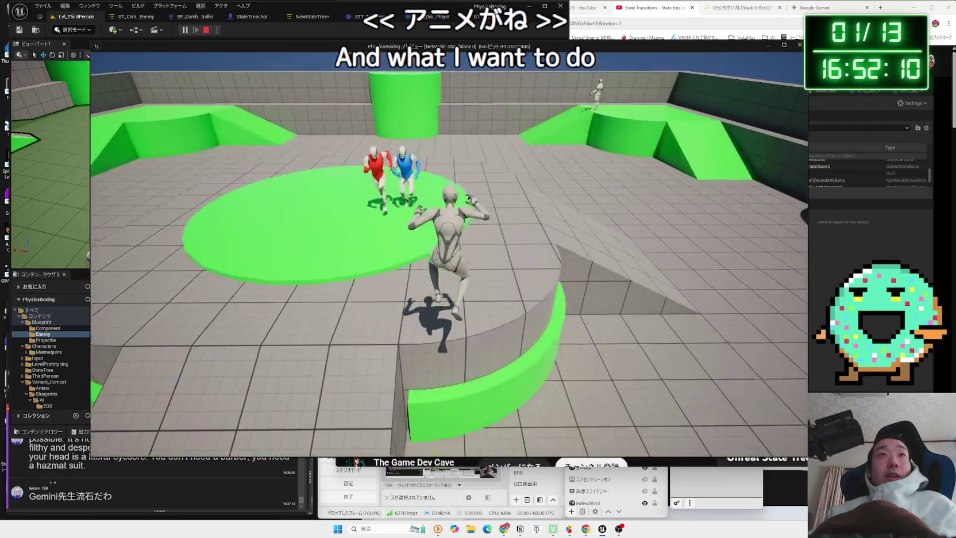
Stop the play session, set StateTreechar's mesh Anim Class to ABP_Unarmed, and compile the blueprint
{"action": "key", "text": "Escape"}
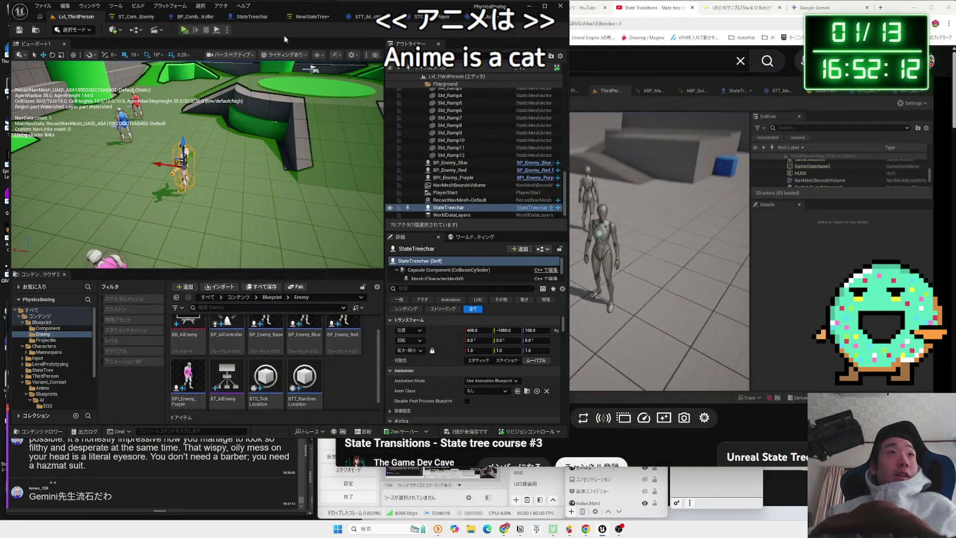
{"action": "left_click", "coordinate": [293, 20]}
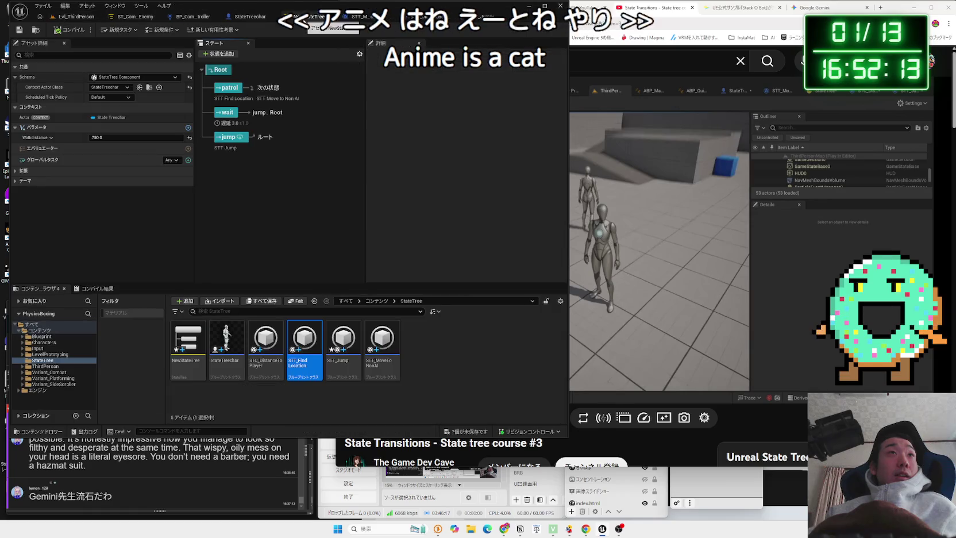
{"action": "double_click", "coordinate": [229, 345]}
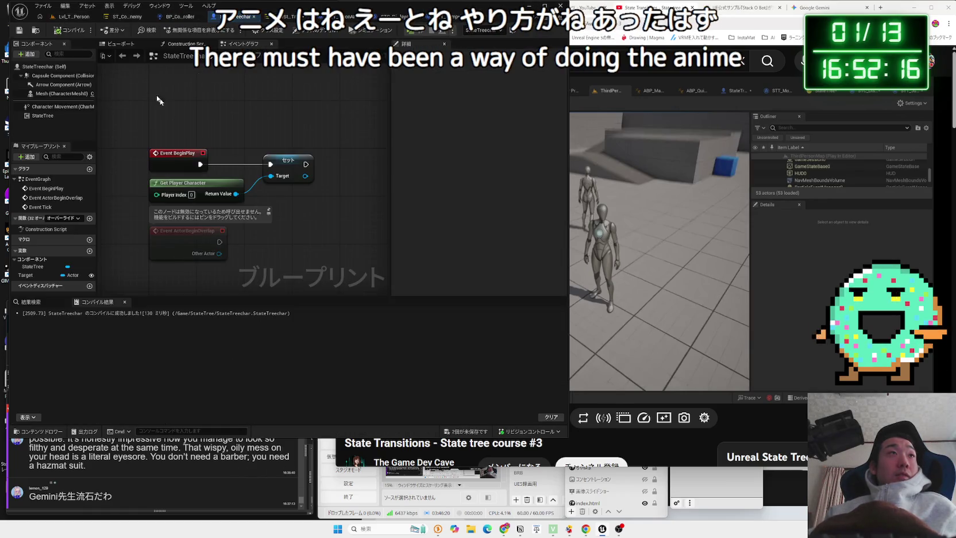
{"action": "left_click", "coordinate": [260, 158]}
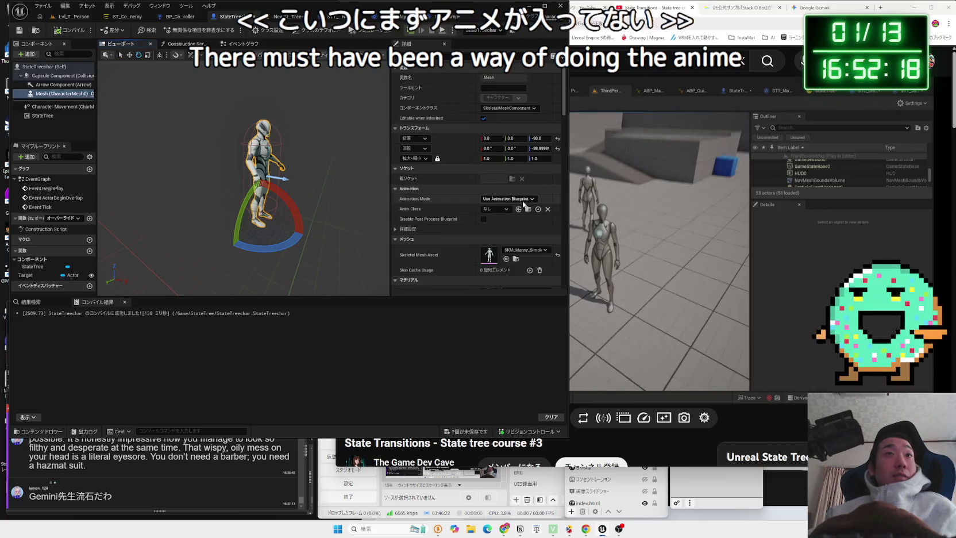
{"action": "left_click", "coordinate": [506, 209]}
{"action": "key", "text": "Escape"}
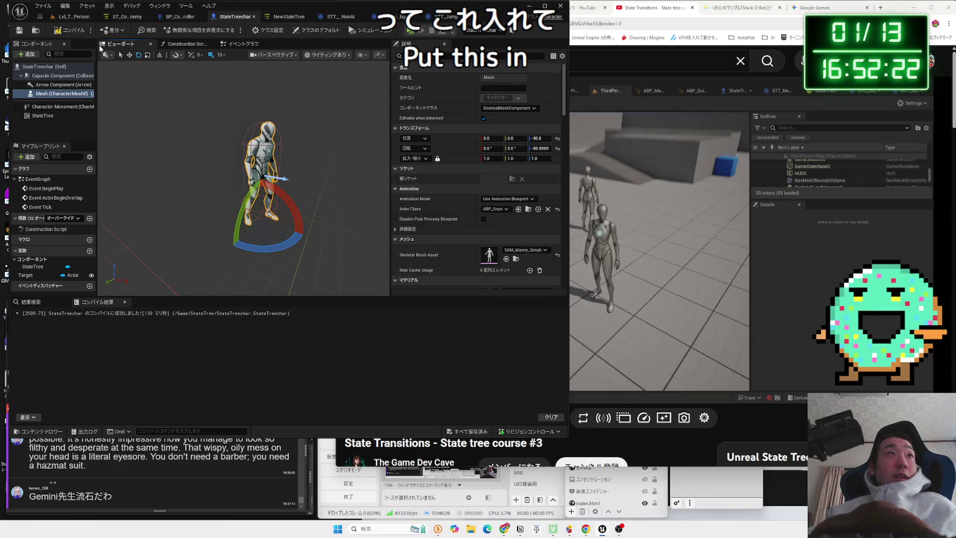
{"action": "left_click", "coordinate": [75, 34]}
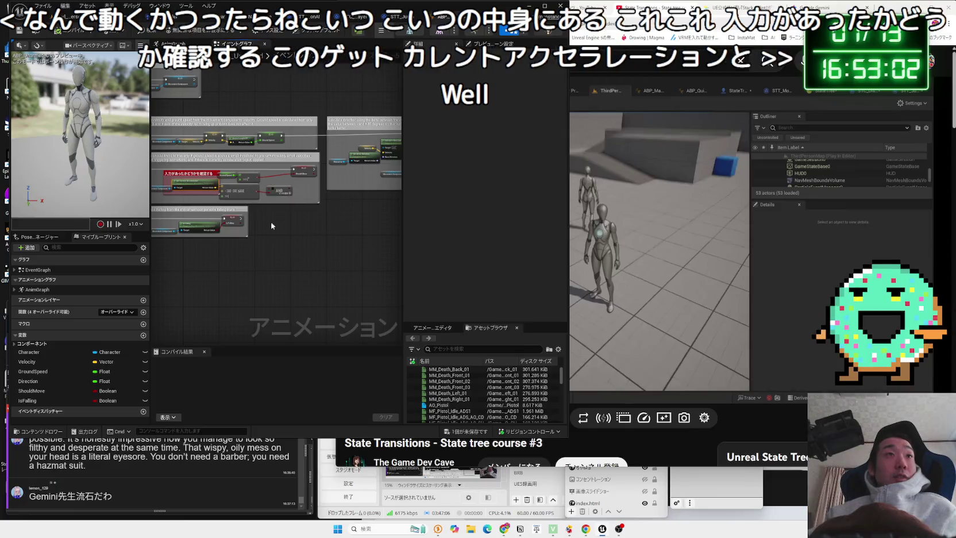
Inspect the Get Current Acceleration node in the animation blueprint graph
{"action": "left_click", "coordinate": [276, 153]}
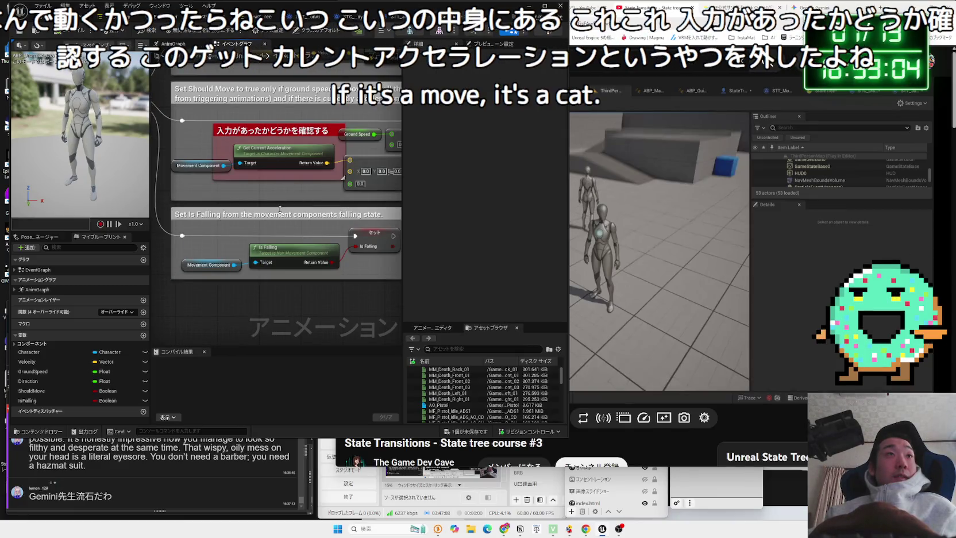
{"action": "scroll", "coordinate": [280, 209], "scroll_direction": "down", "scroll_amount": 5}
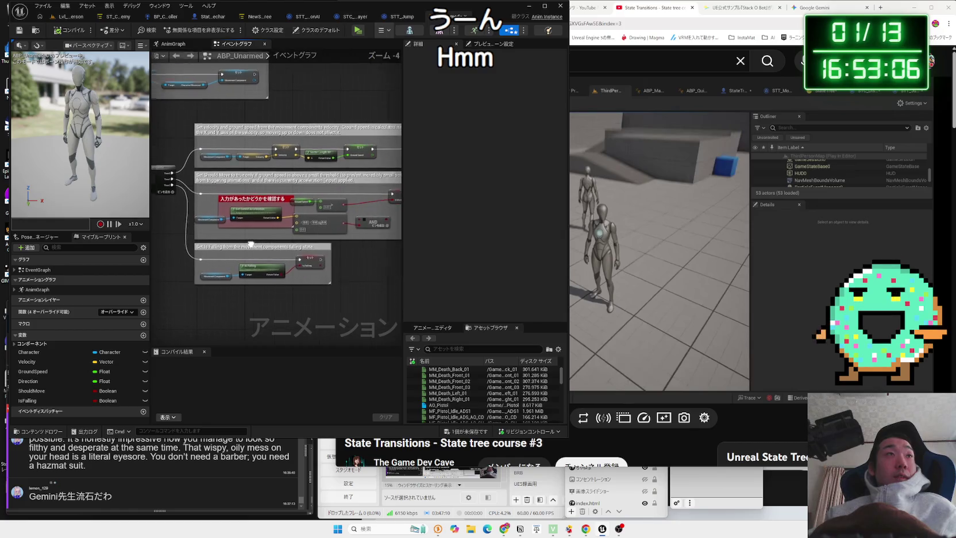
{"action": "scroll", "coordinate": [158, 184], "scroll_direction": "up", "scroll_amount": 5}
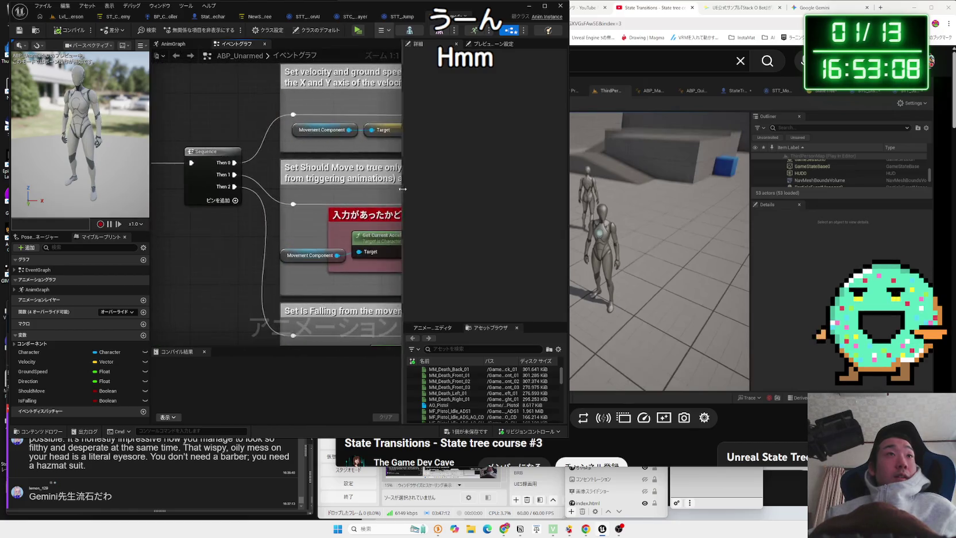
{"action": "scroll", "coordinate": [304, 179], "scroll_direction": "down", "scroll_amount": 1}
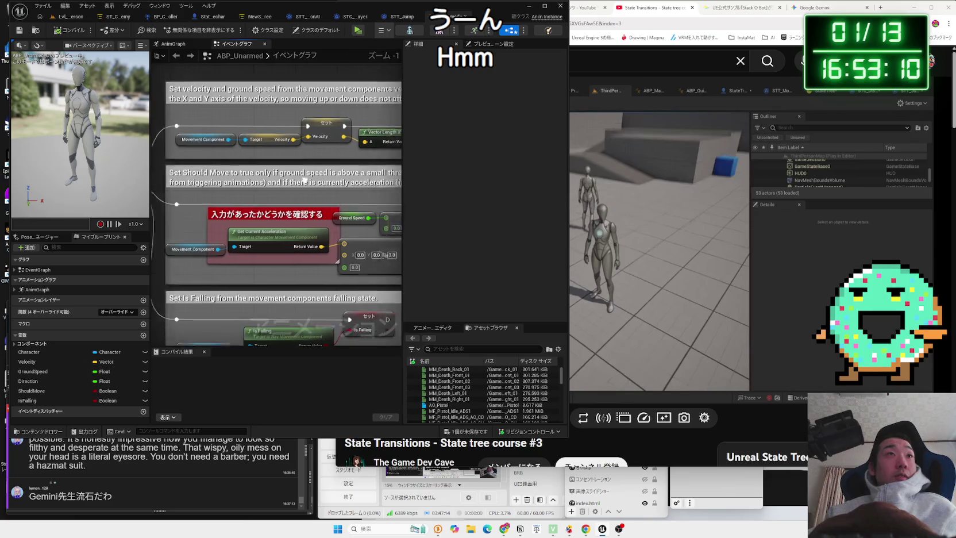
{"action": "scroll", "coordinate": [305, 179], "scroll_direction": "down", "scroll_amount": 4}
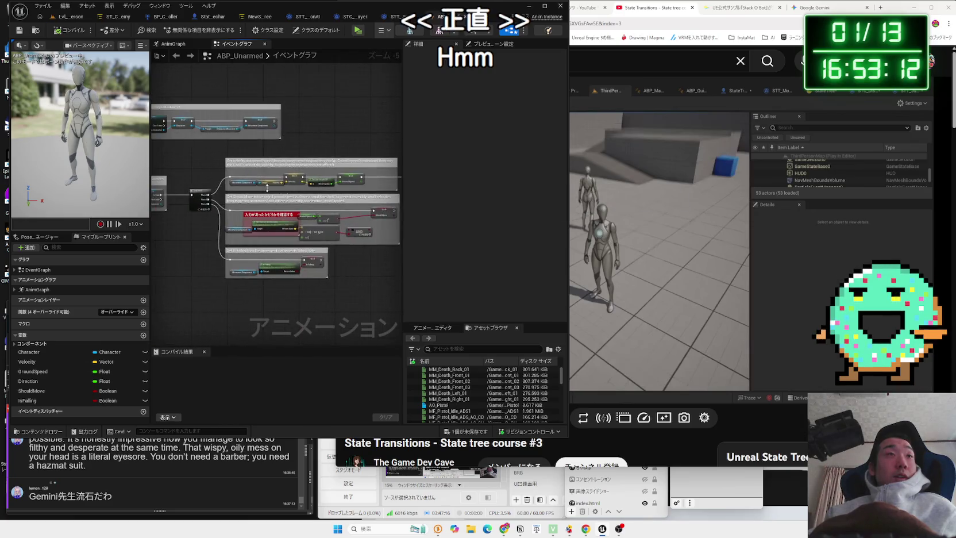
{"action": "scroll", "coordinate": [267, 188], "scroll_direction": "up", "scroll_amount": 6}
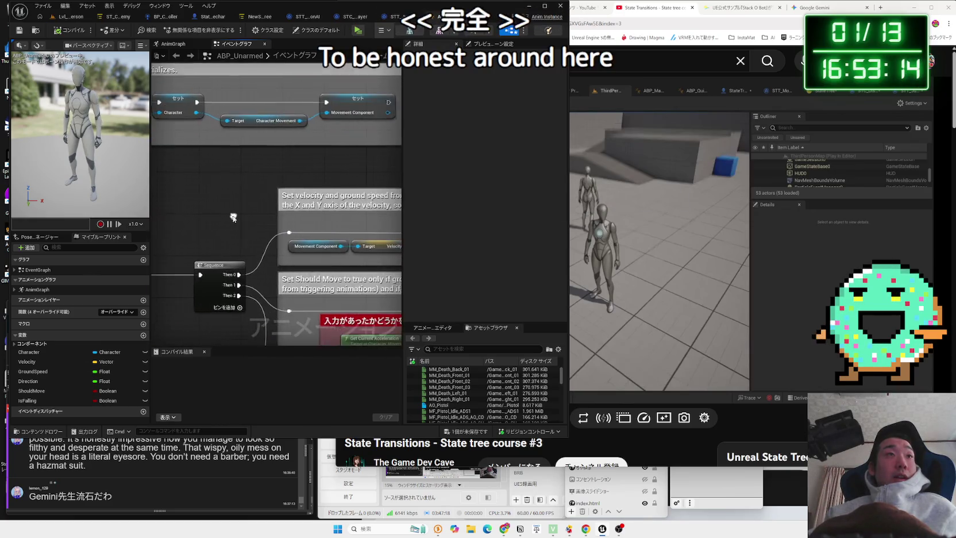
{"action": "scroll", "coordinate": [234, 217], "scroll_direction": "down", "scroll_amount": 4}
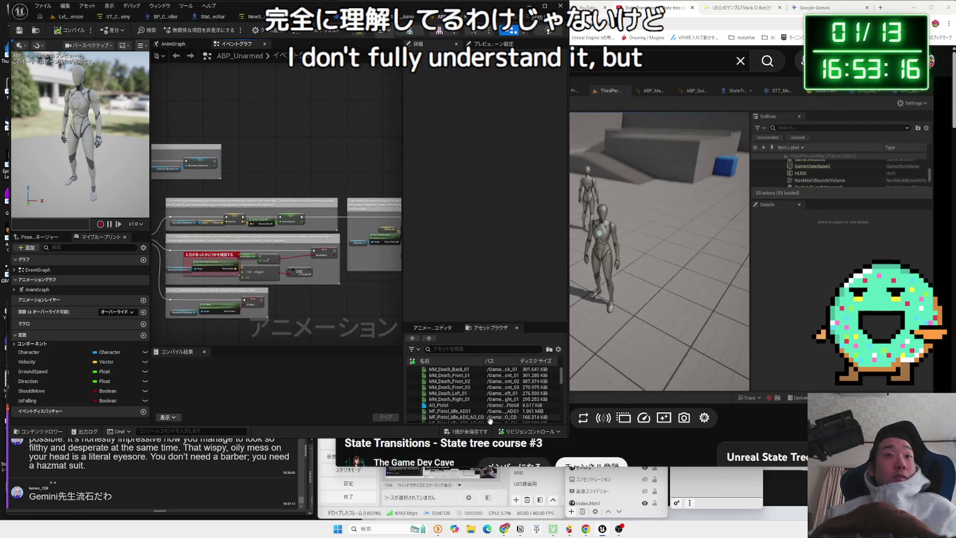
Save all modified assets, return to the STT_Jump task graph, and resume the tutorial
{"action": "left_click", "coordinate": [479, 431]}
{"action": "left_click", "coordinate": [508, 343]}
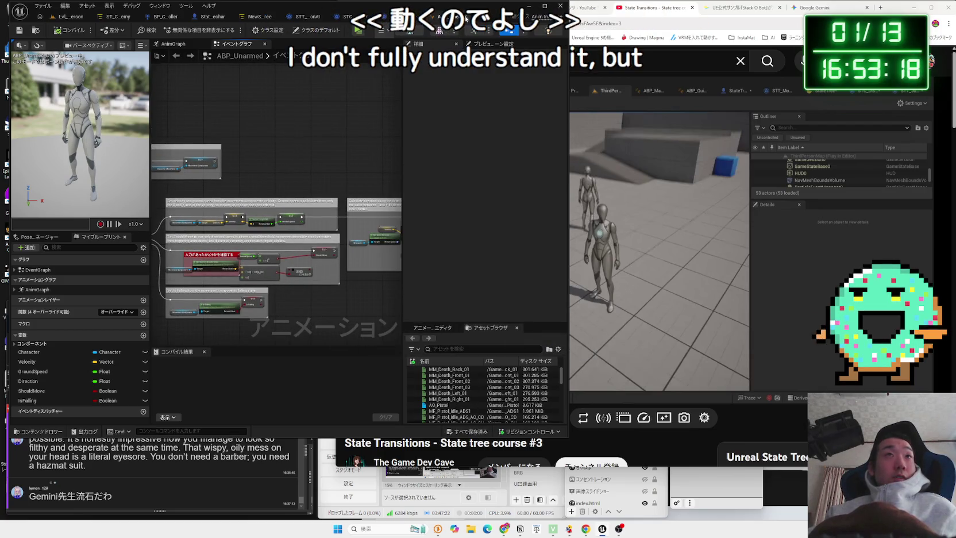
{"action": "left_click", "coordinate": [451, 18]}
{"action": "left_click", "coordinate": [697, 214]}
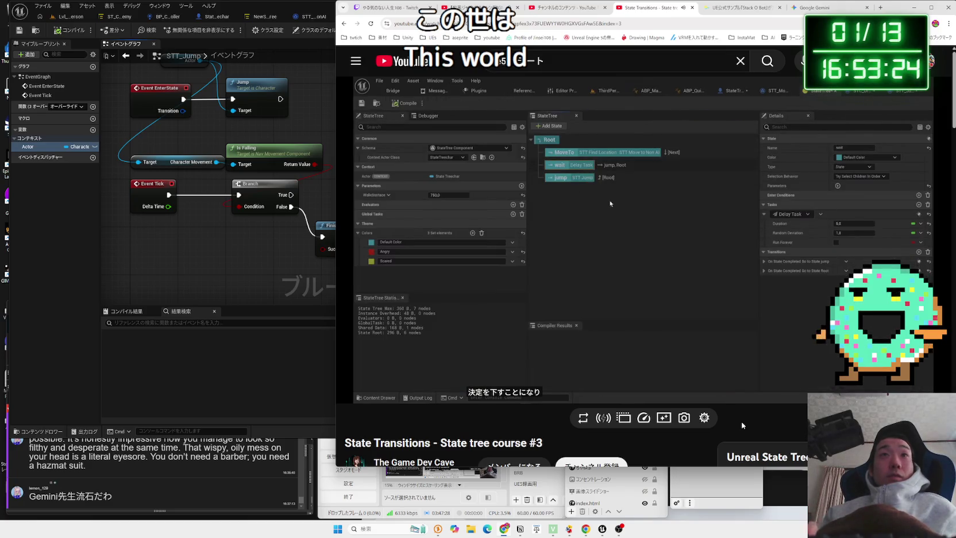
Bring up the NewStateTree asset while pausing and resuming the tutorial video
{"action": "left_click", "coordinate": [632, 241]}
{"action": "left_click", "coordinate": [198, 237]}
{"action": "left_click", "coordinate": [308, 16]}
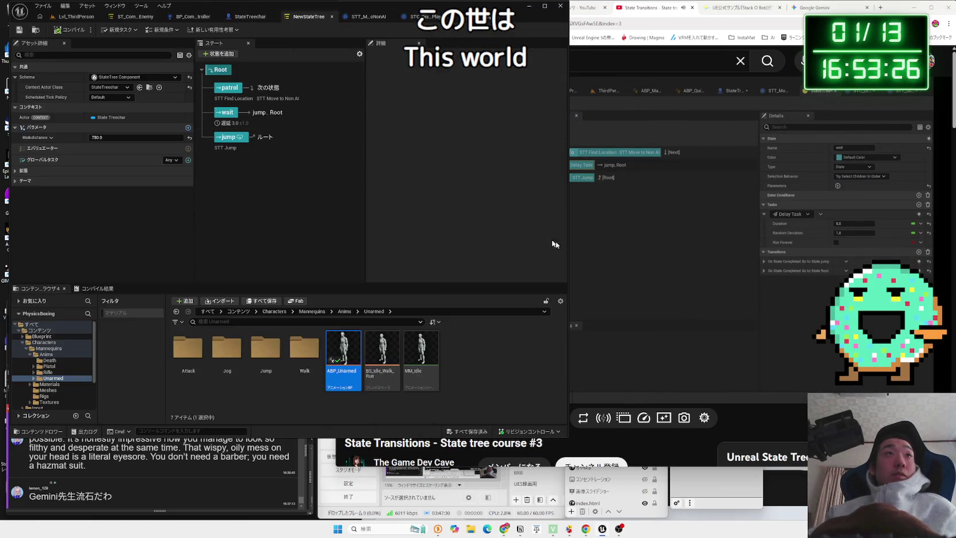
{"action": "left_click", "coordinate": [725, 278]}
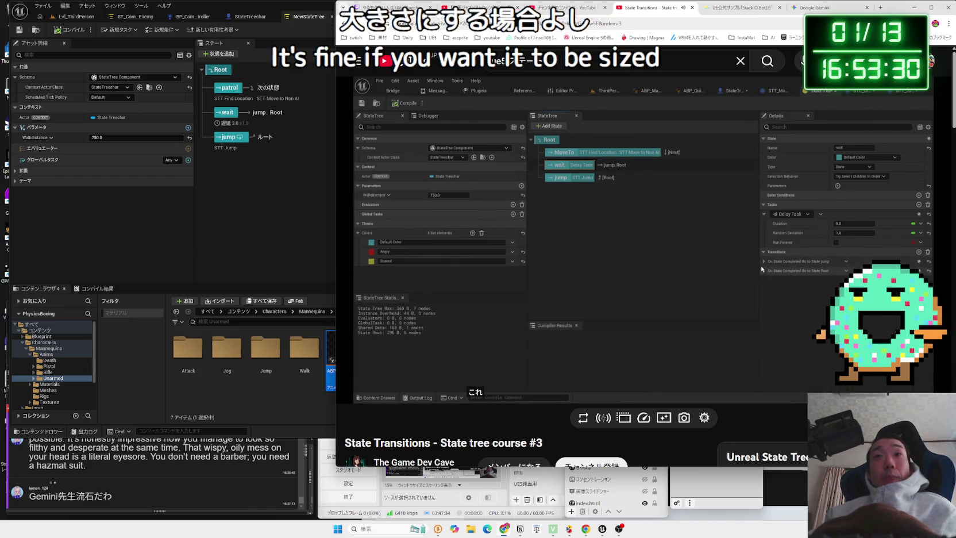
{"action": "left_click", "coordinate": [359, 264]}
Review the wait state's jump transition and its STC Distance to Player condition of 500.0
{"action": "left_click", "coordinate": [225, 114]}
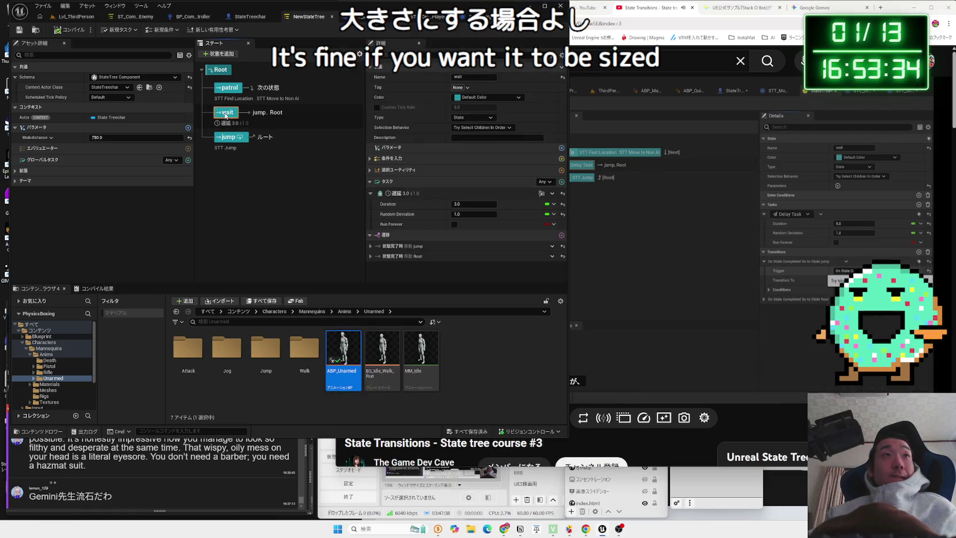
{"action": "left_click", "coordinate": [370, 193]}
{"action": "left_click", "coordinate": [370, 216]}
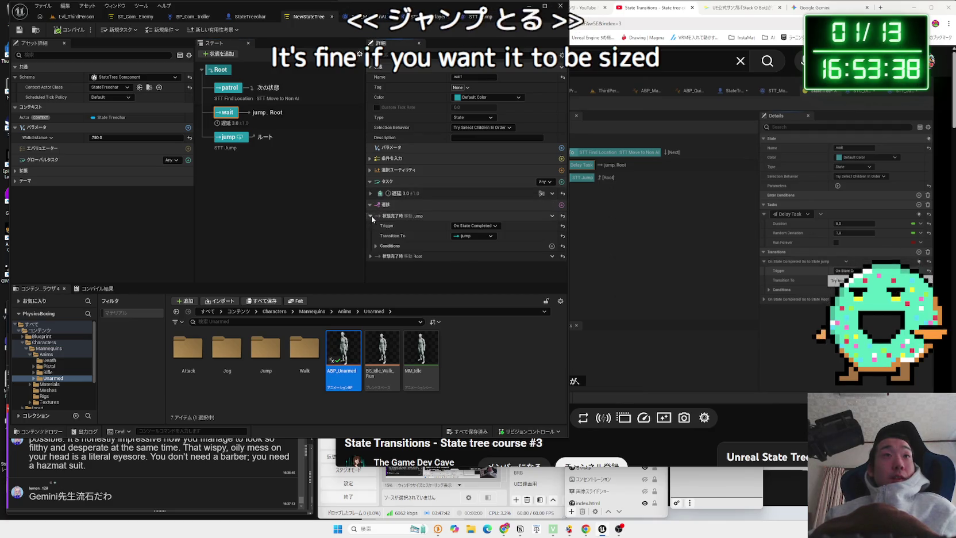
{"action": "left_click", "coordinate": [375, 246]}
{"action": "left_click", "coordinate": [381, 256]}
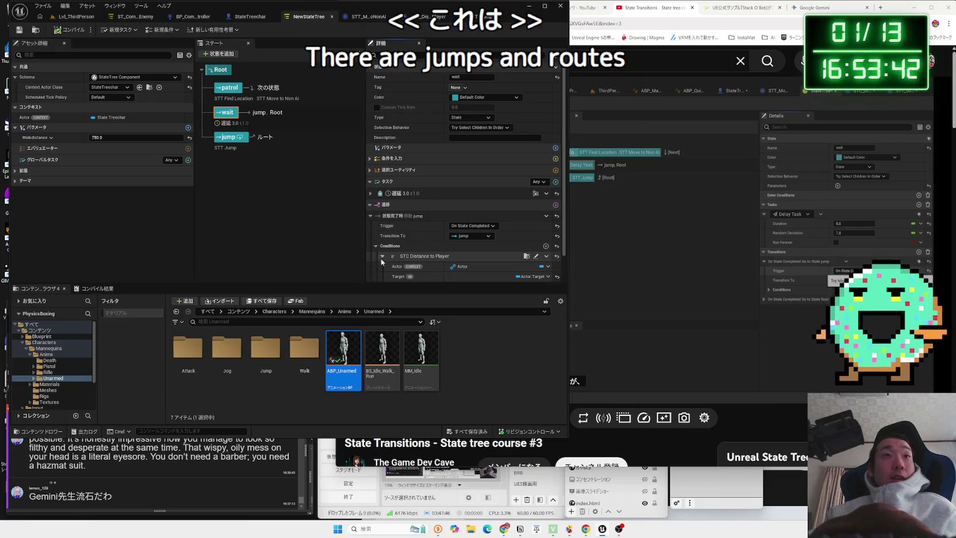
{"action": "scroll", "coordinate": [382, 260], "scroll_direction": "down", "scroll_amount": 1}
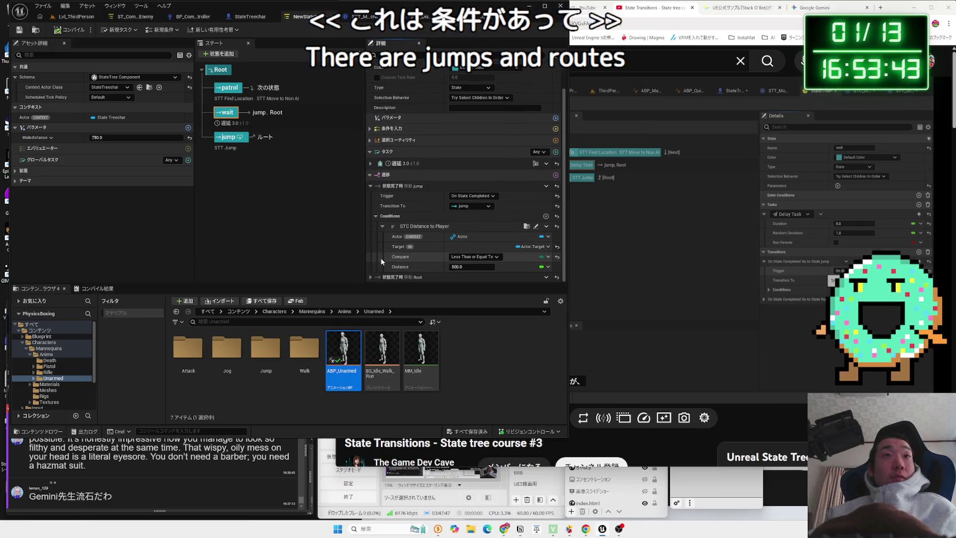
{"action": "left_click", "coordinate": [375, 216]}
{"action": "left_click", "coordinate": [370, 216]}
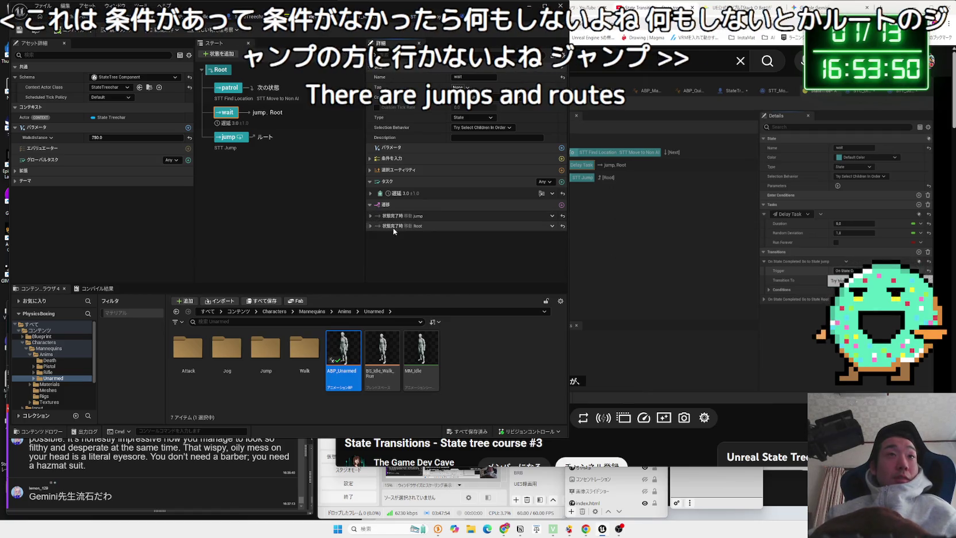
{"action": "left_click", "coordinate": [677, 256]}
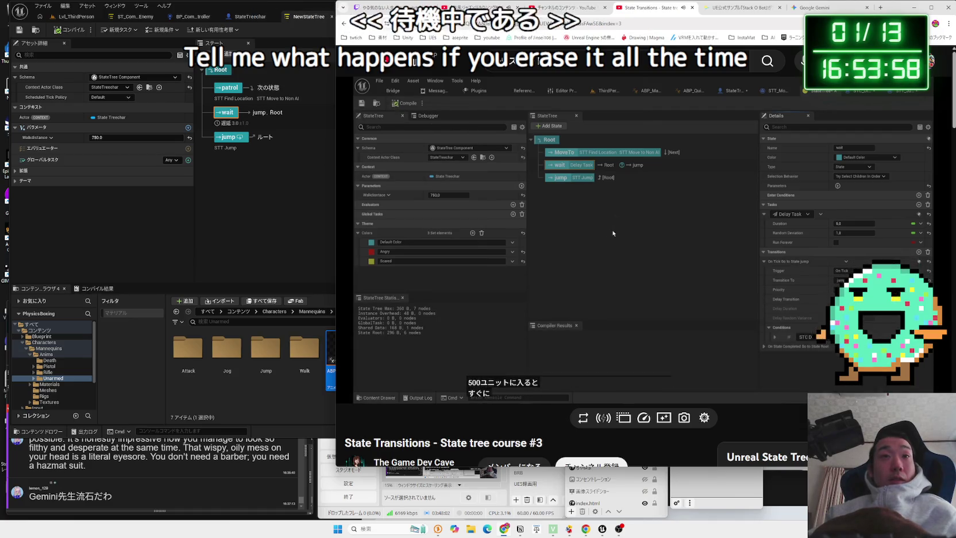
Delete the wait state's transition to Root, leaving only the jump transition
{"action": "key", "text": "space"}
{"action": "left_click", "coordinate": [286, 227]}
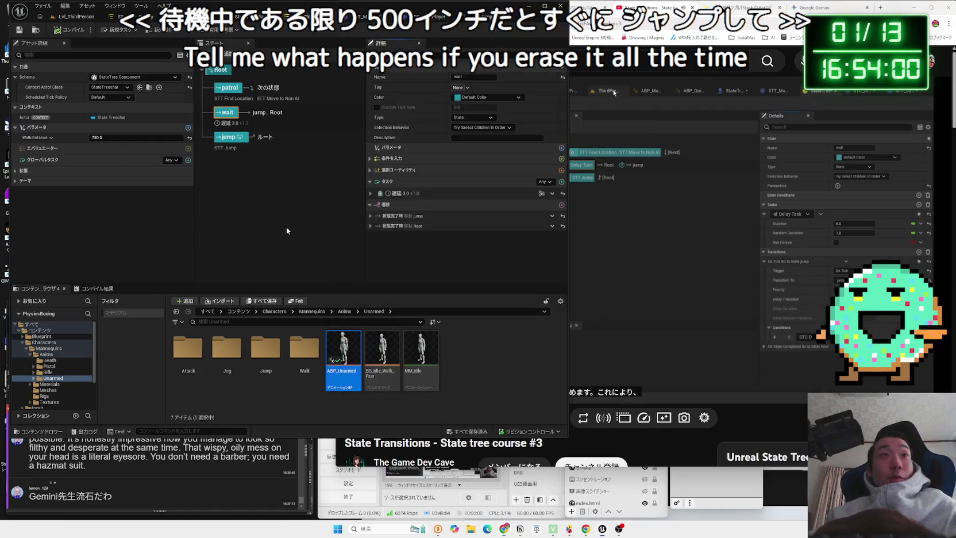
{"action": "left_click", "coordinate": [235, 127]}
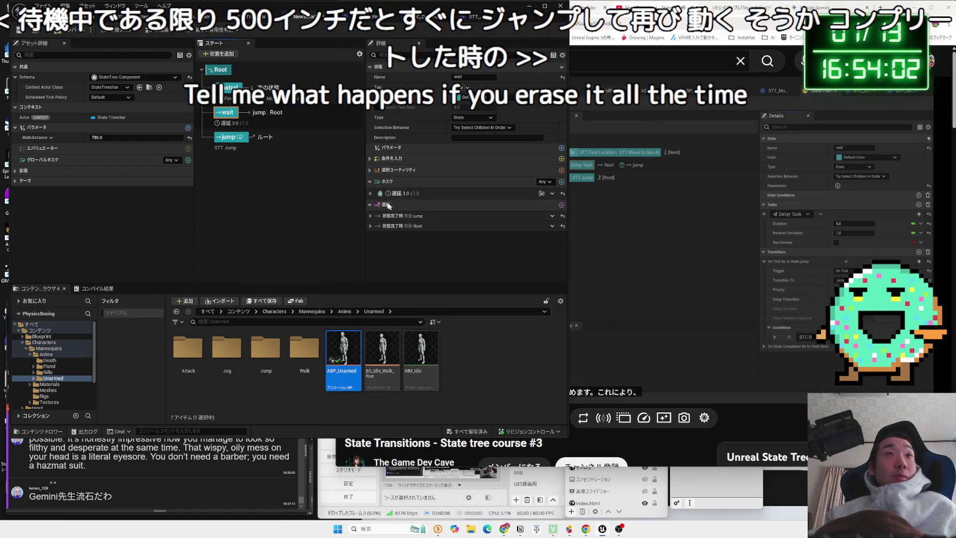
{"action": "left_click", "coordinate": [371, 217]}
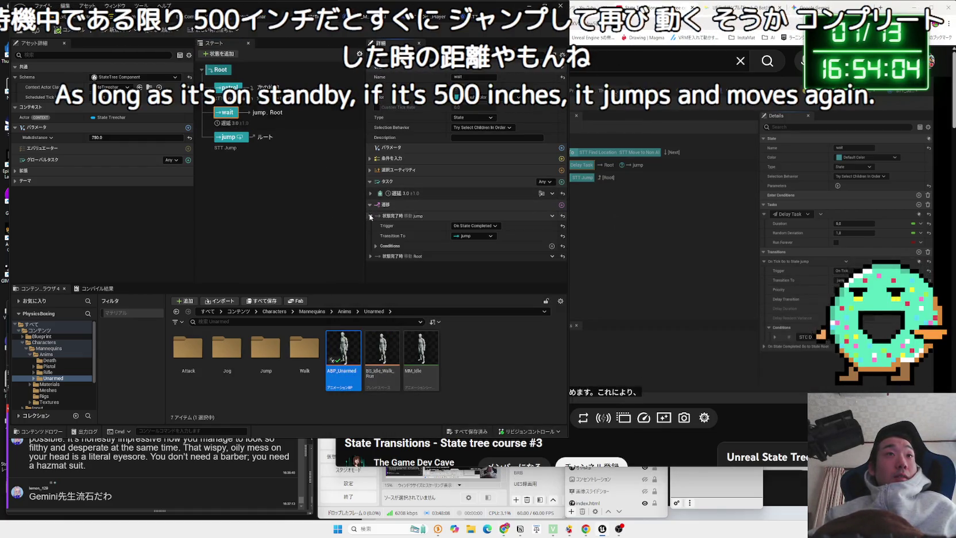
{"action": "left_click", "coordinate": [371, 217]}
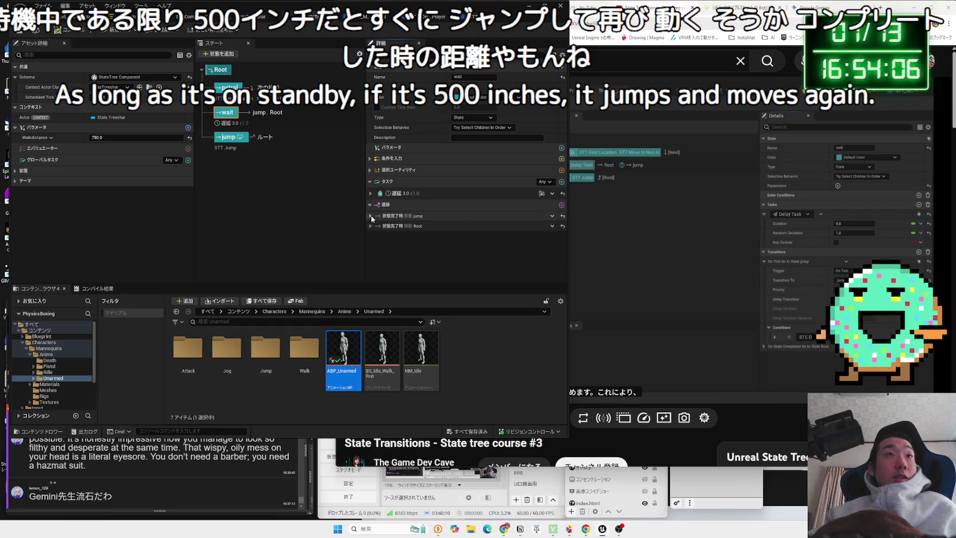
{"action": "left_click", "coordinate": [370, 226]}
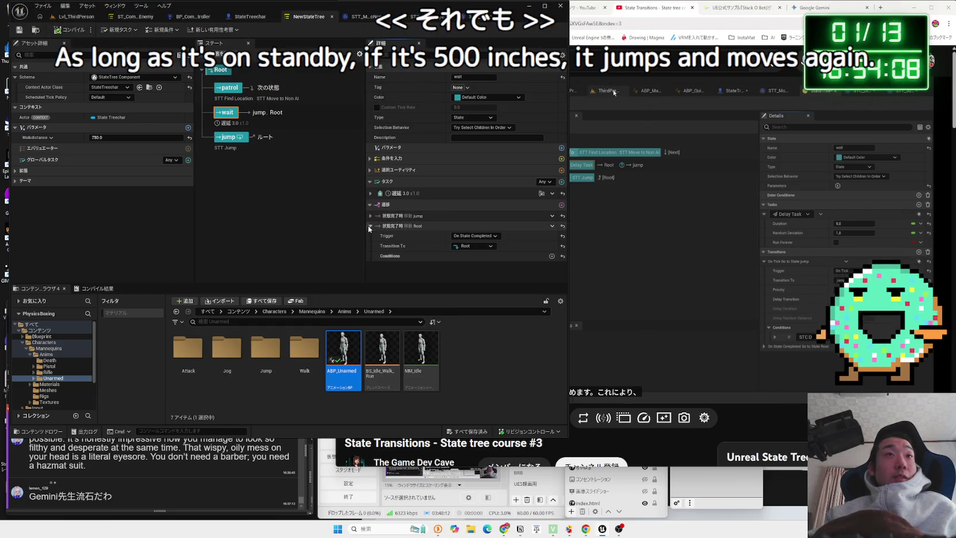
{"action": "left_click", "coordinate": [369, 226]}
{"action": "left_click", "coordinate": [552, 225]}
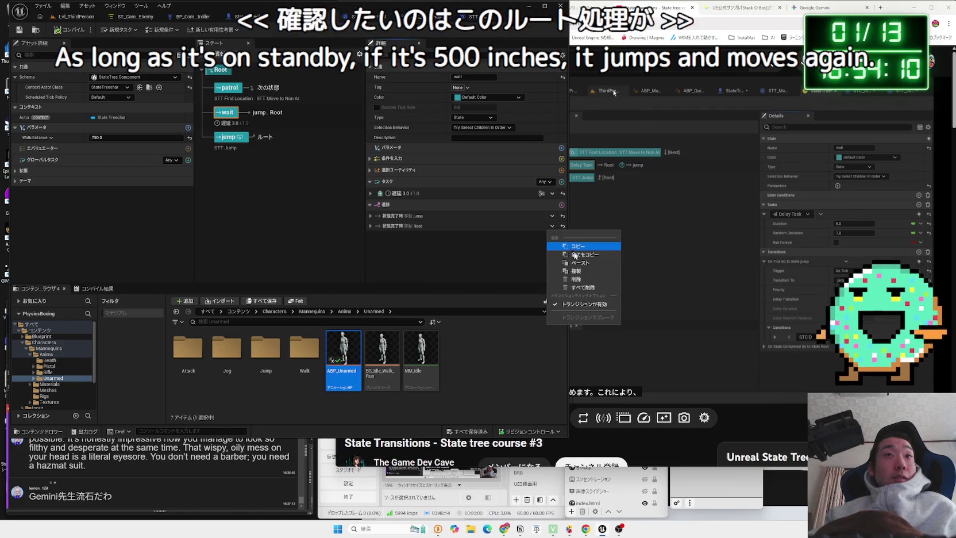
{"action": "left_click", "coordinate": [579, 280]}
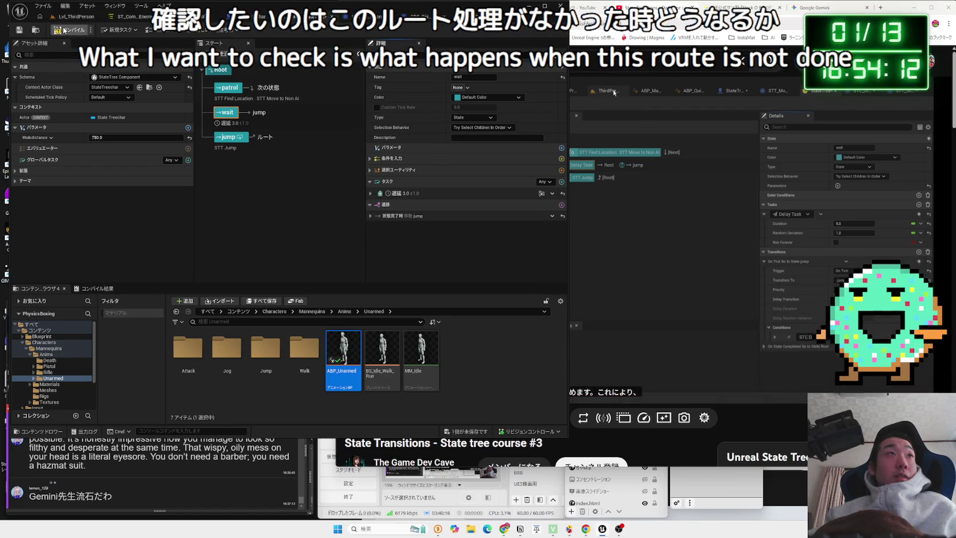
Compile the state tree and start a Play-in-Editor test of the level
{"action": "left_click", "coordinate": [65, 29]}
{"action": "left_click", "coordinate": [72, 16]}
{"action": "left_click", "coordinate": [185, 30]}
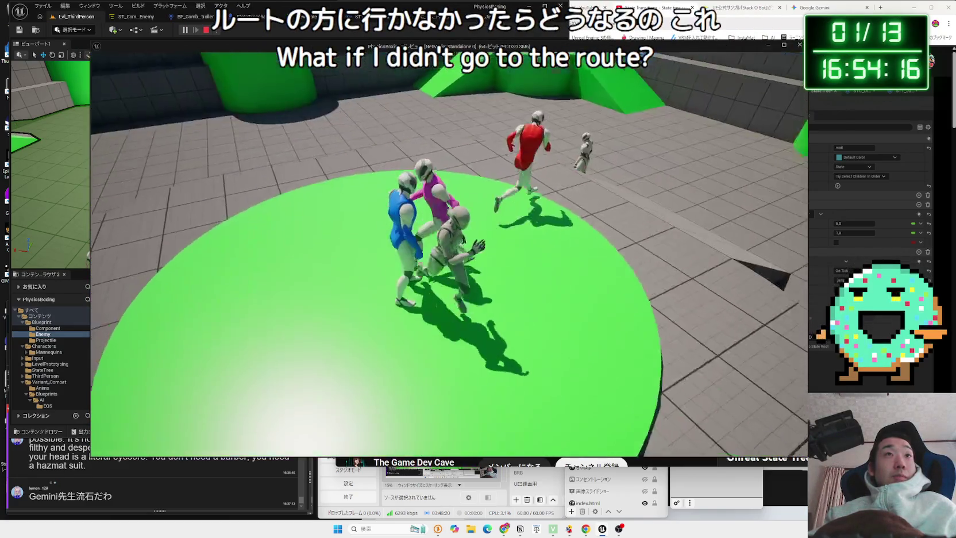
Run the player off the green platform away from the enemies, then stop the play-test
{"action": "key", "text": "w"}
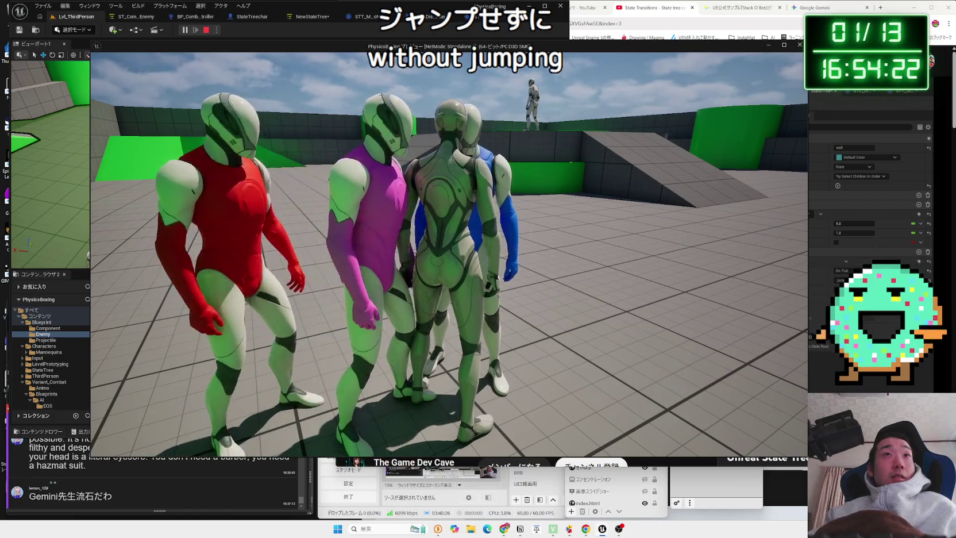
{"action": "key", "text": "w"}
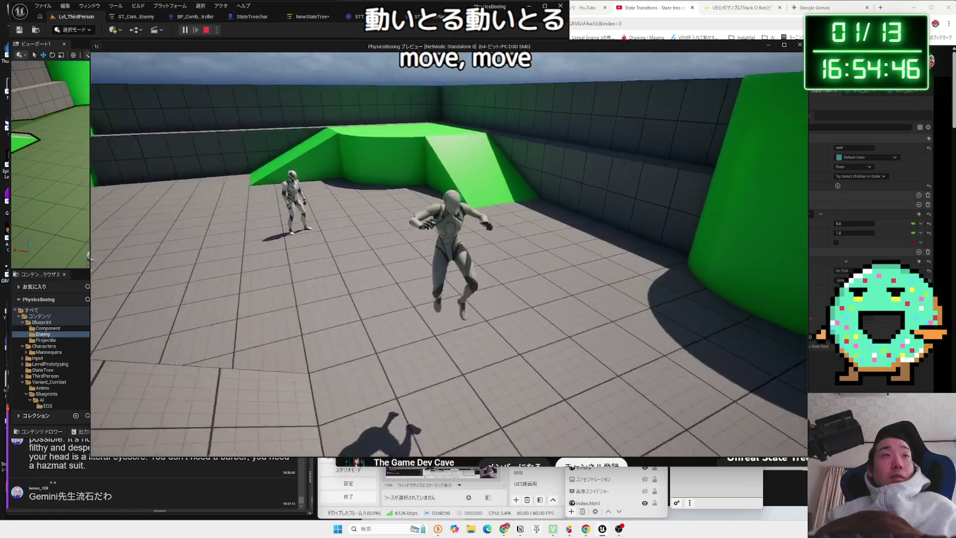
{"action": "key", "text": "Escape"}
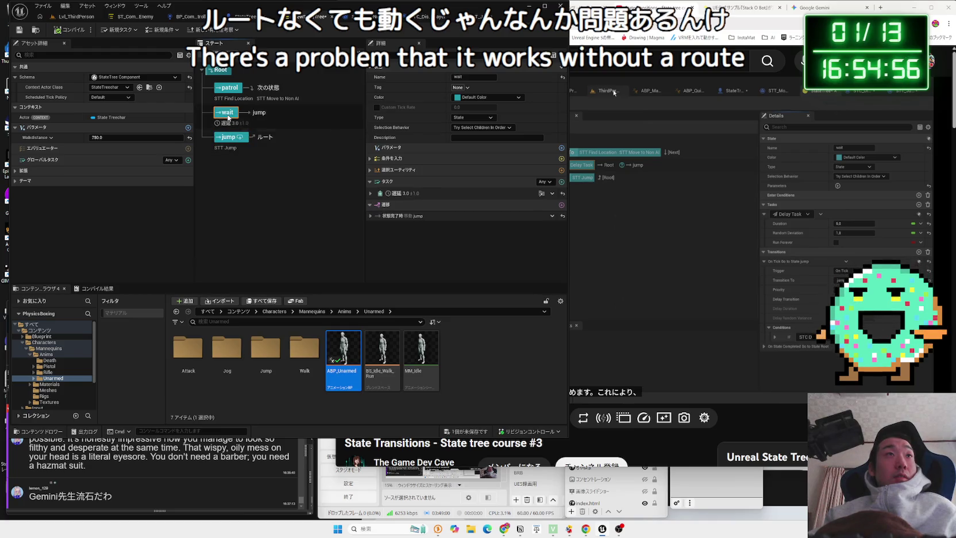
Add an On State Completed transition from the wait state back to Root, then bring up ST_CombatEnemy
{"action": "left_click", "coordinate": [371, 216]}
{"action": "left_click", "coordinate": [370, 216]}
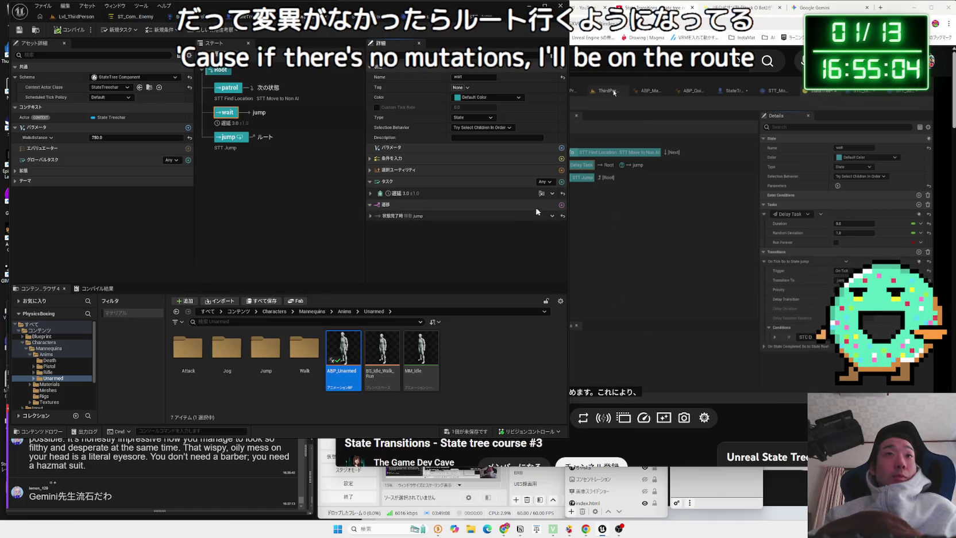
{"action": "left_click", "coordinate": [561, 206]}
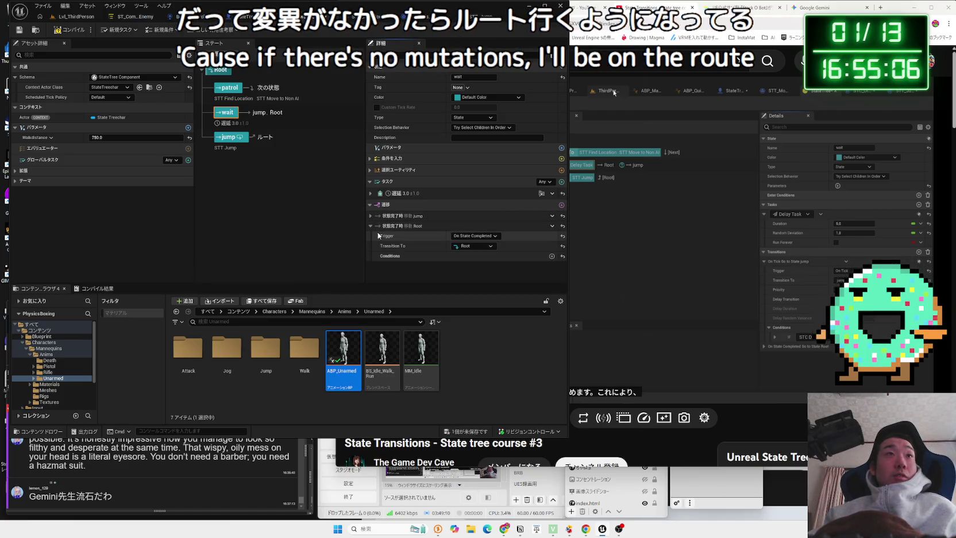
{"action": "left_click", "coordinate": [127, 17]}
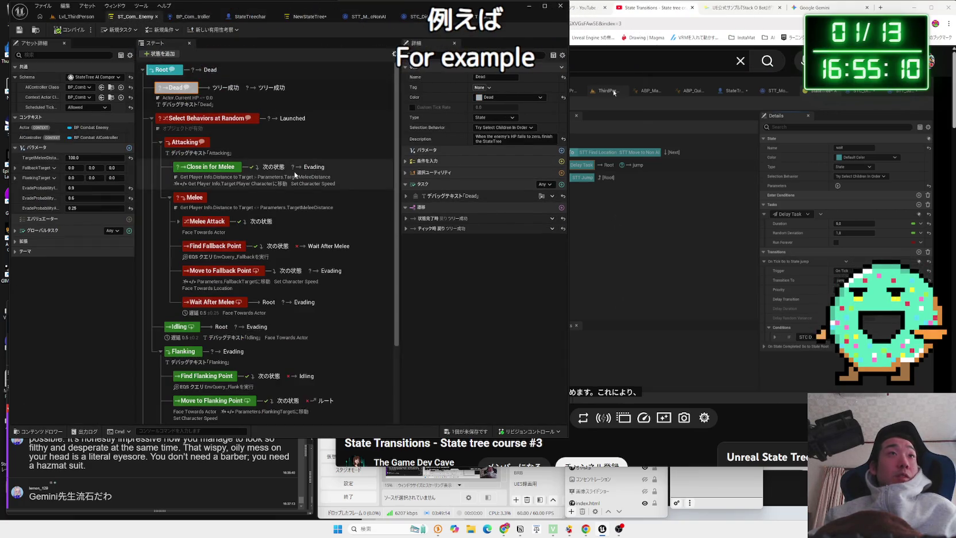
Inspect the Close in for Melee, Move to Flanking Point and Wait After Flank states' transitions
{"action": "left_click", "coordinate": [209, 168]}
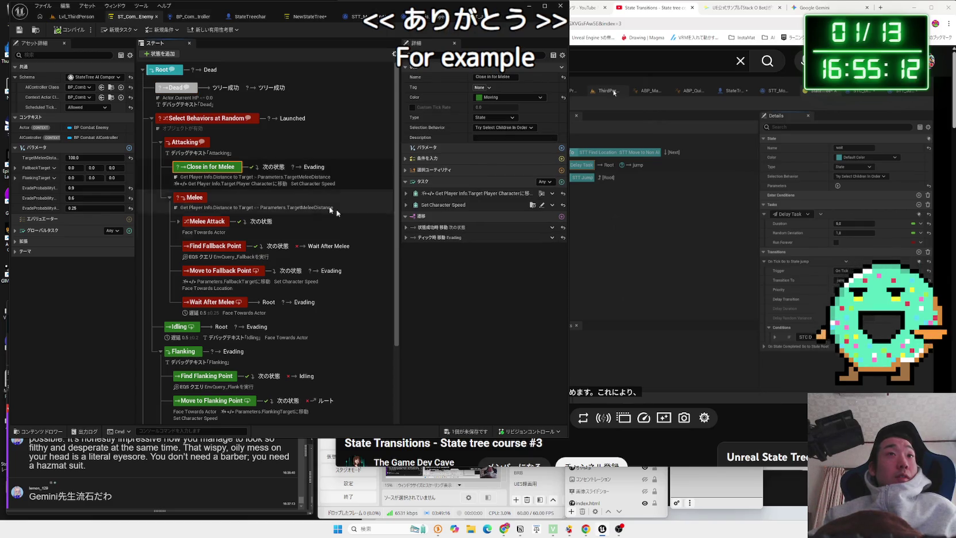
{"action": "scroll", "coordinate": [259, 240], "scroll_direction": "down", "scroll_amount": 4}
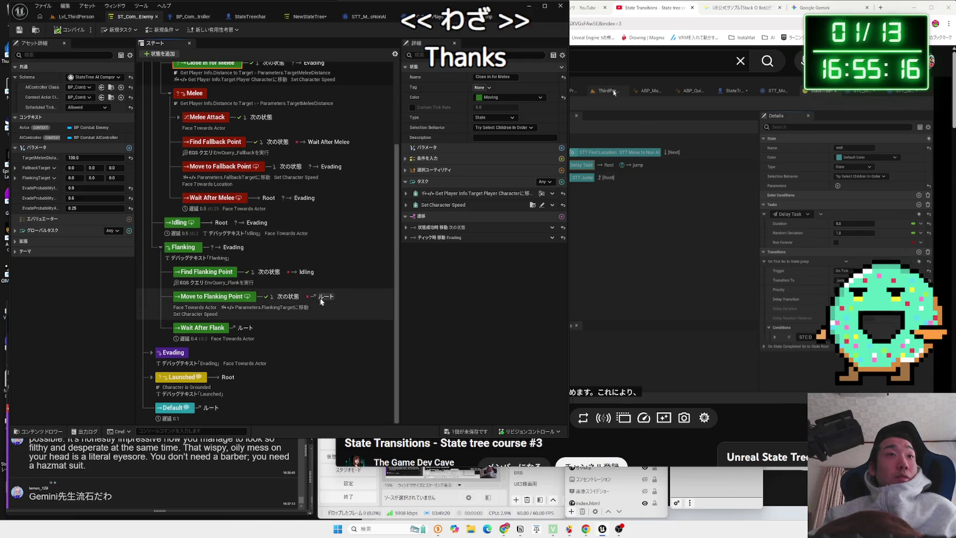
{"action": "left_click", "coordinate": [325, 295]}
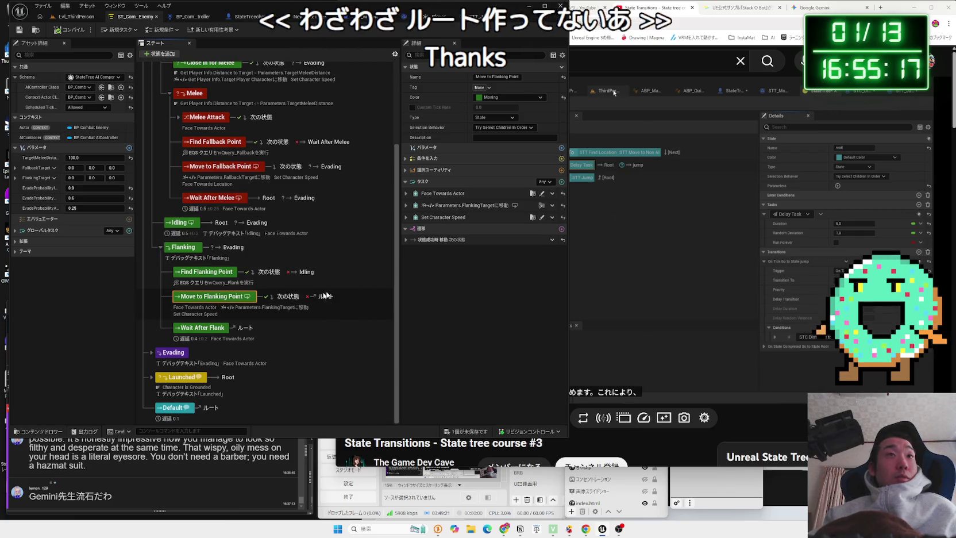
{"action": "left_click", "coordinate": [405, 240]}
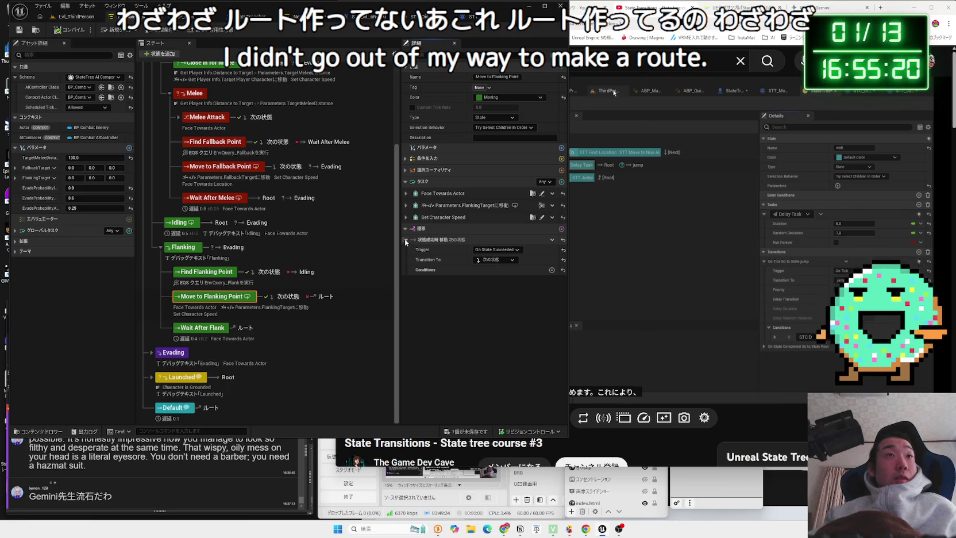
{"action": "left_click", "coordinate": [406, 240]}
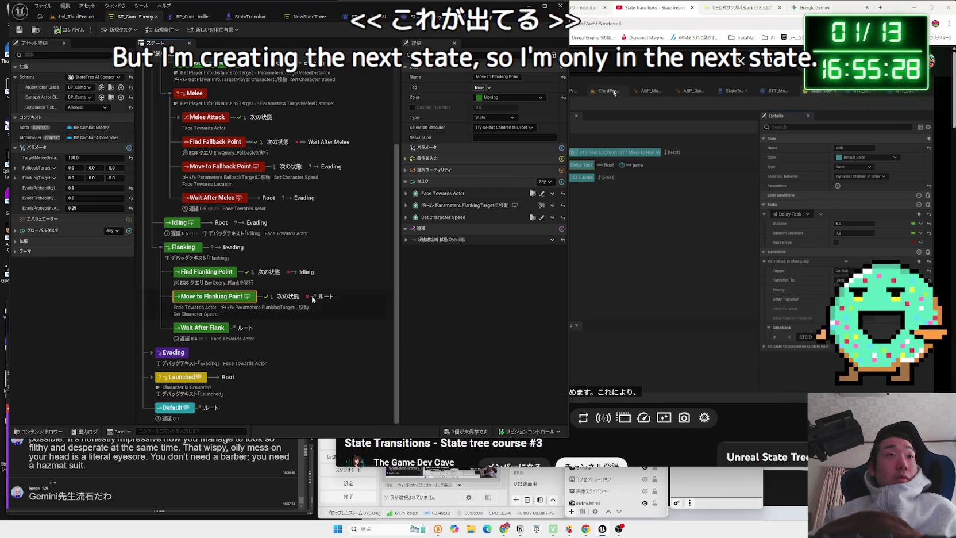
{"action": "left_click", "coordinate": [207, 329]}
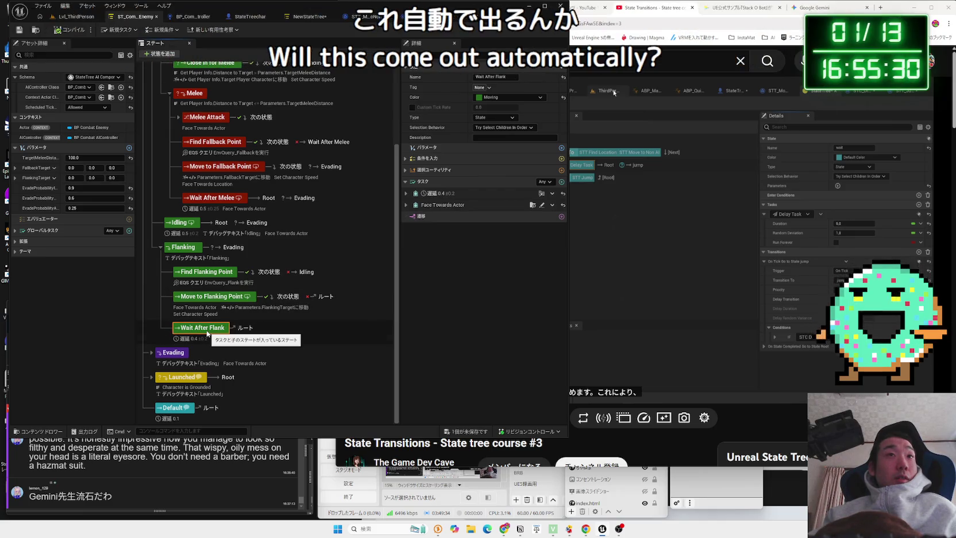
{"action": "left_click", "coordinate": [283, 298]}
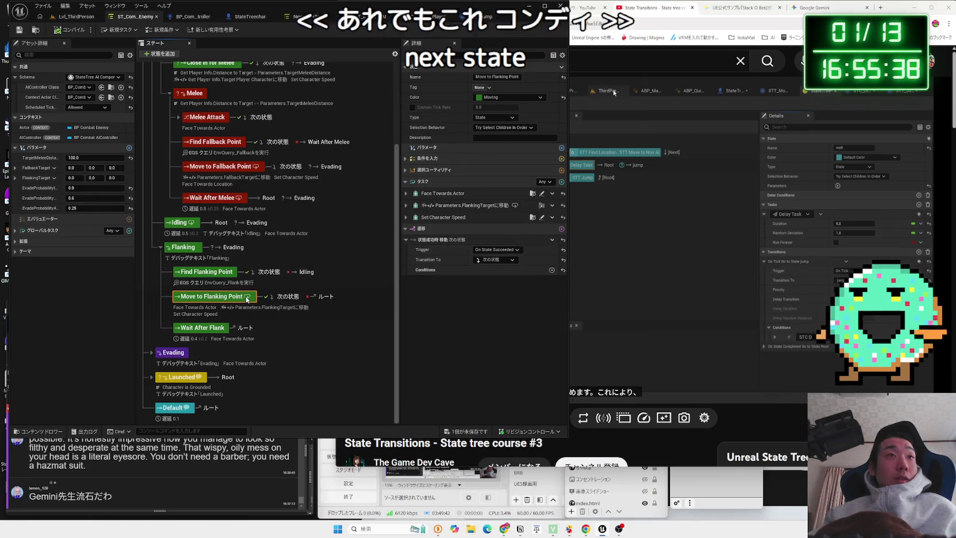
{"action": "mouse_move", "coordinate": [247, 298]}
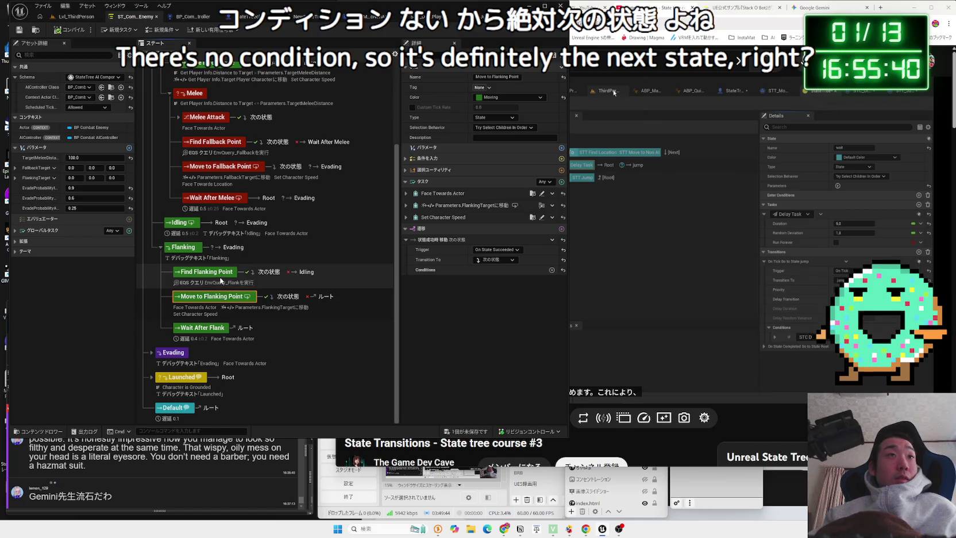
{"action": "scroll", "coordinate": [206, 330], "scroll_direction": "up", "scroll_amount": 4}
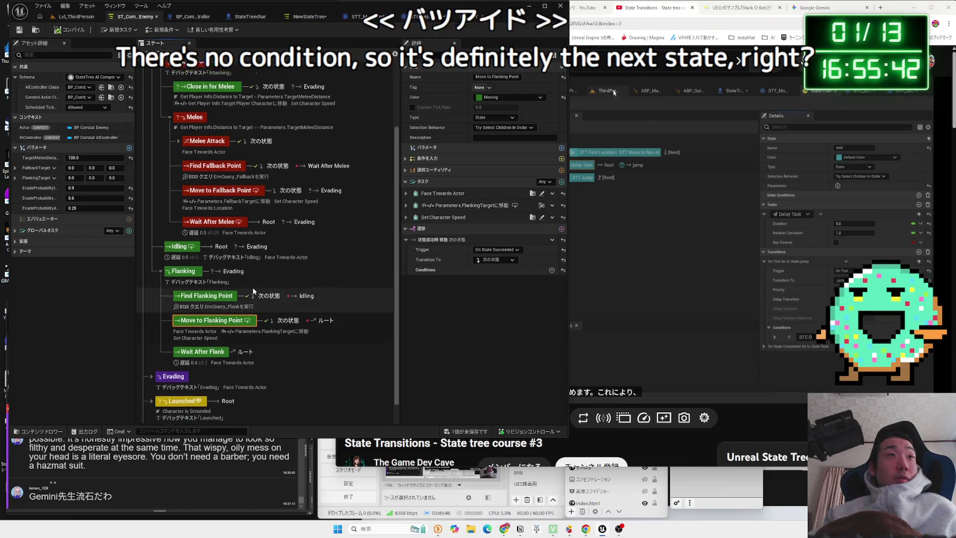
Check the Idling state's tick transition to Evading, then return to NewStateTree
{"action": "left_click", "coordinate": [206, 333]}
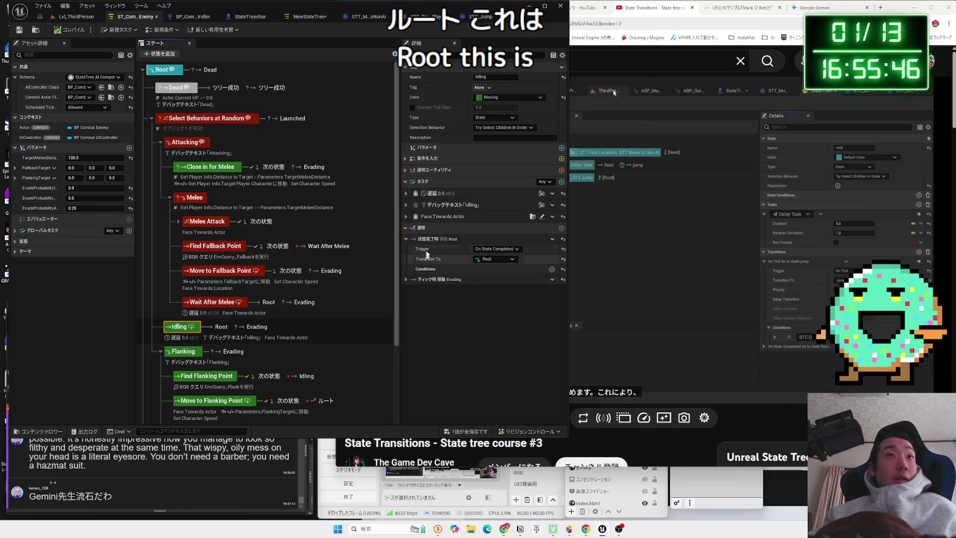
{"action": "left_click", "coordinate": [415, 281]}
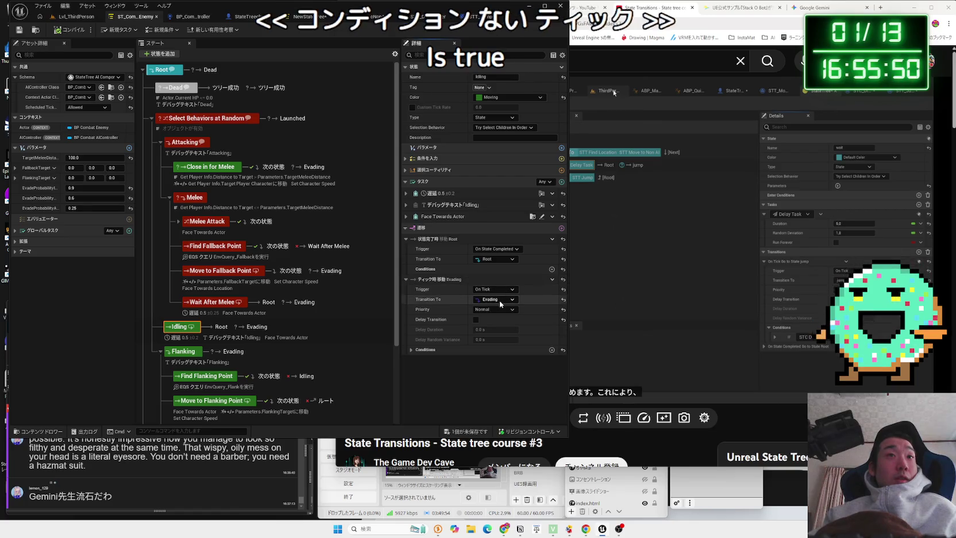
{"action": "left_click", "coordinate": [408, 279]}
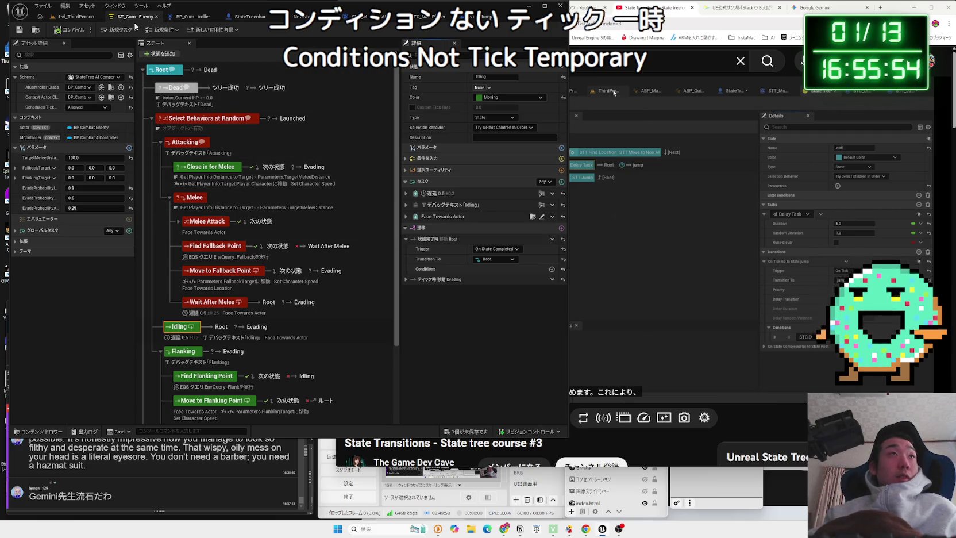
{"action": "left_click", "coordinate": [307, 16]}
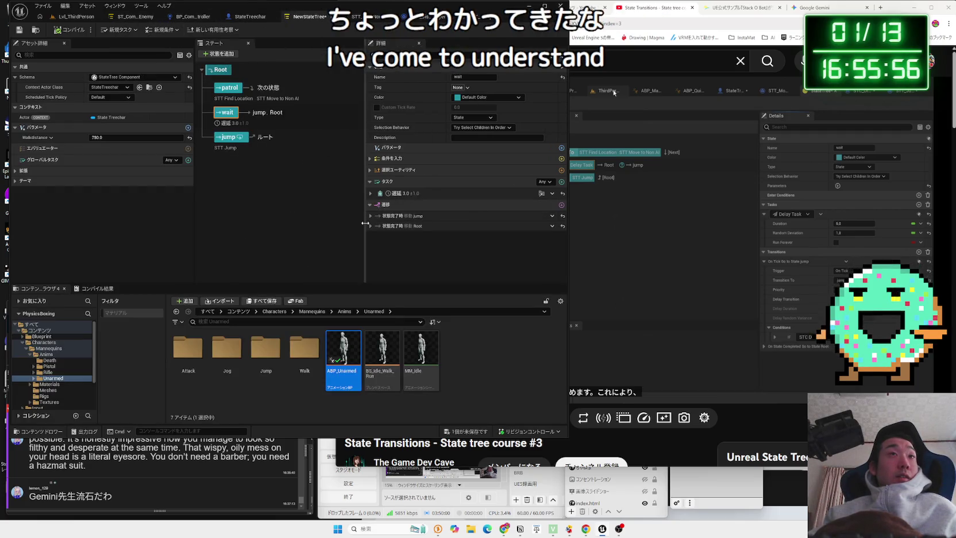
Rewind the tutorial video a few seconds and return to the state tree editor
{"action": "left_click", "coordinate": [708, 251]}
{"action": "left_click", "coordinate": [708, 251]}
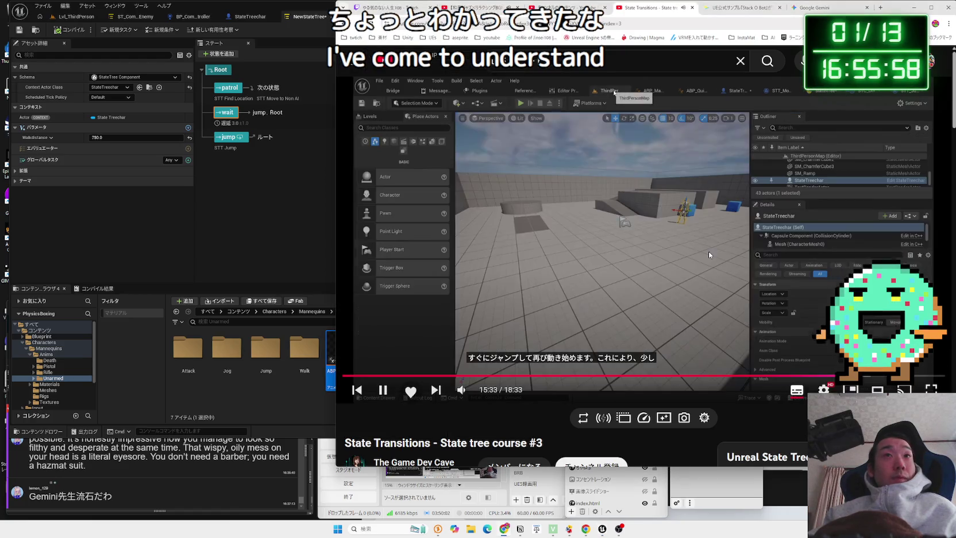
{"action": "left_click", "coordinate": [232, 113]}
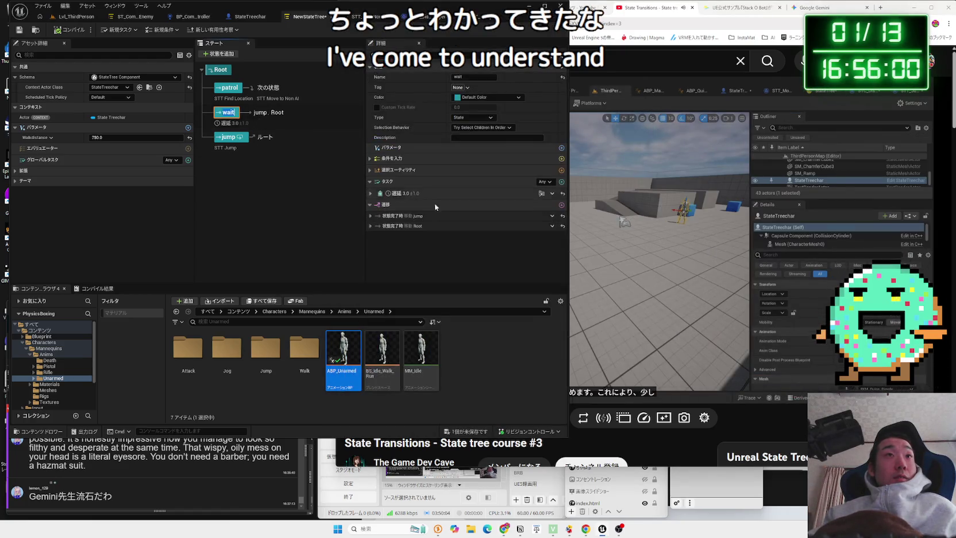
{"action": "left_click", "coordinate": [673, 247]}
{"action": "key", "text": "Left"}
{"action": "key", "text": "Left"}
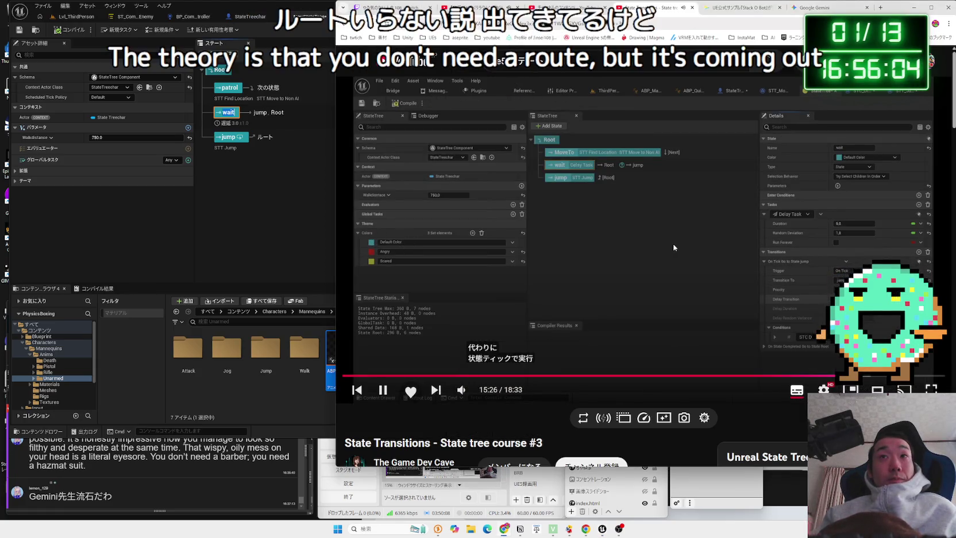
{"action": "left_click", "coordinate": [232, 113]}
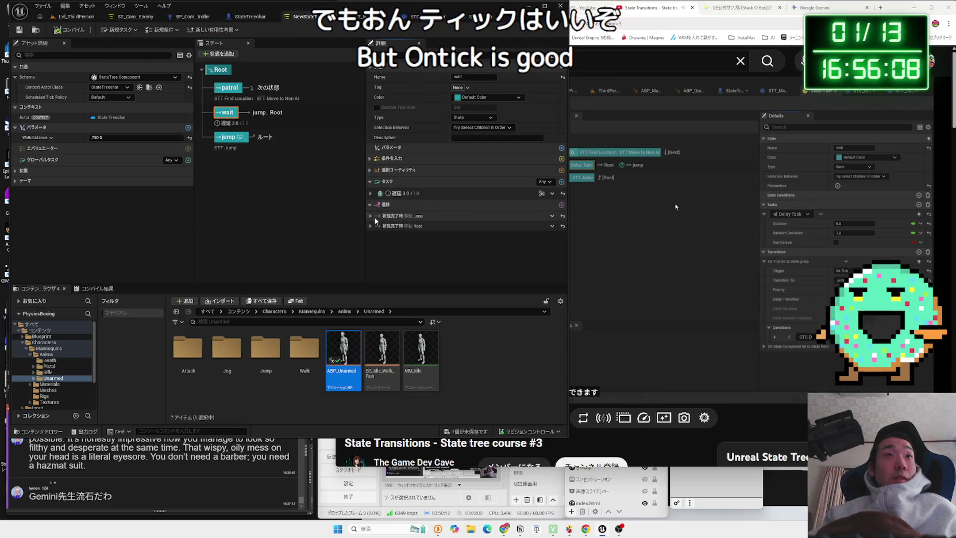
Change the wait state's jump transition trigger from On State Completed to On Tick
{"action": "left_click", "coordinate": [375, 217]}
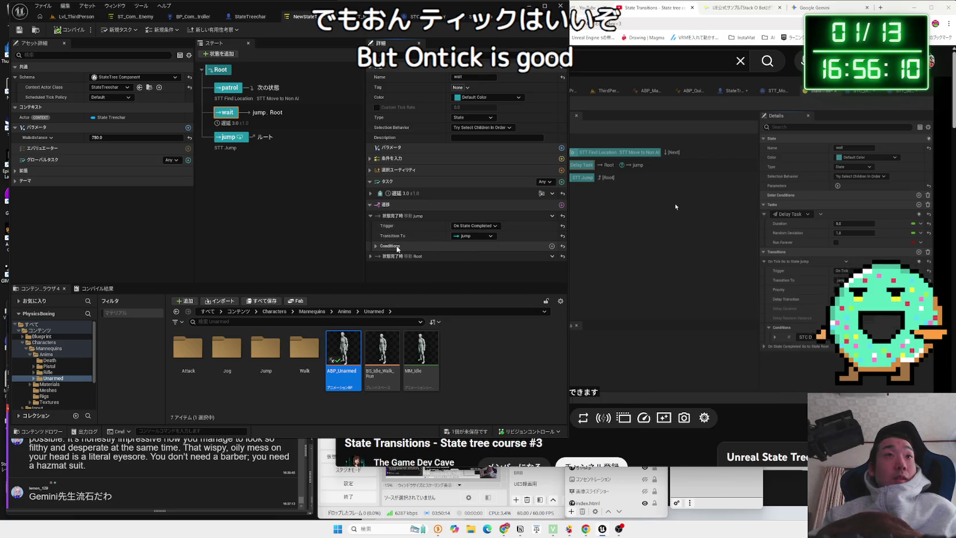
{"action": "left_click", "coordinate": [474, 225]}
{"action": "left_click", "coordinate": [466, 254]}
{"action": "scroll", "coordinate": [411, 253], "scroll_direction": "down", "scroll_amount": 1}
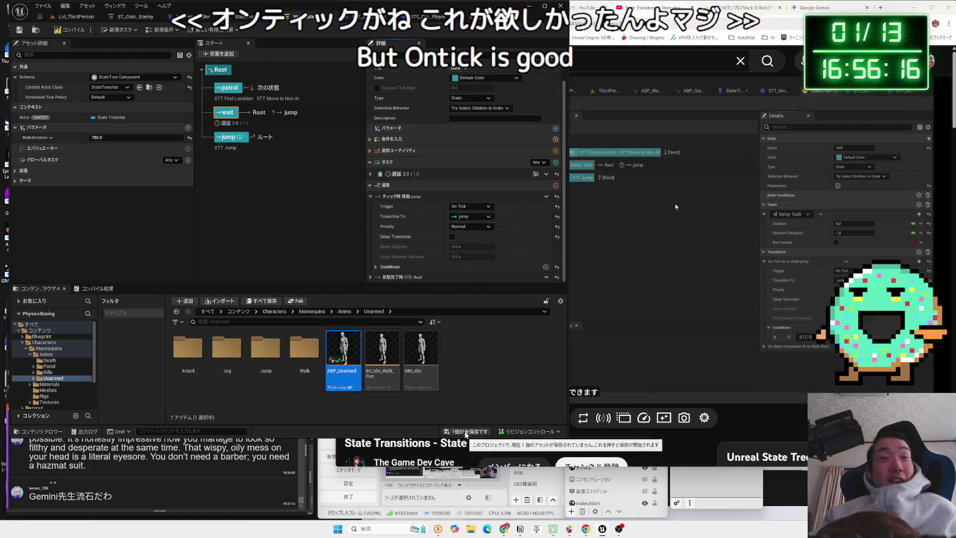
{"action": "left_click", "coordinate": [676, 280]}
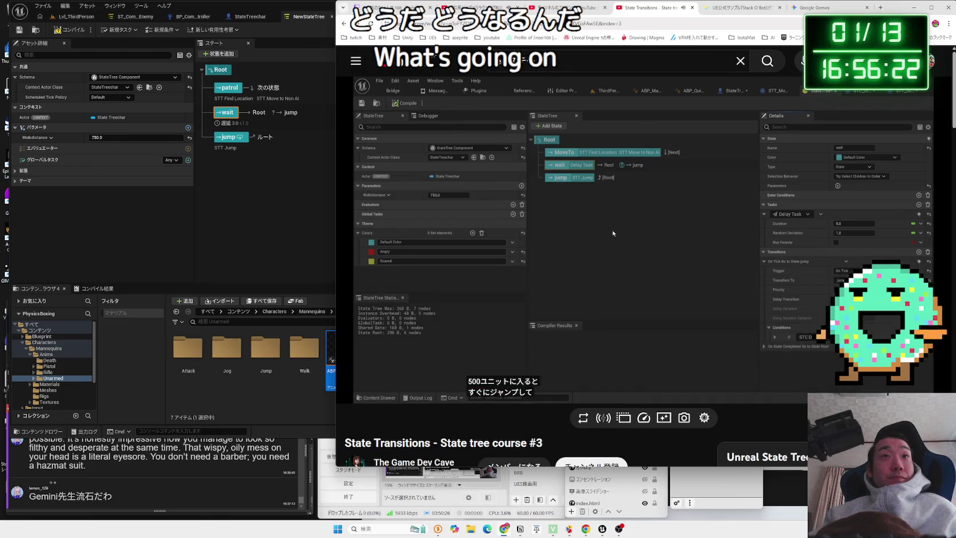
Set the wait state's jump transition trigger to On Event, then go back to Lvl_ThirdPerson
{"action": "key", "text": "space"}
{"action": "left_click", "coordinate": [288, 135]}
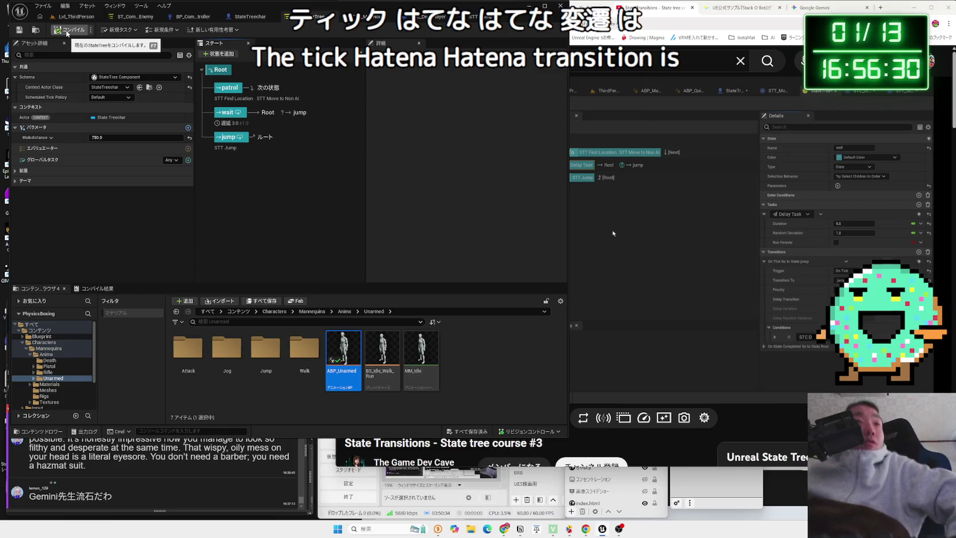
{"action": "left_click", "coordinate": [230, 112]}
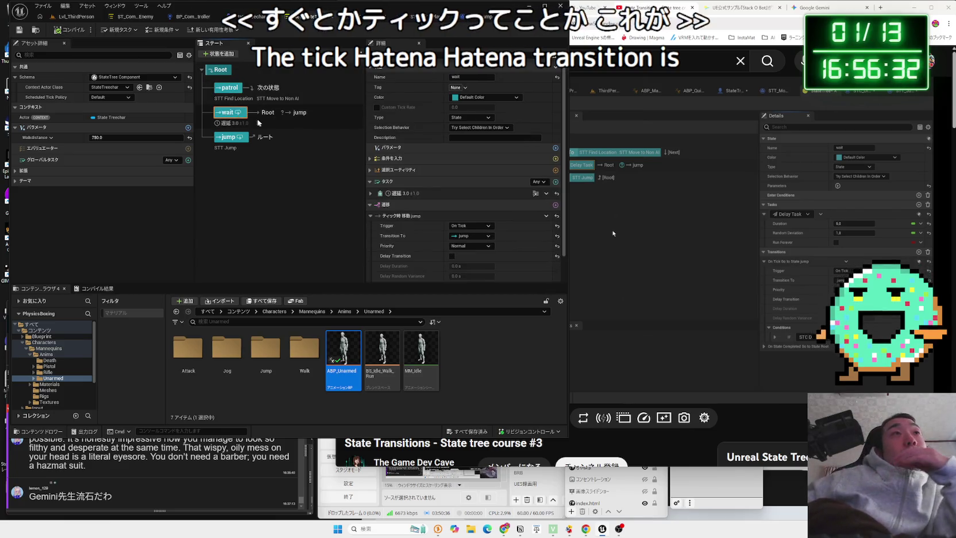
{"action": "scroll", "coordinate": [459, 243], "scroll_direction": "down", "scroll_amount": 3}
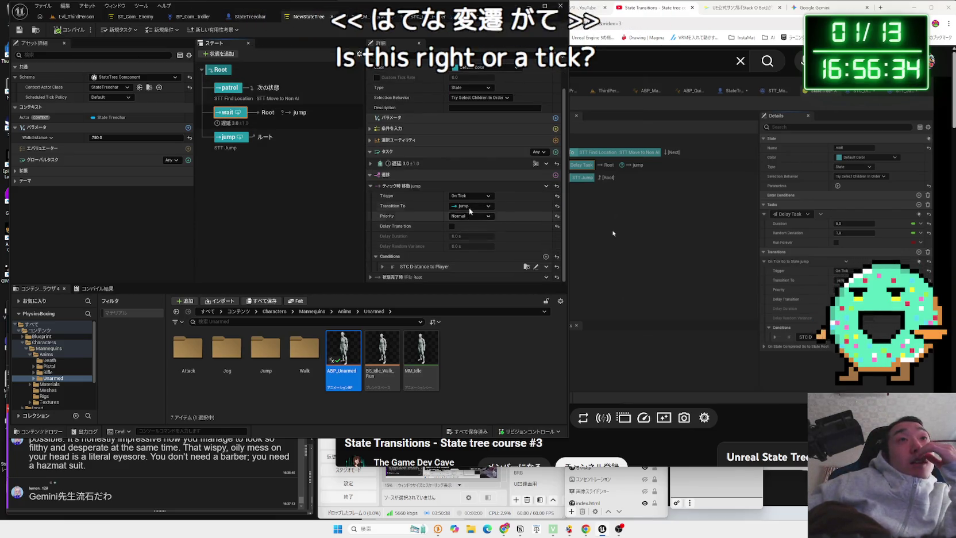
{"action": "left_click", "coordinate": [476, 206]}
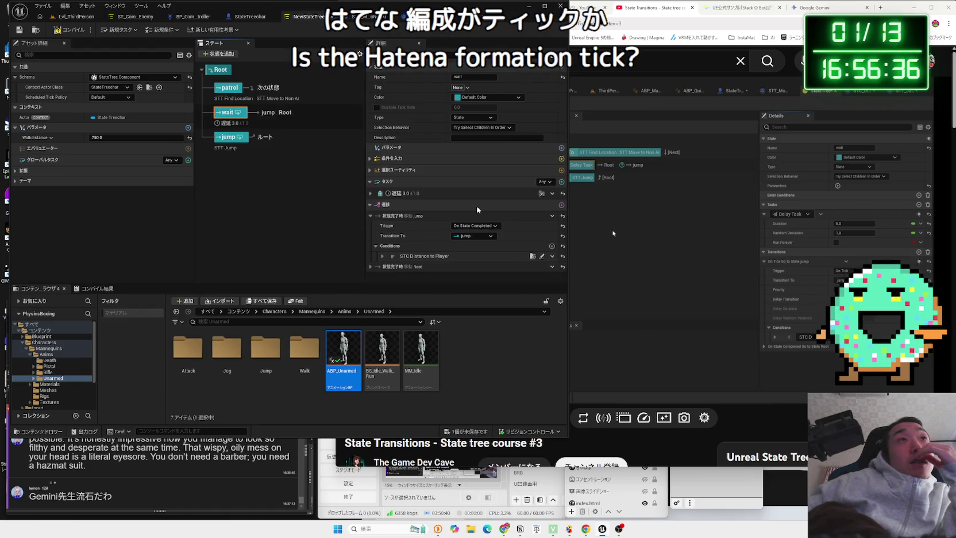
{"action": "left_click", "coordinate": [476, 225]}
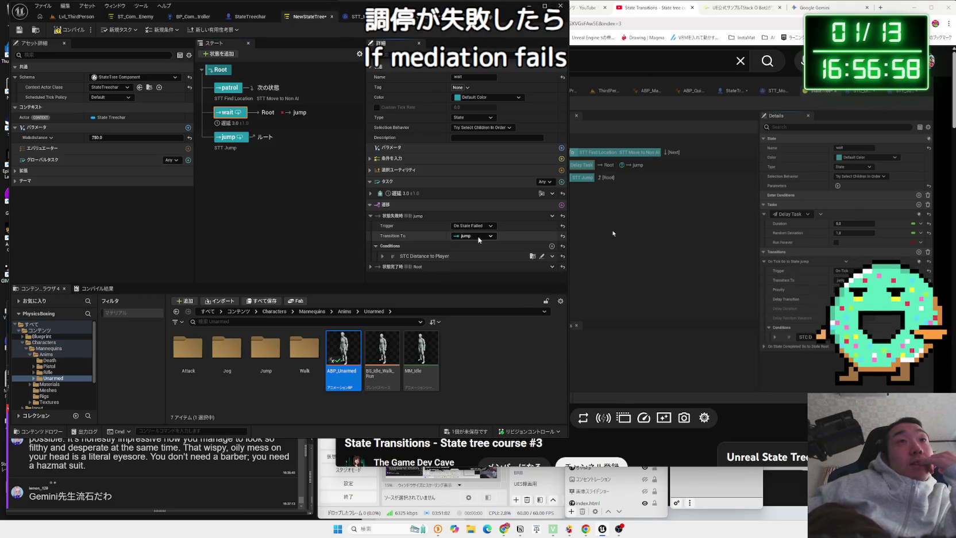
{"action": "left_click", "coordinate": [478, 227]}
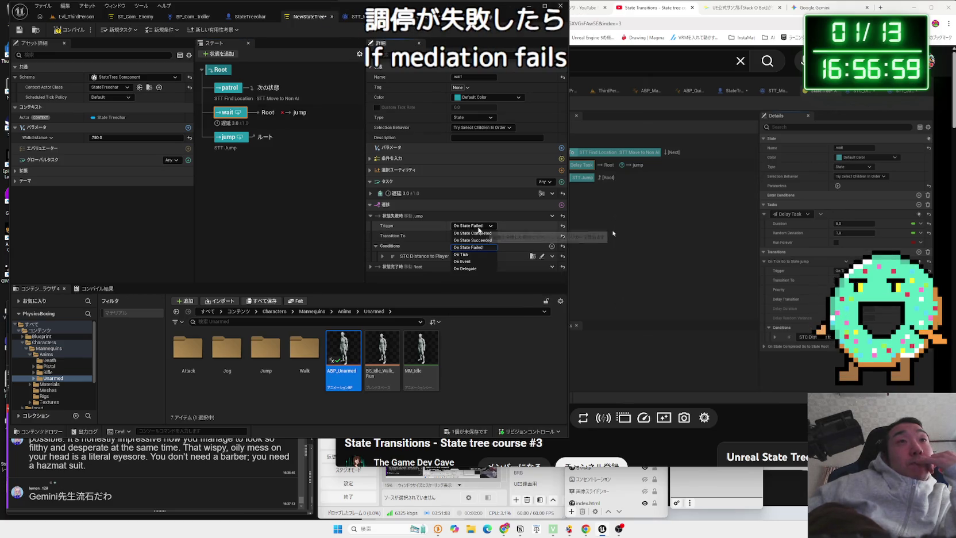
{"action": "left_click", "coordinate": [475, 262]}
{"action": "left_click", "coordinate": [76, 16]}
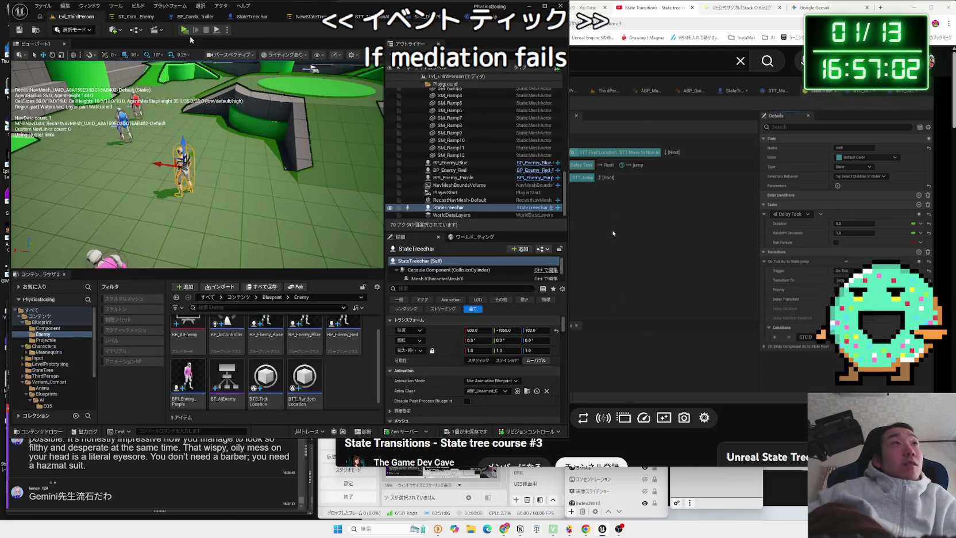
Play-test the level, watching enemies jump then follow the player, then stop and reopen NewStateTree
{"action": "left_click", "coordinate": [184, 30]}
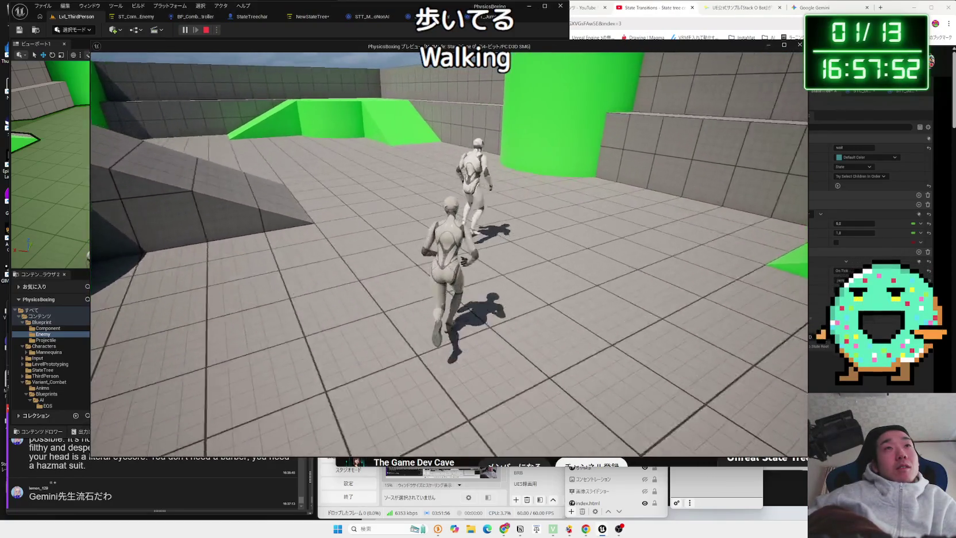
{"action": "key", "text": "Escape"}
{"action": "left_click", "coordinate": [309, 18]}
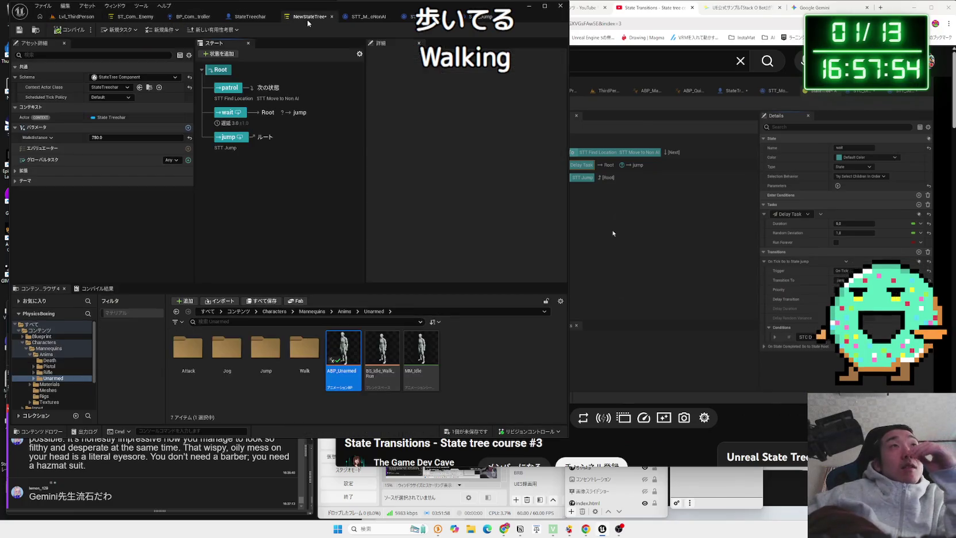
Save NewStateTree and select the patrol state to review its settings
{"action": "left_click", "coordinate": [517, 348]}
{"action": "left_click", "coordinate": [228, 114]}
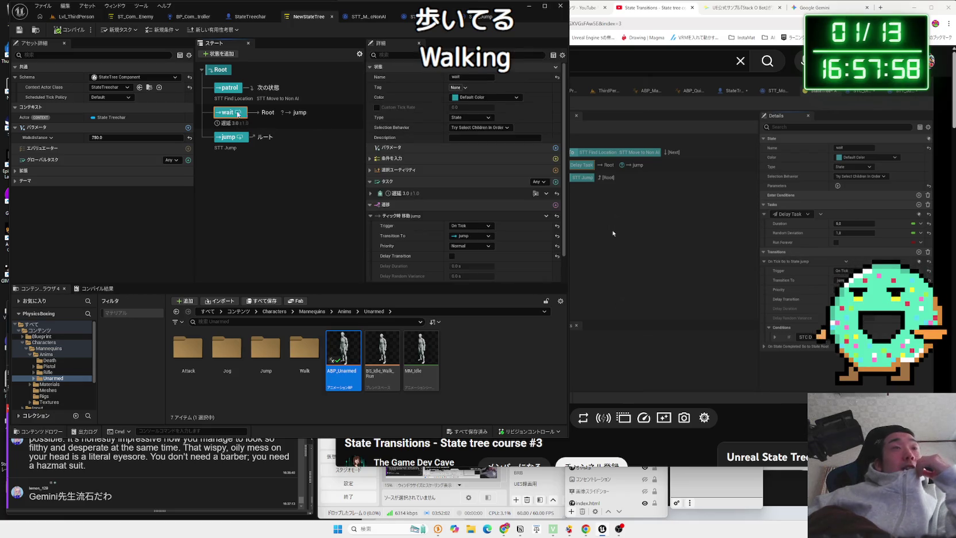
{"action": "left_click", "coordinate": [228, 92]}
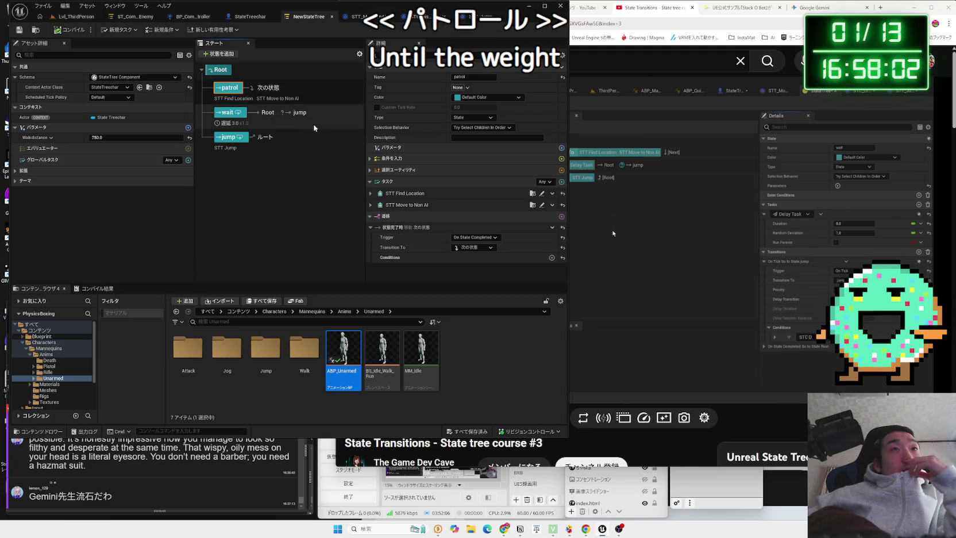
Recheck the patrol and wait states' transitions, then bring the tutorial video to the front
{"action": "left_click", "coordinate": [239, 161]}
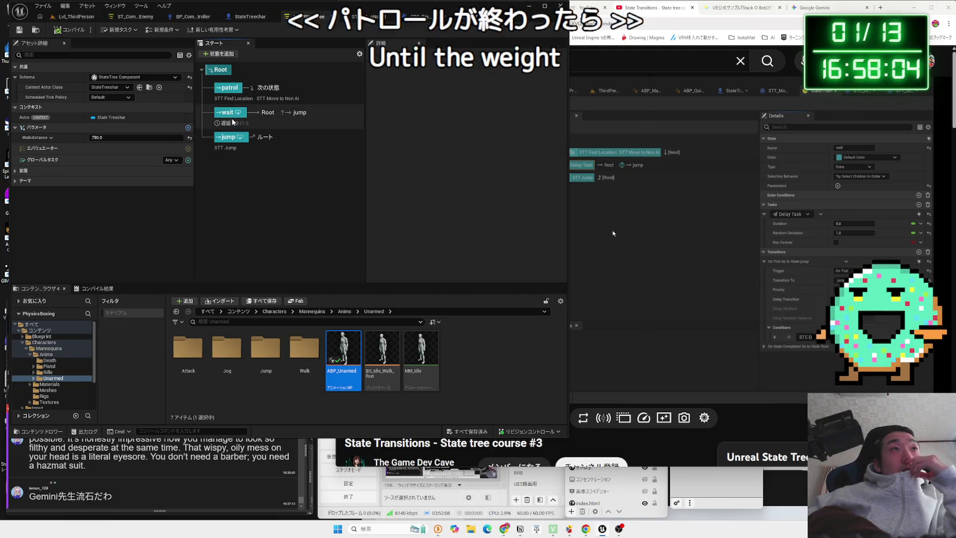
{"action": "left_click", "coordinate": [229, 88]}
{"action": "left_click", "coordinate": [234, 115]}
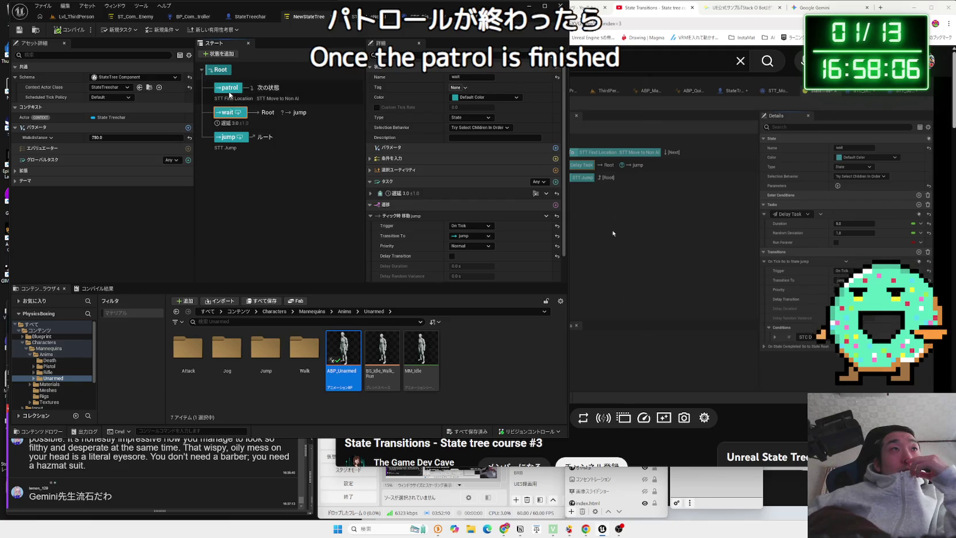
{"action": "left_click", "coordinate": [241, 137]}
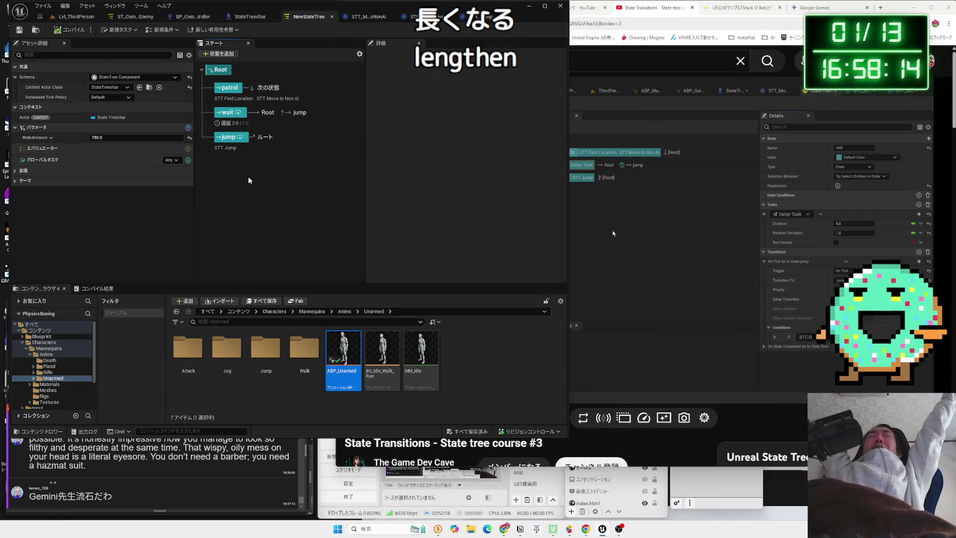
{"action": "left_click", "coordinate": [619, 229]}
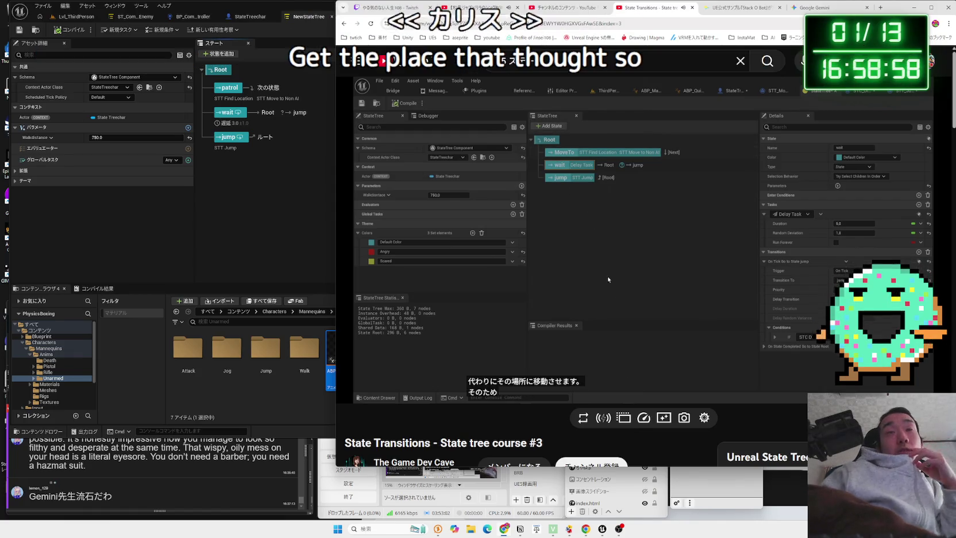
{"action": "mouse_move", "coordinate": [660, 307]}
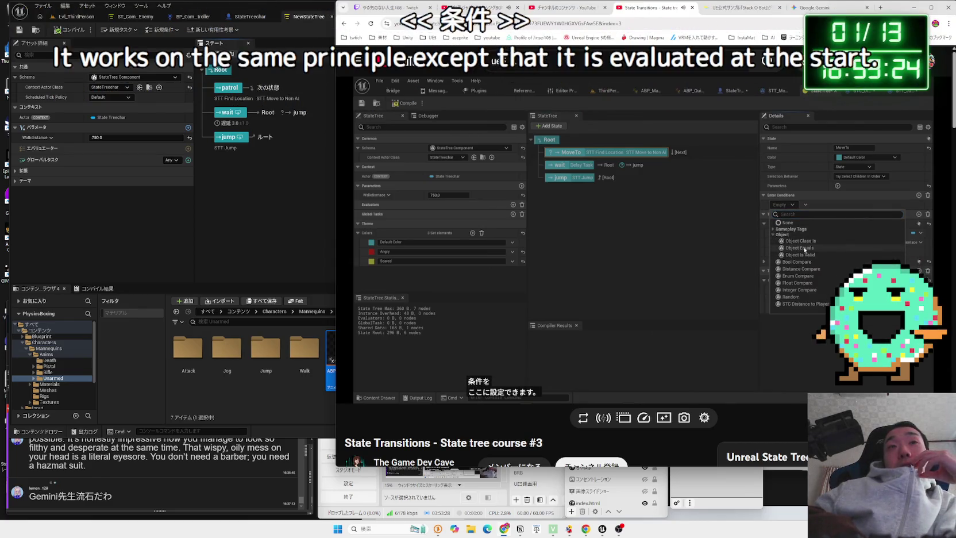
{"action": "mouse_move", "coordinate": [690, 341]}
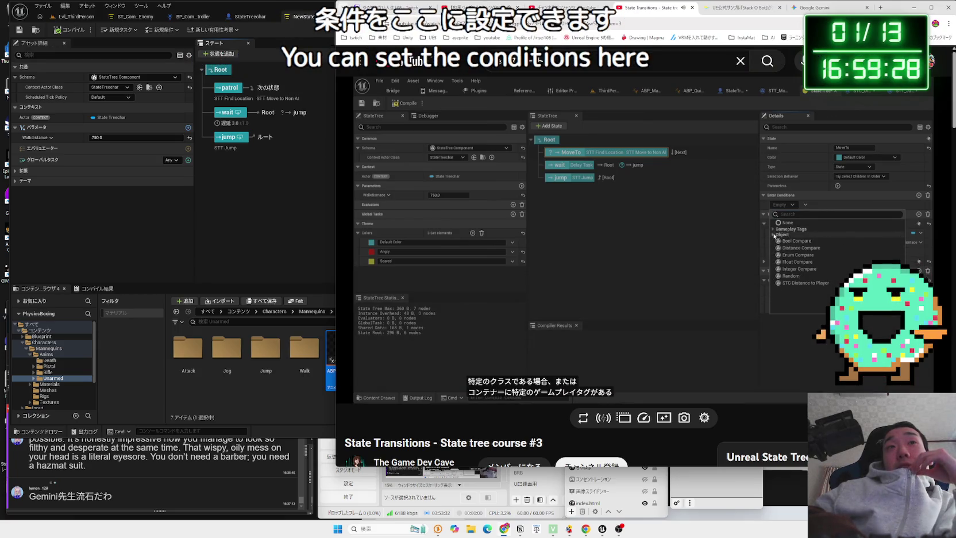
{"action": "left_click", "coordinate": [690, 341]}
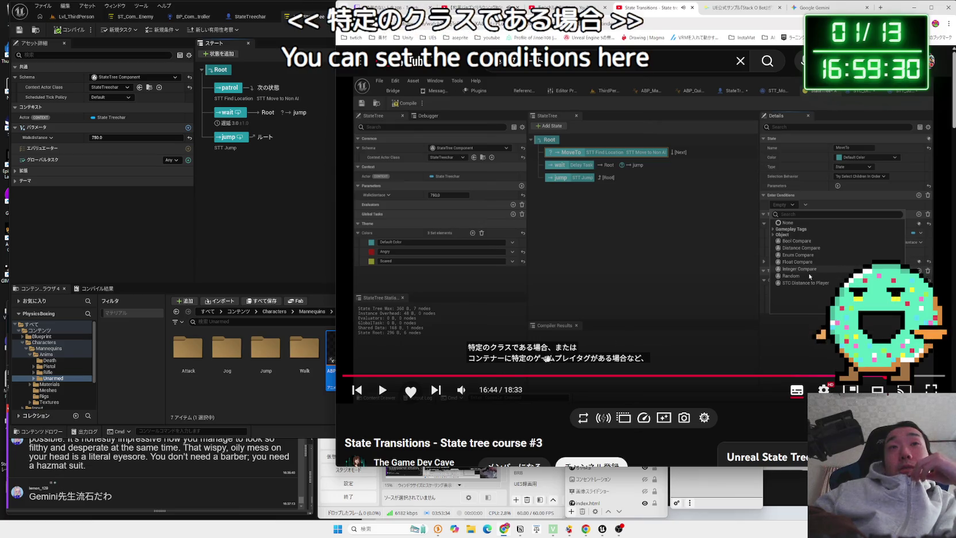
{"action": "left_click", "coordinate": [668, 338]}
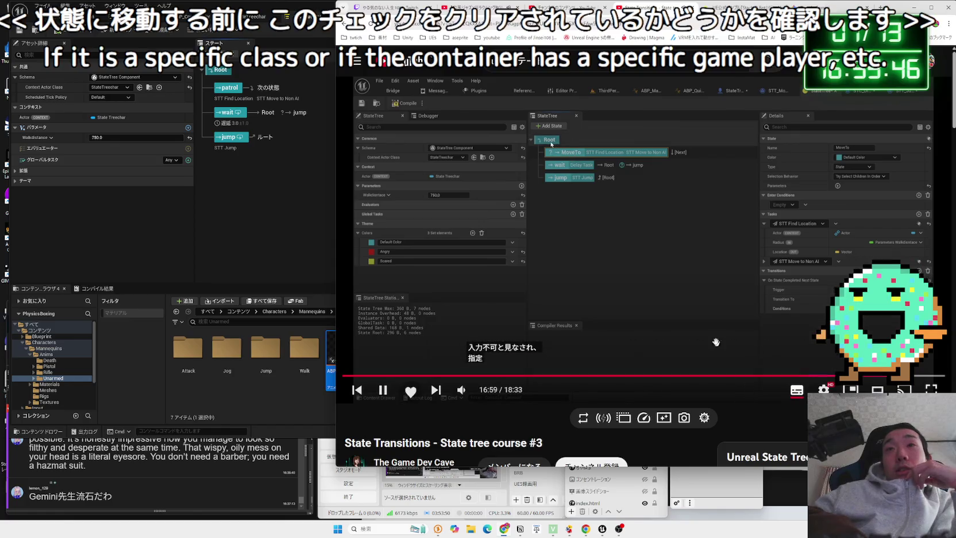
Pause the tutorial at 17:04 and 17:09 to study the MoveTo state setup
{"action": "left_click", "coordinate": [712, 339]}
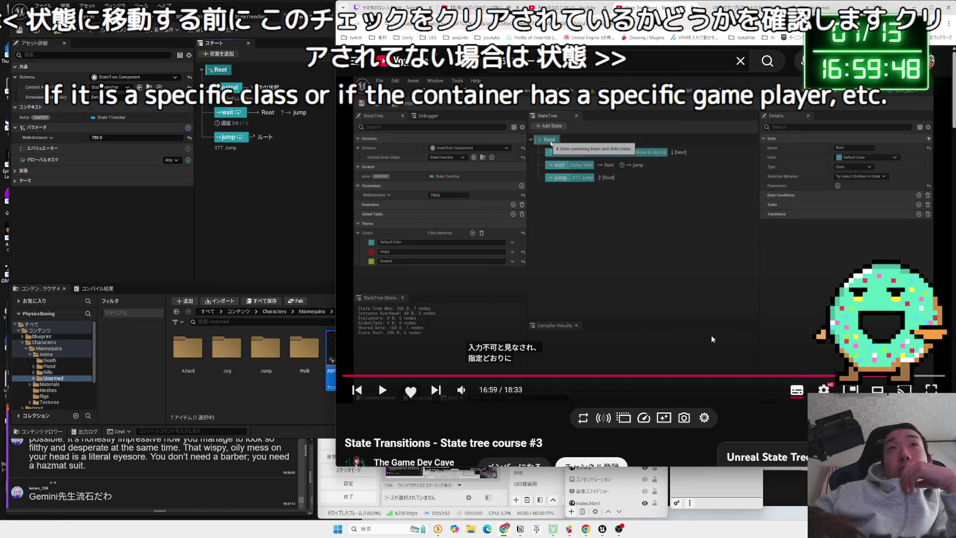
{"action": "left_click", "coordinate": [712, 339]}
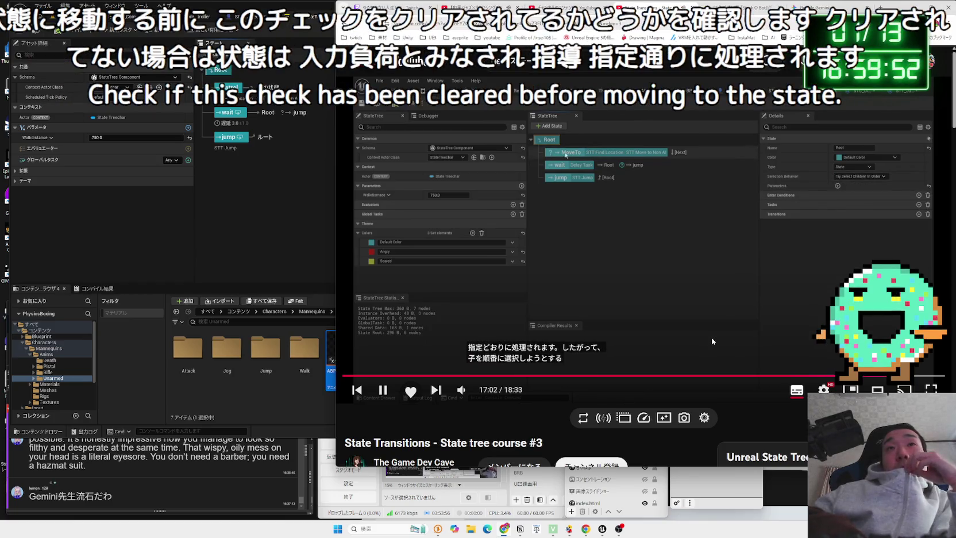
{"action": "left_click", "coordinate": [711, 338]}
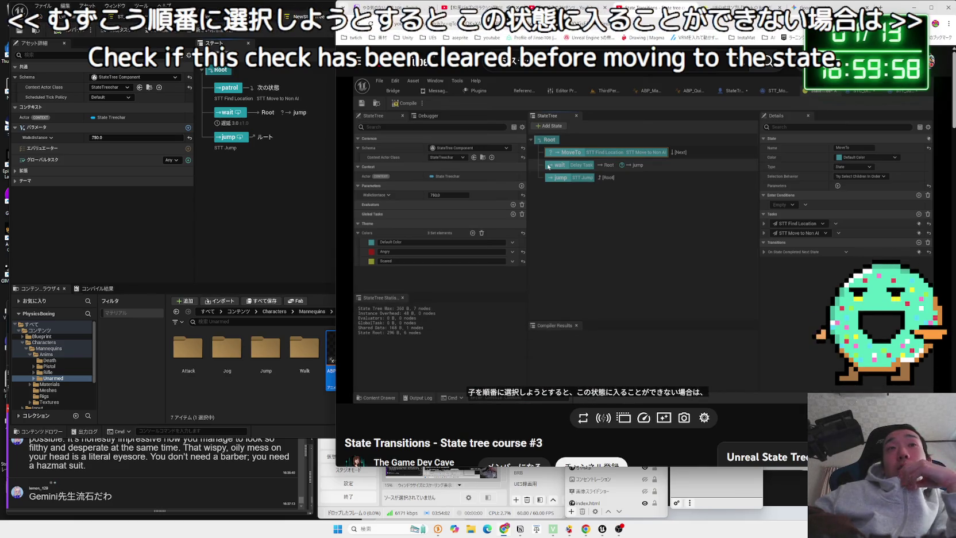
{"action": "left_click", "coordinate": [711, 337]}
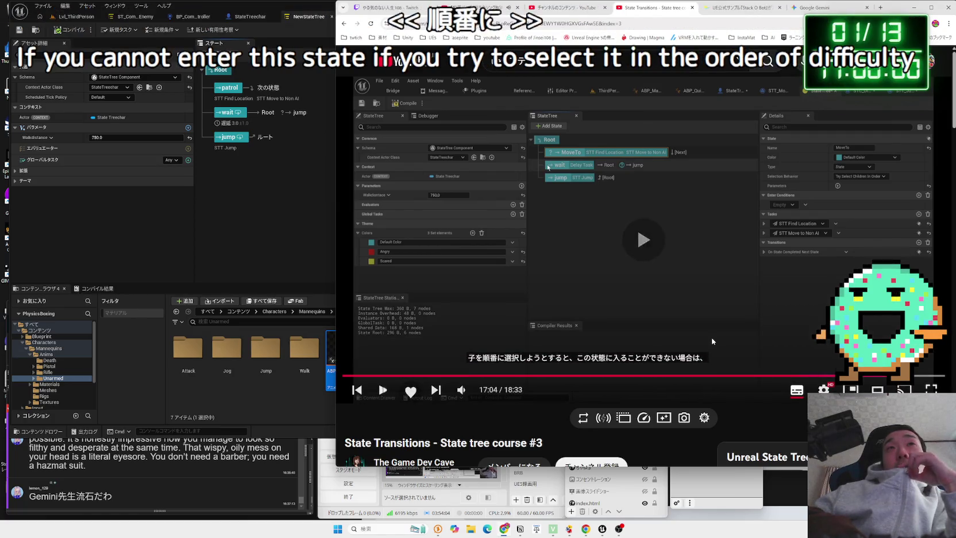
{"action": "left_click", "coordinate": [712, 339]}
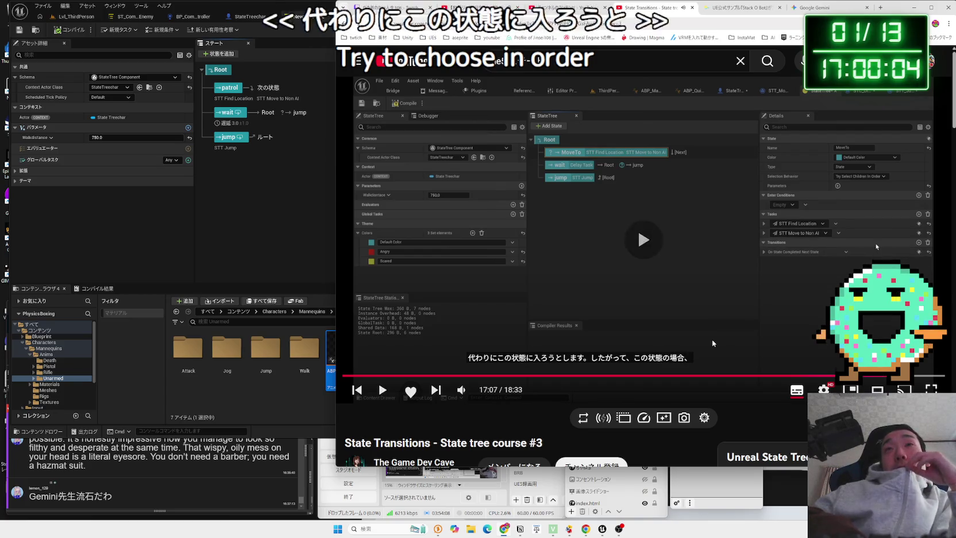
{"action": "left_click", "coordinate": [712, 339]}
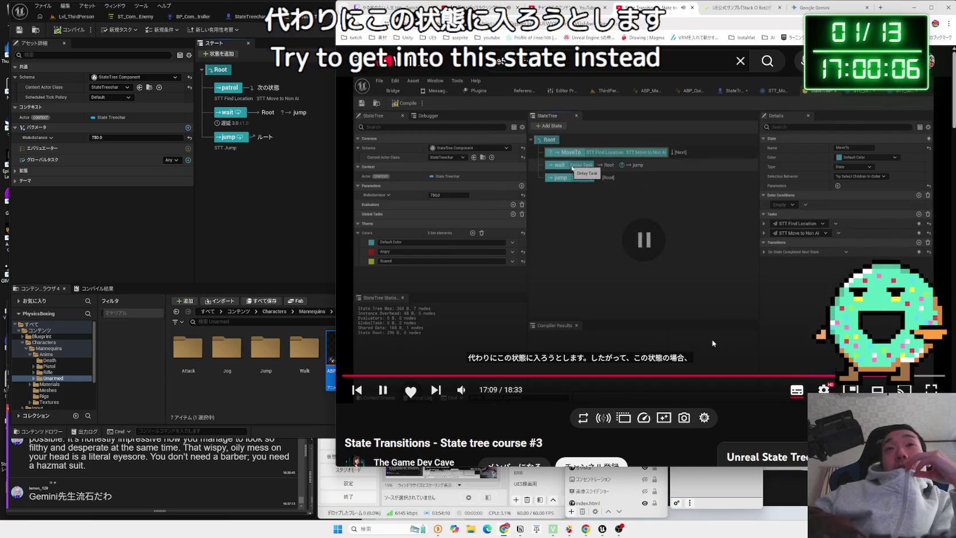
{"action": "left_click", "coordinate": [712, 341]}
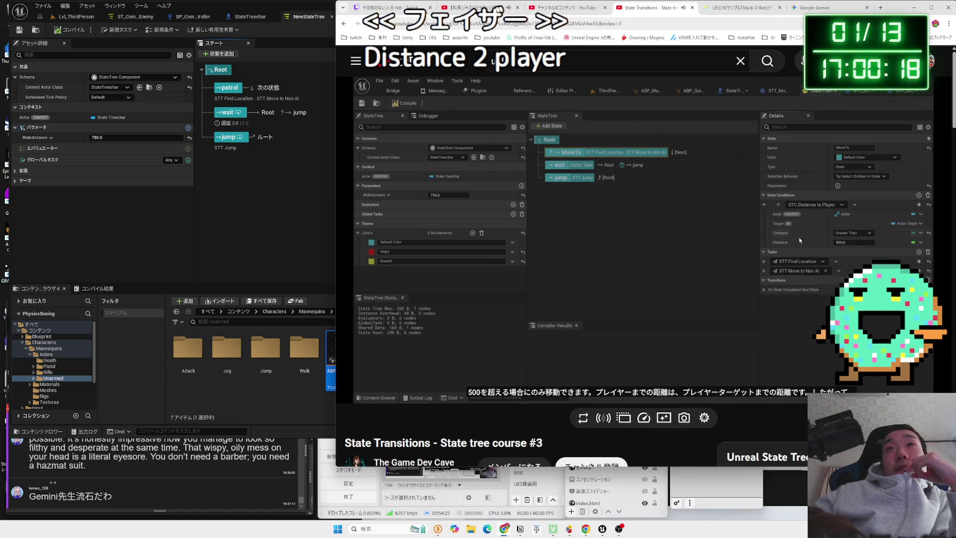
Rewind the tutorial to rewatch the Distance to Player condition, then view the editor's patrol state
{"action": "mouse_move", "coordinate": [715, 347]}
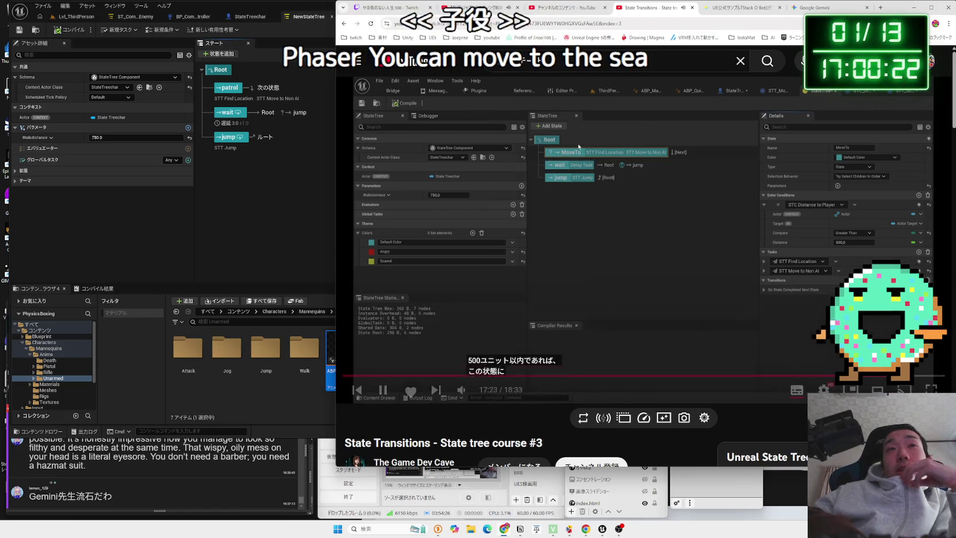
{"action": "mouse_move", "coordinate": [714, 344]}
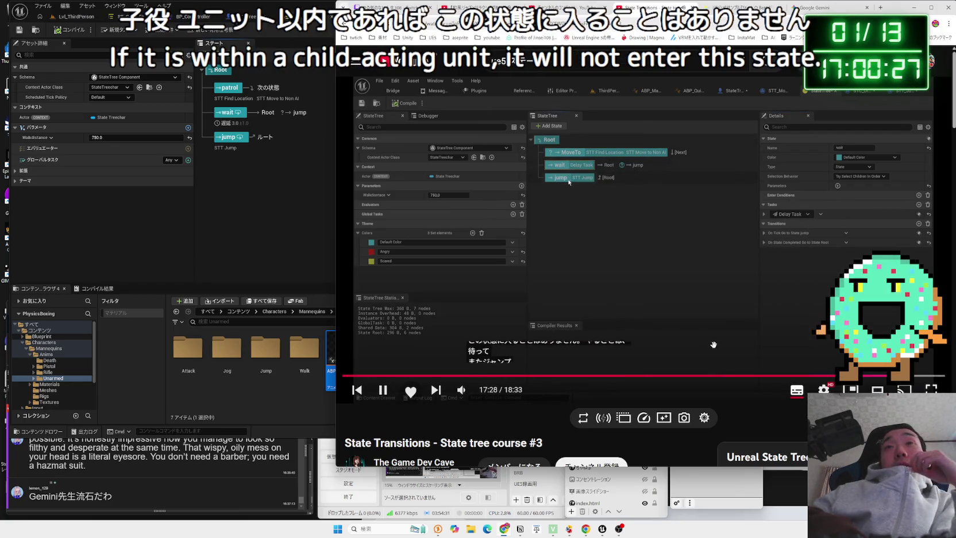
{"action": "key", "text": "Left"}
{"action": "key", "text": "Left"}
{"action": "key", "text": "Left"}
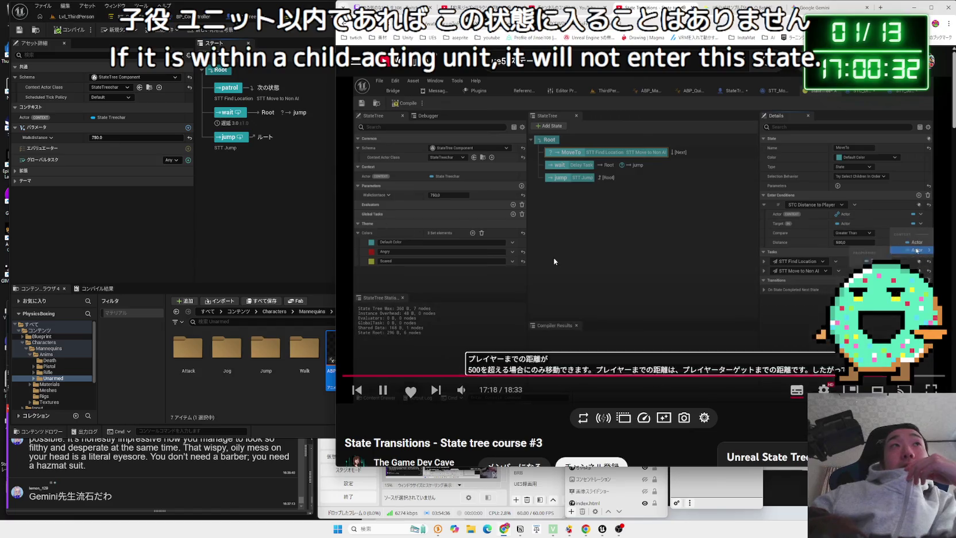
{"action": "left_click", "coordinate": [438, 253]}
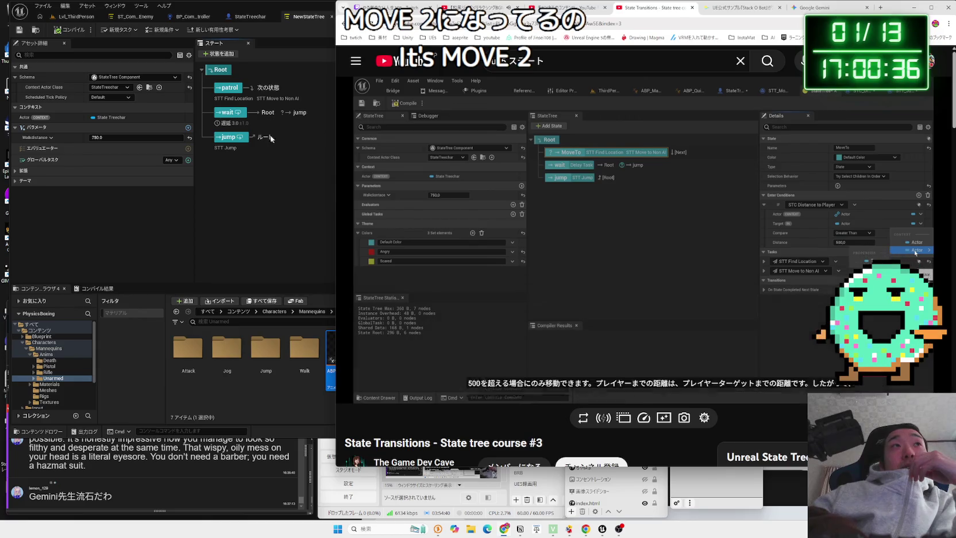
{"action": "left_click", "coordinate": [226, 90]}
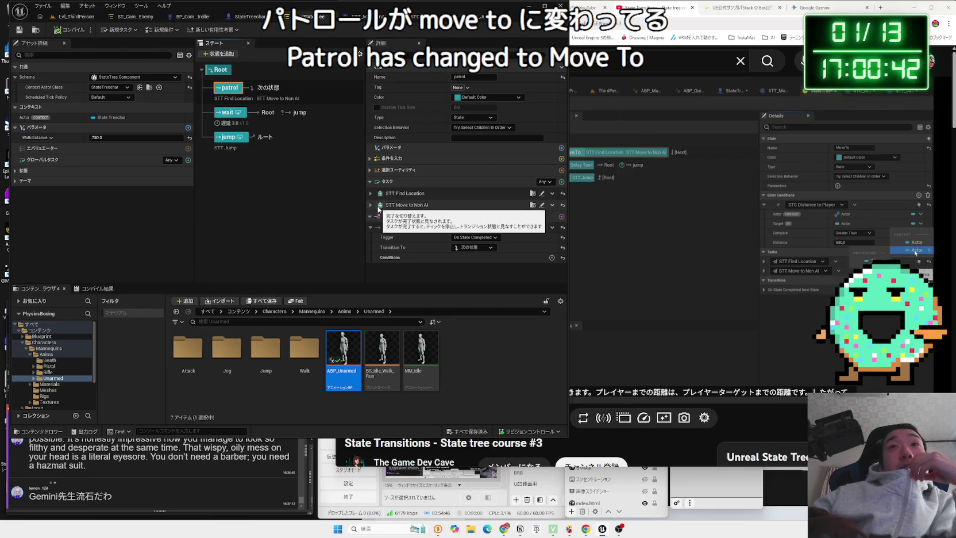
Seek back and forth through the tutorial's State Tree section, then reselect the patrol state
{"action": "mouse_move", "coordinate": [699, 306]}
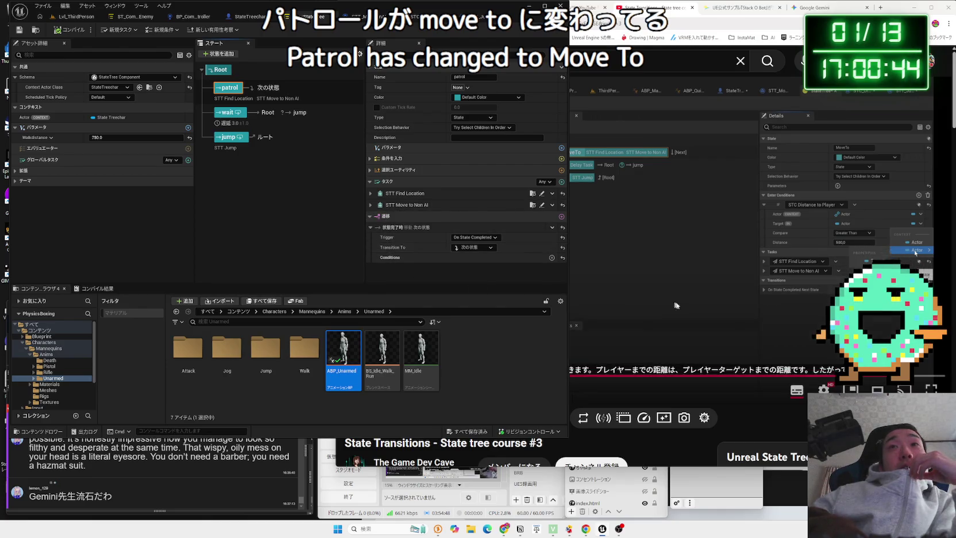
{"action": "left_click", "coordinate": [700, 307]}
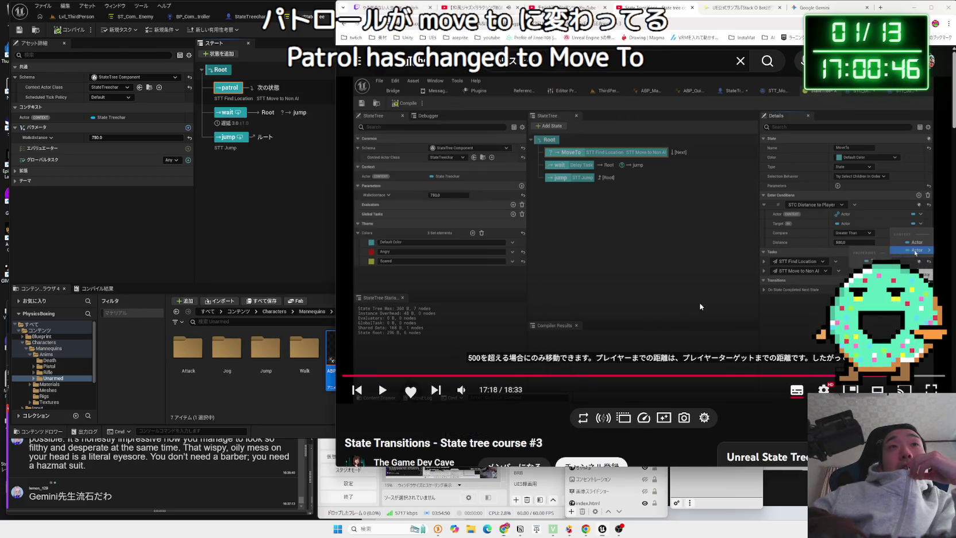
{"action": "key", "text": "Left"}
{"action": "key", "text": "Left"}
{"action": "key", "text": "Left"}
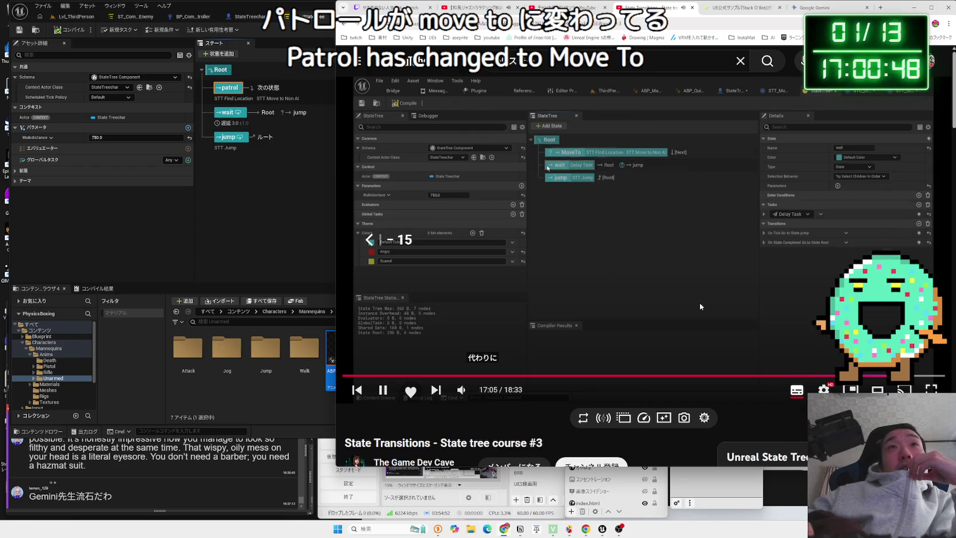
{"action": "key", "text": "Left"}
{"action": "key", "text": "Left"}
{"action": "key", "text": "Left"}
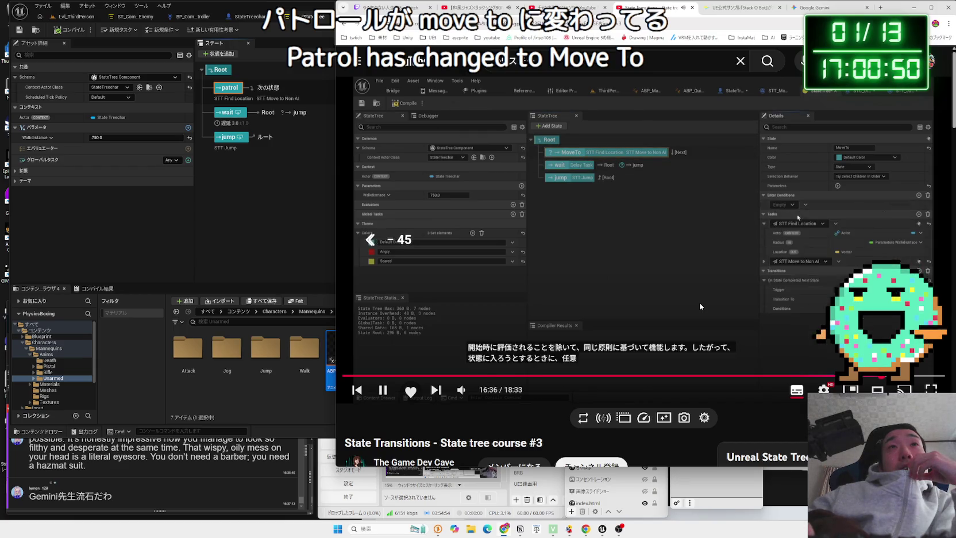
{"action": "key", "text": "Left"}
{"action": "key", "text": "Left"}
{"action": "key", "text": "Left"}
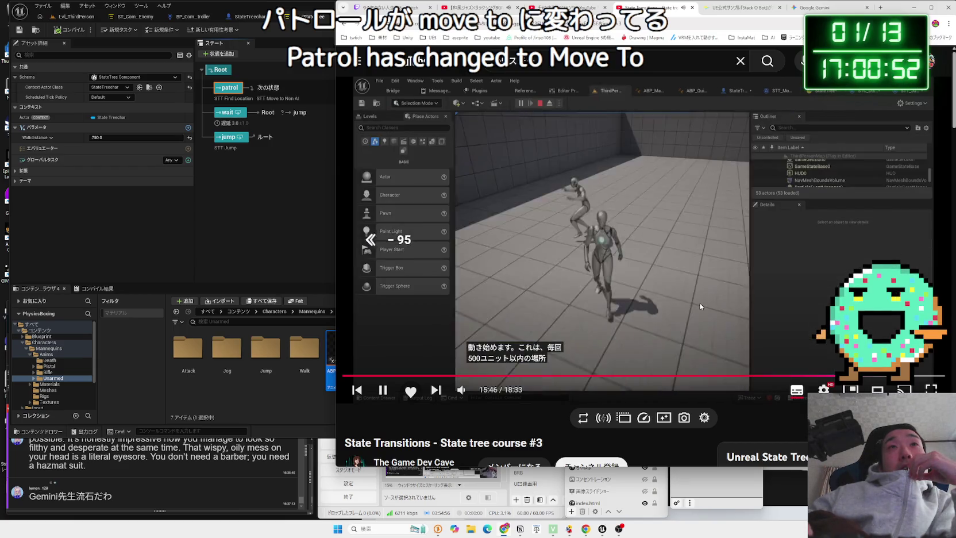
{"action": "key", "text": "Right"}
{"action": "key", "text": "Right"}
{"action": "key", "text": "Right"}
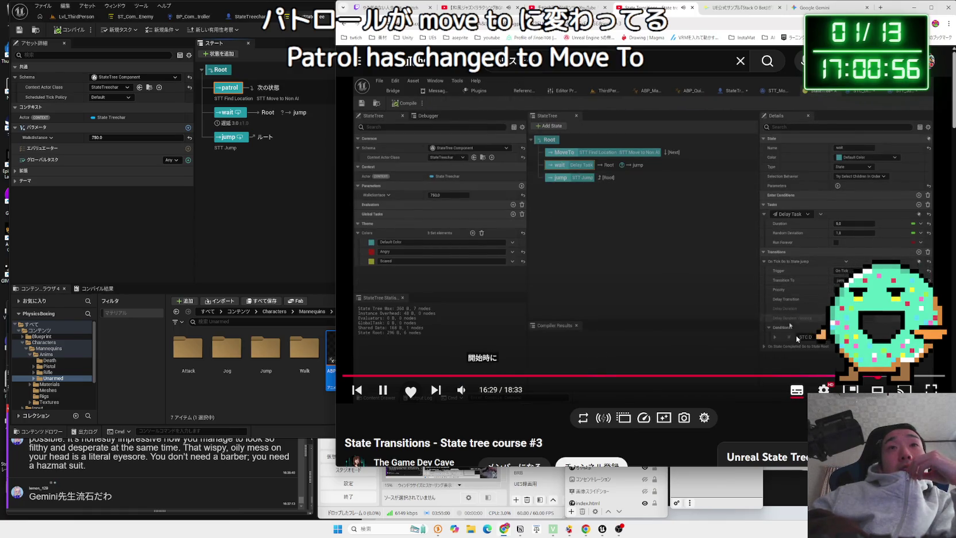
{"action": "key", "text": "Right"}
{"action": "key", "text": "Right"}
{"action": "key", "text": "Right"}
{"action": "key", "text": "Right"}
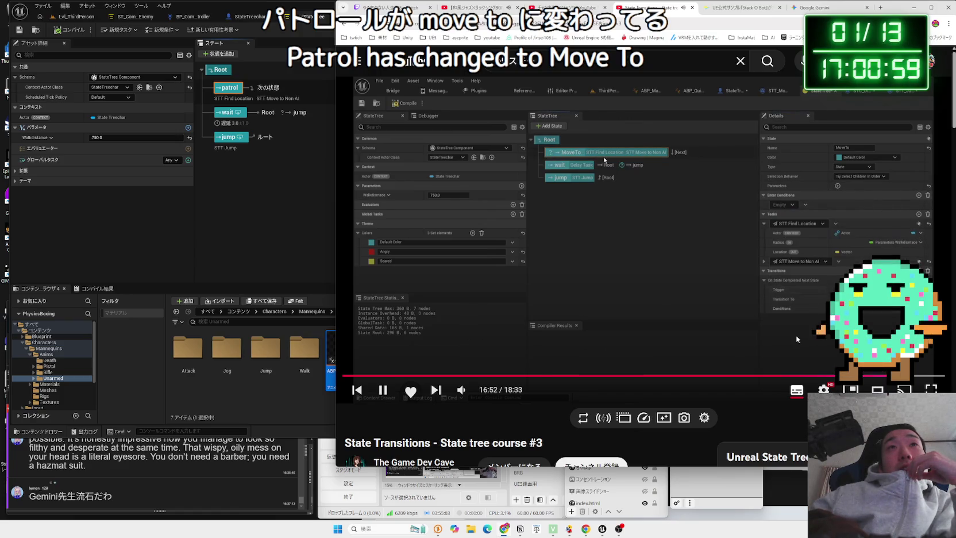
{"action": "key", "text": "Left"}
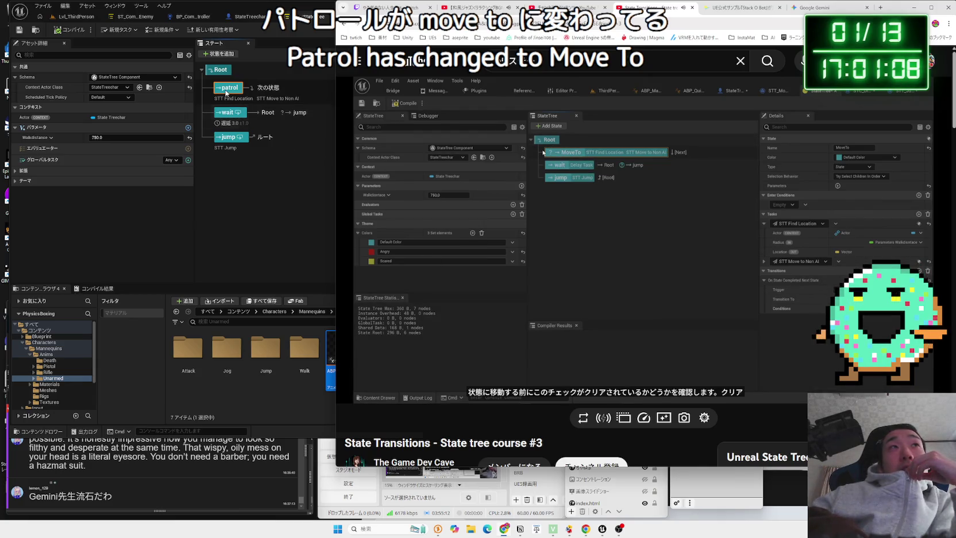
{"action": "left_click", "coordinate": [227, 91]}
{"action": "left_click", "coordinate": [227, 92]}
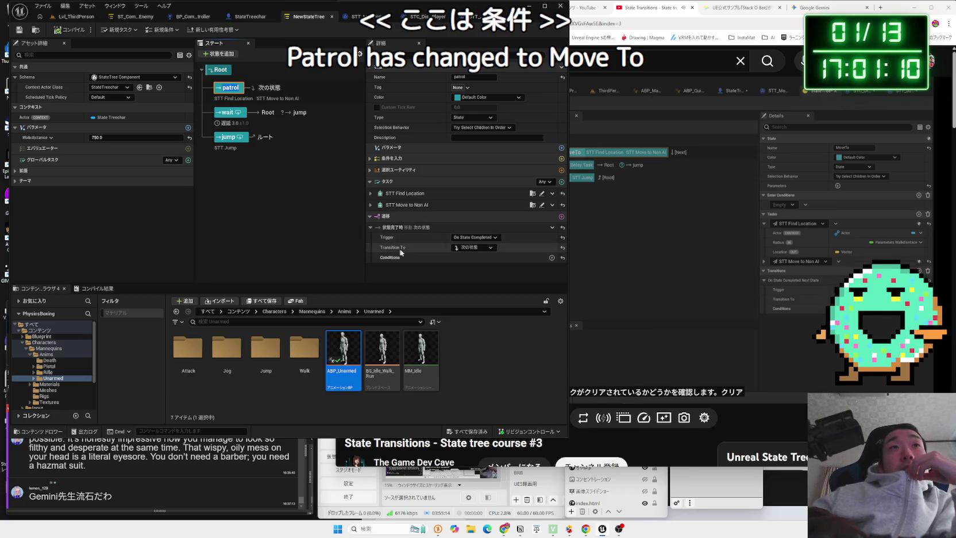
{"action": "left_click", "coordinate": [489, 246]}
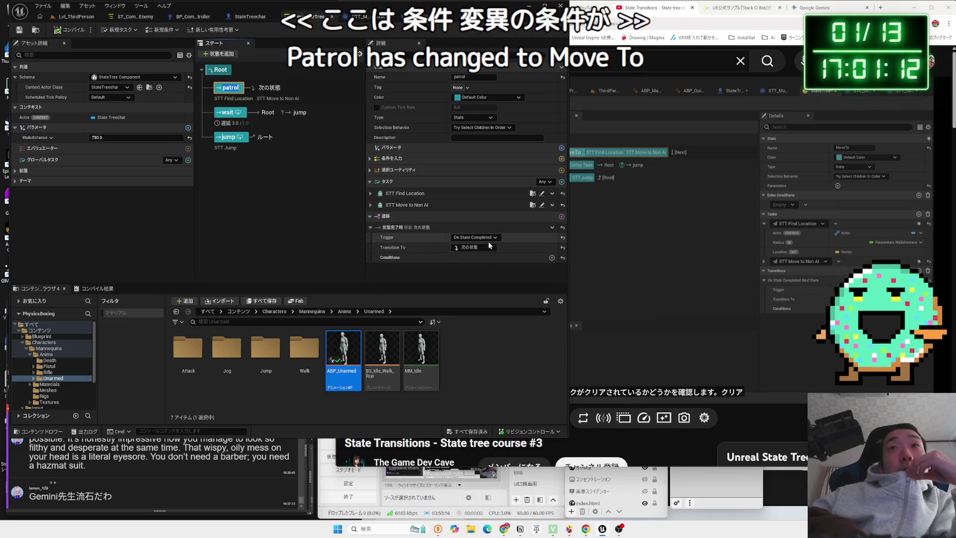
{"action": "left_click", "coordinate": [700, 276]}
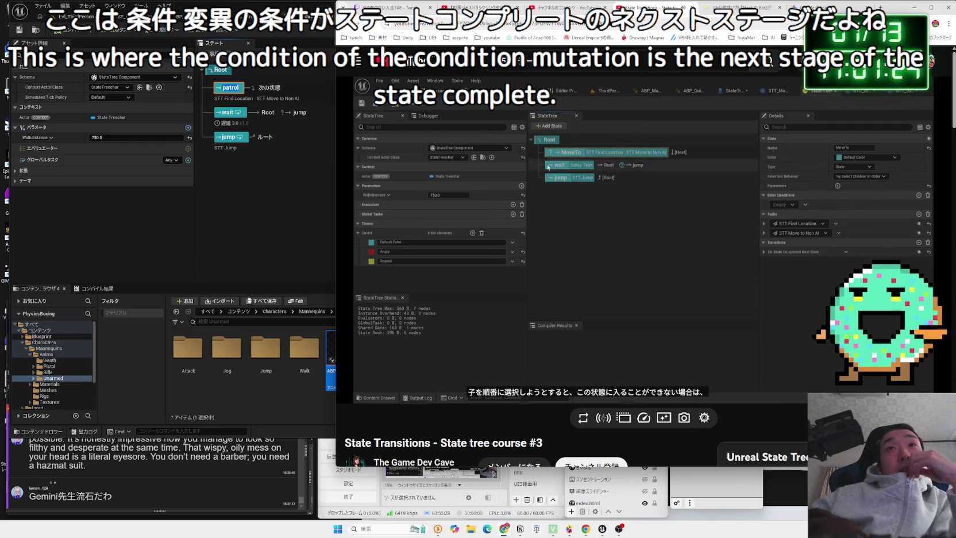
{"action": "left_click", "coordinate": [699, 275]}
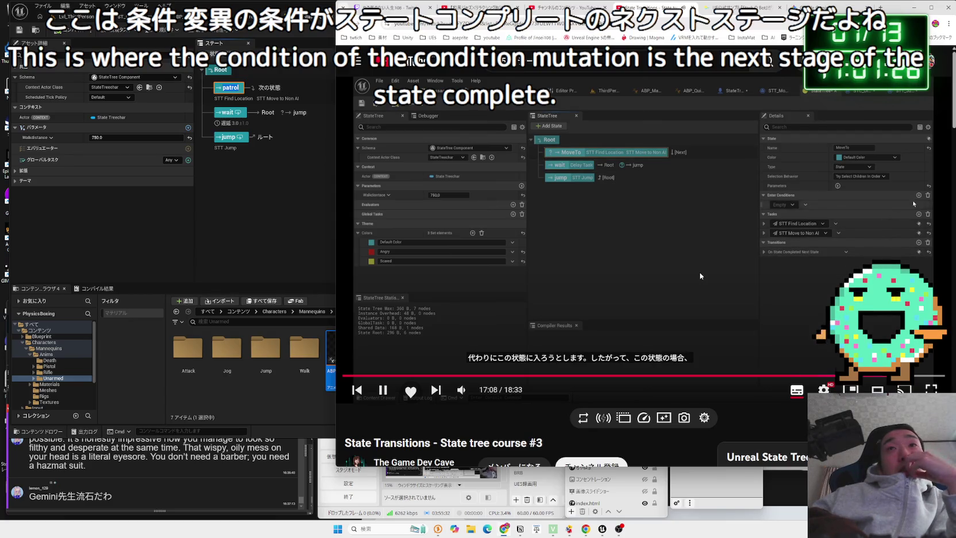
{"action": "left_click", "coordinate": [702, 276]}
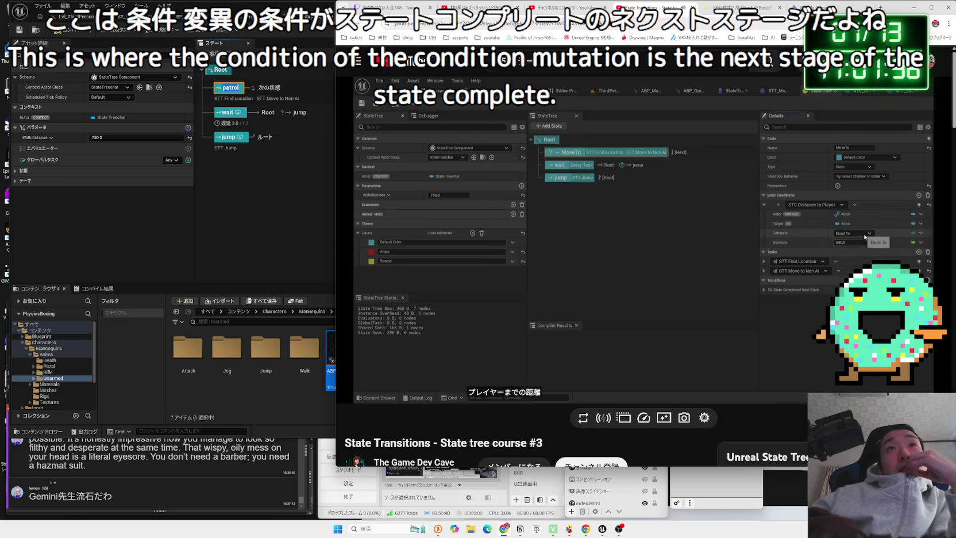
{"action": "left_click", "coordinate": [700, 272]}
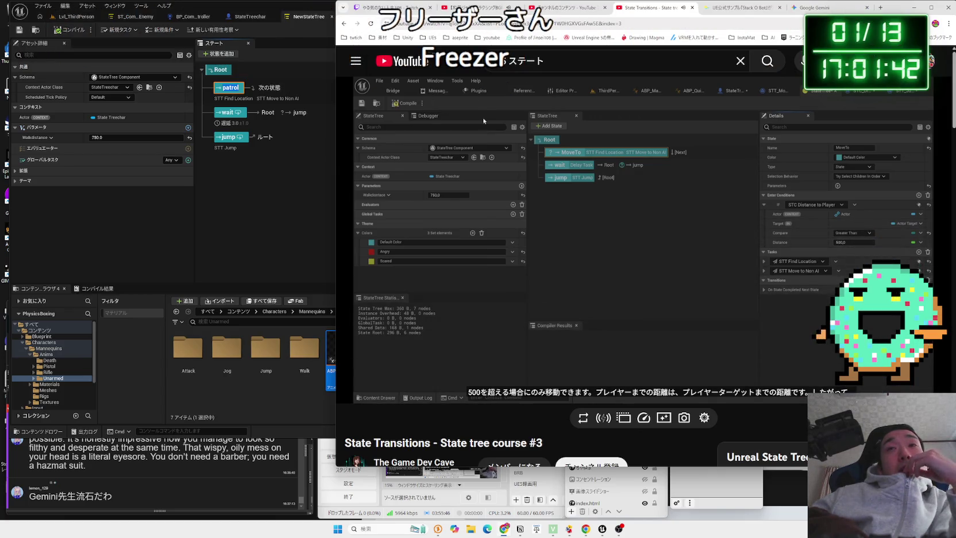
{"action": "left_click", "coordinate": [612, 274]}
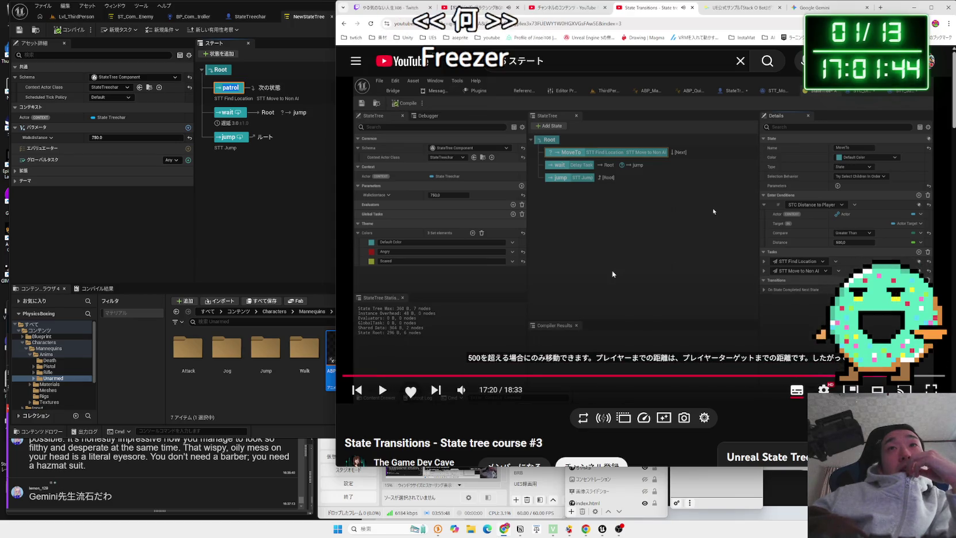
{"action": "double_click", "coordinate": [231, 88]}
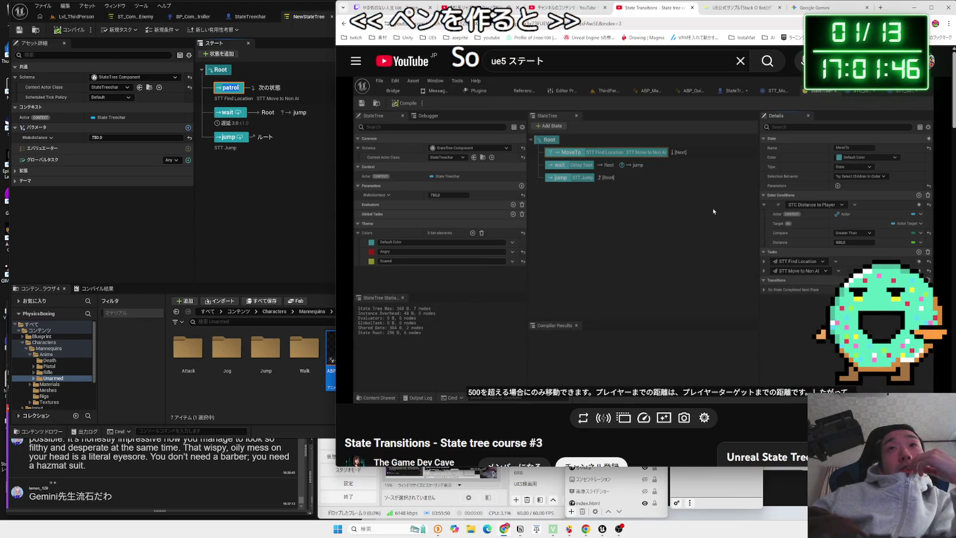
{"action": "left_click", "coordinate": [407, 33]}
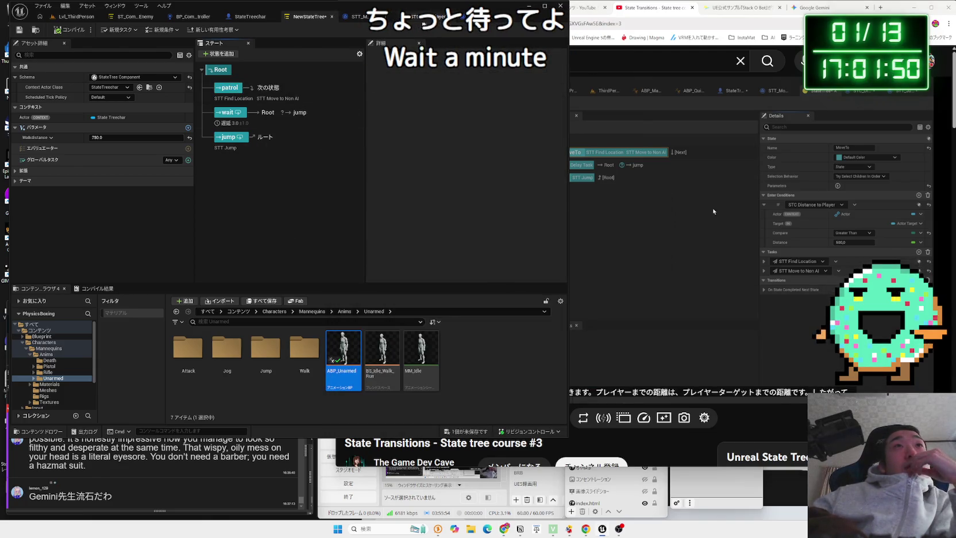
Look over the STC_DistanceToPlayer condition graph, then return to NewStateTree's patrol state
{"action": "left_click", "coordinate": [418, 23]}
{"action": "left_click", "coordinate": [297, 277]}
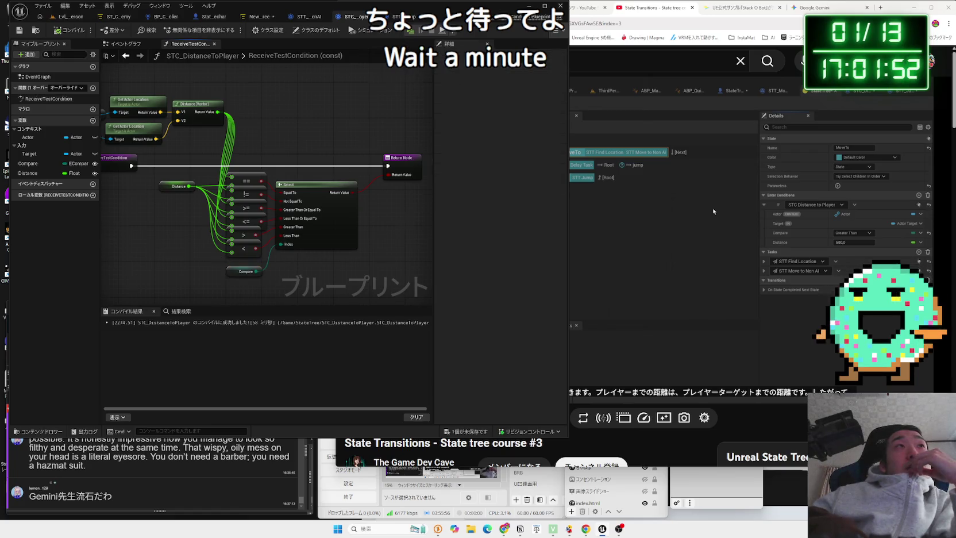
{"action": "left_click_drag", "start_coordinate": [156, 251], "coordinate": [210, 261]}
{"action": "left_click", "coordinate": [258, 16]}
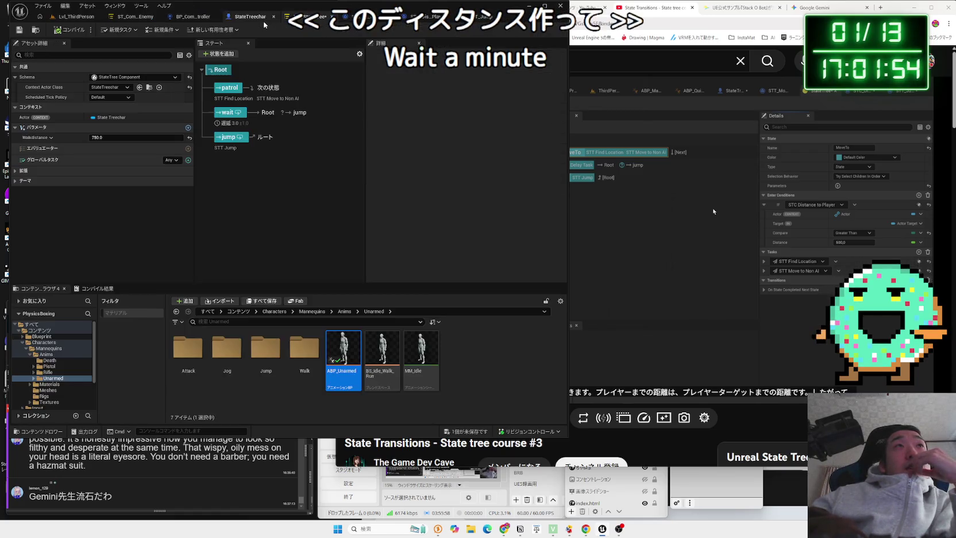
{"action": "left_click", "coordinate": [221, 90]}
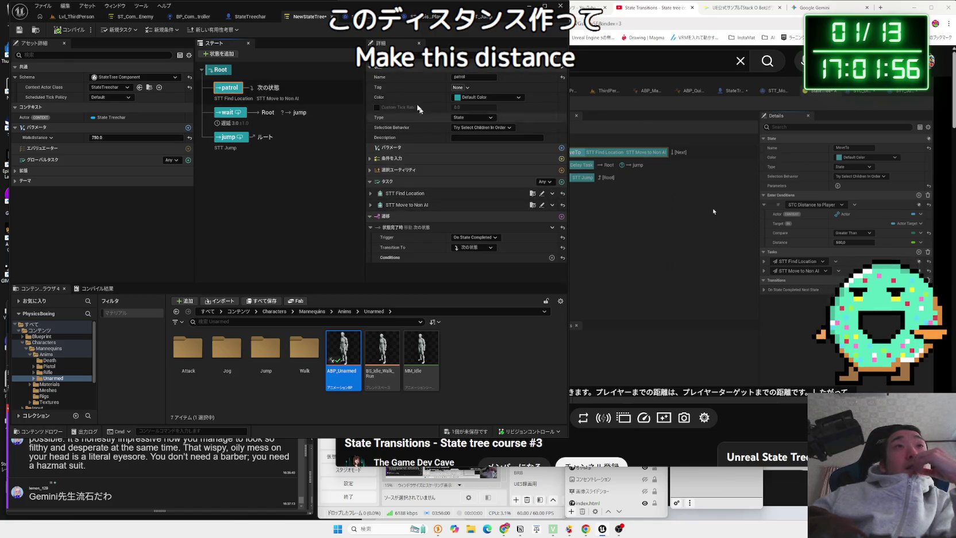
Inspect the wait state's Distance to Player condition settings
{"action": "left_click", "coordinate": [229, 116]}
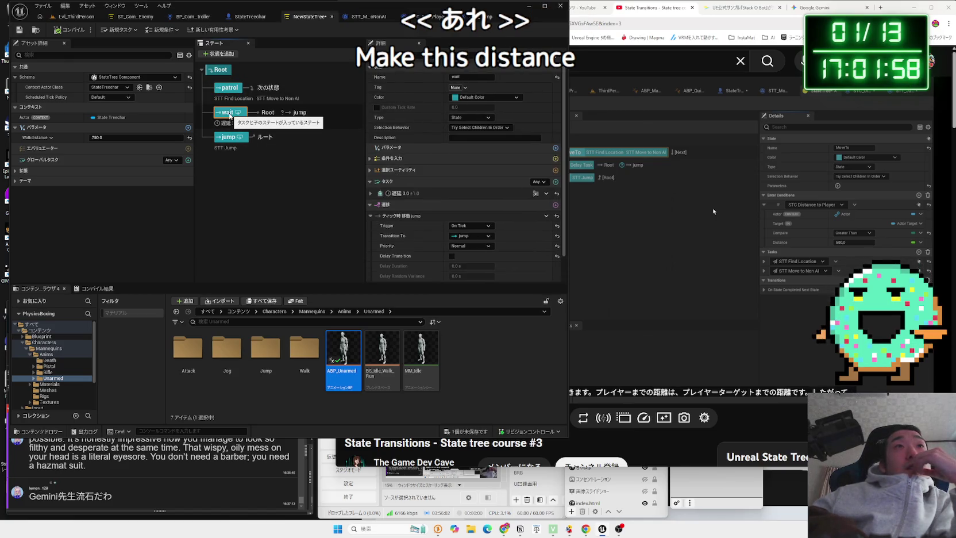
{"action": "scroll", "coordinate": [410, 242], "scroll_direction": "down", "scroll_amount": 1}
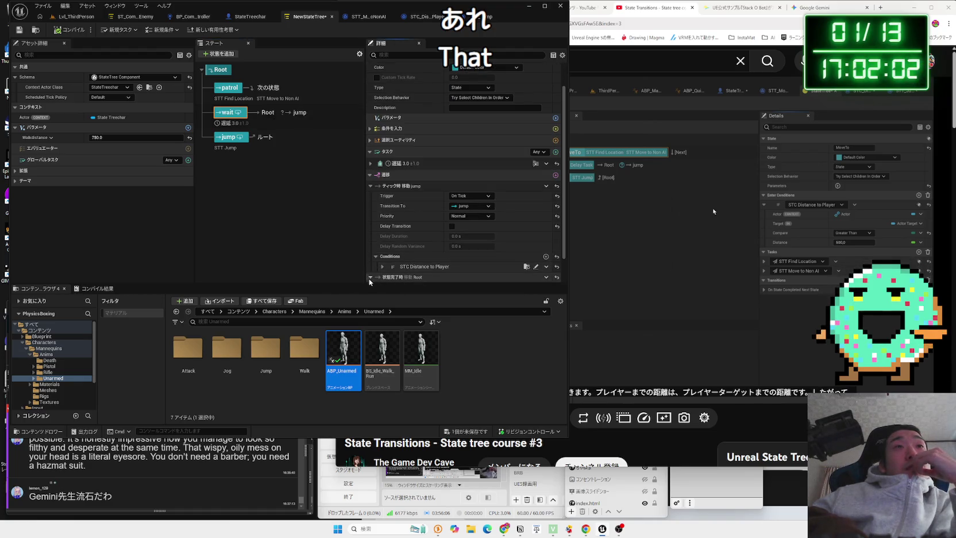
{"action": "scroll", "coordinate": [402, 278], "scroll_direction": "up", "scroll_amount": 1}
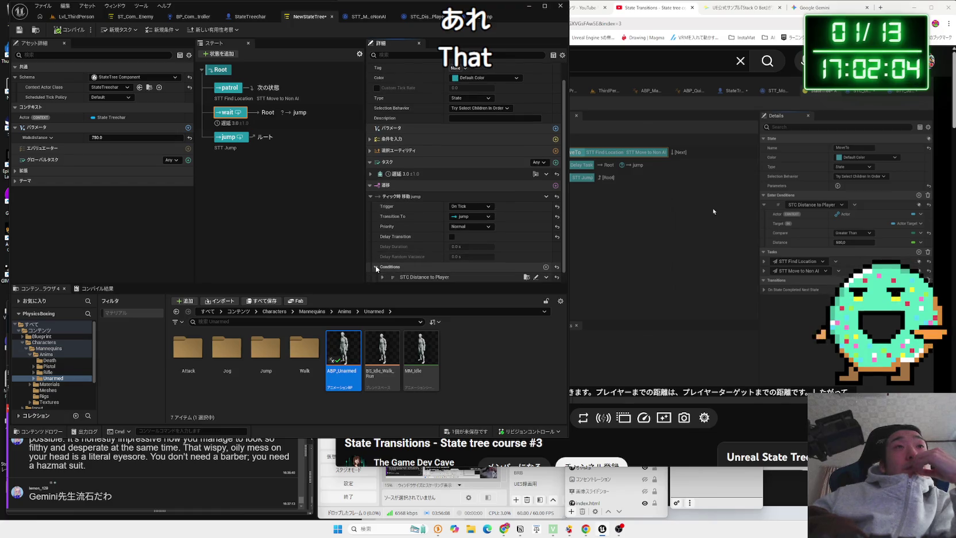
{"action": "left_click", "coordinate": [382, 277]}
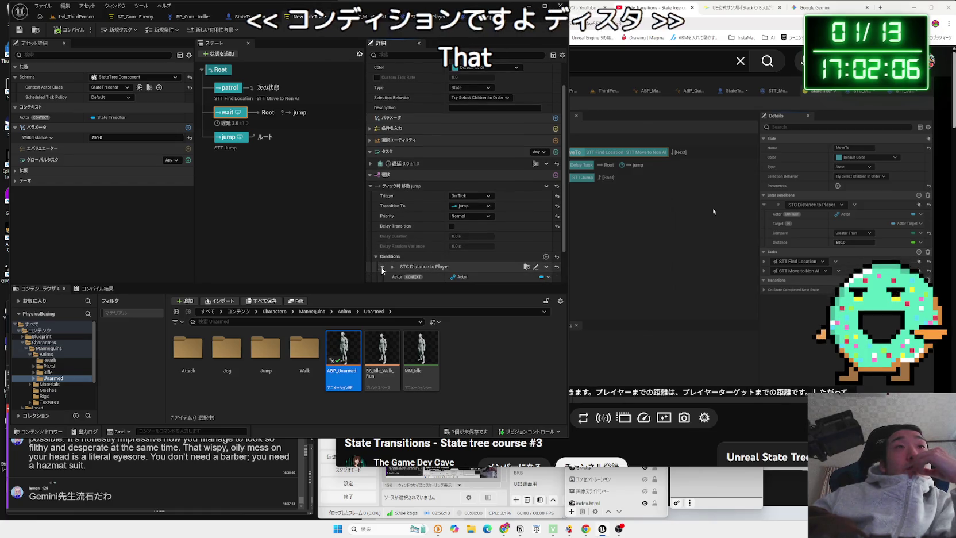
{"action": "scroll", "coordinate": [383, 270], "scroll_direction": "down", "scroll_amount": 2}
{"action": "left_click", "coordinate": [382, 230]}
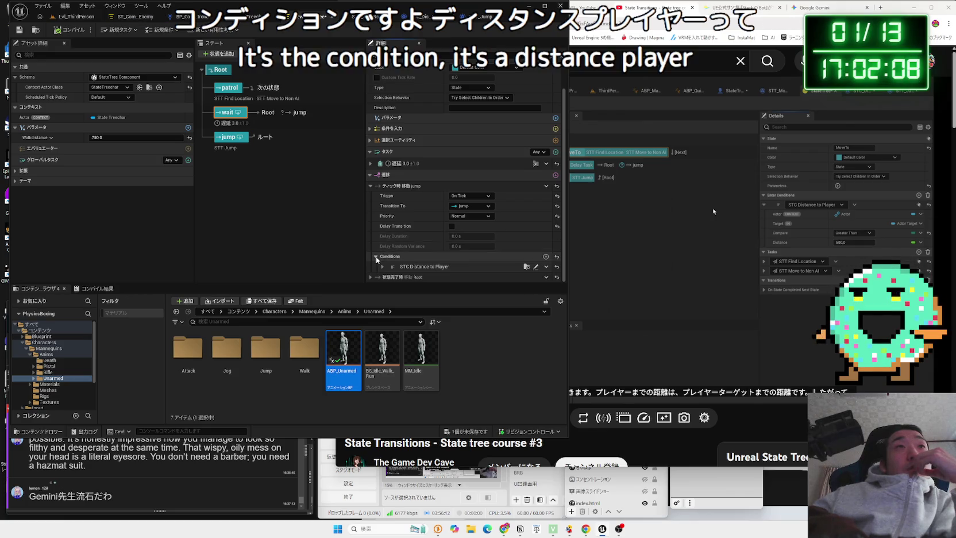
Reselect the patrol state to show its Find Location and Move to Non AI tasks
{"action": "mouse_move", "coordinate": [775, 293]}
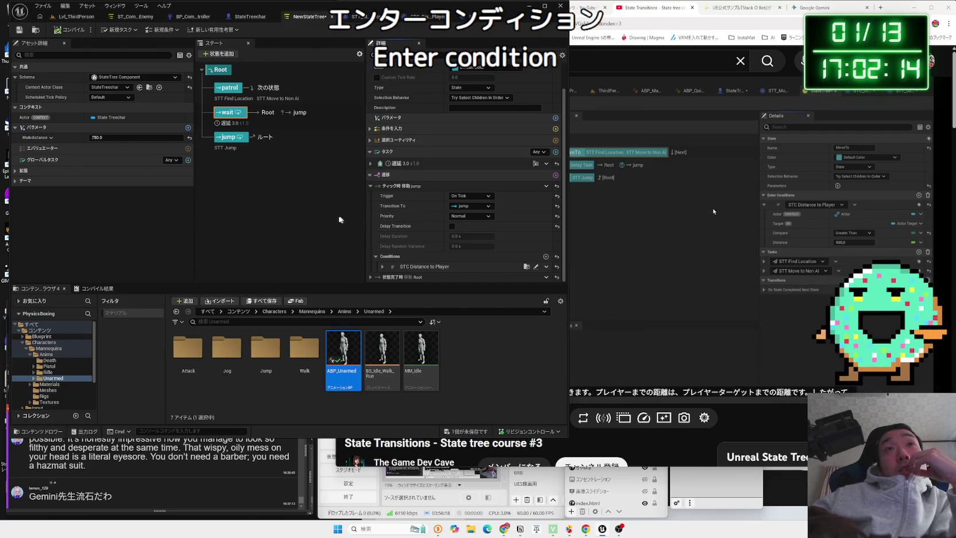
{"action": "left_click", "coordinate": [269, 140]}
{"action": "left_click", "coordinate": [229, 88]}
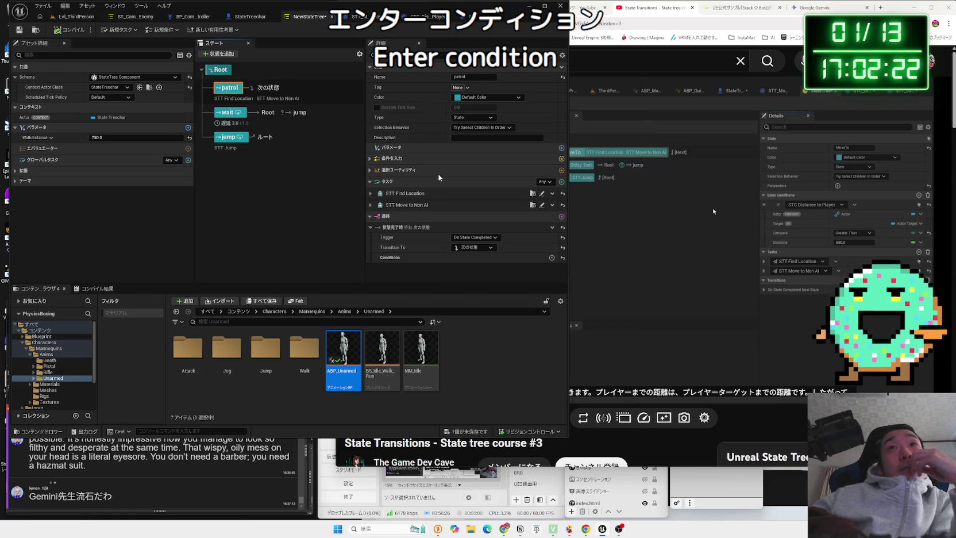
Expand the patrol state's Enter Conditions and review the Required Event to Enter settings
{"action": "left_click", "coordinate": [370, 159]}
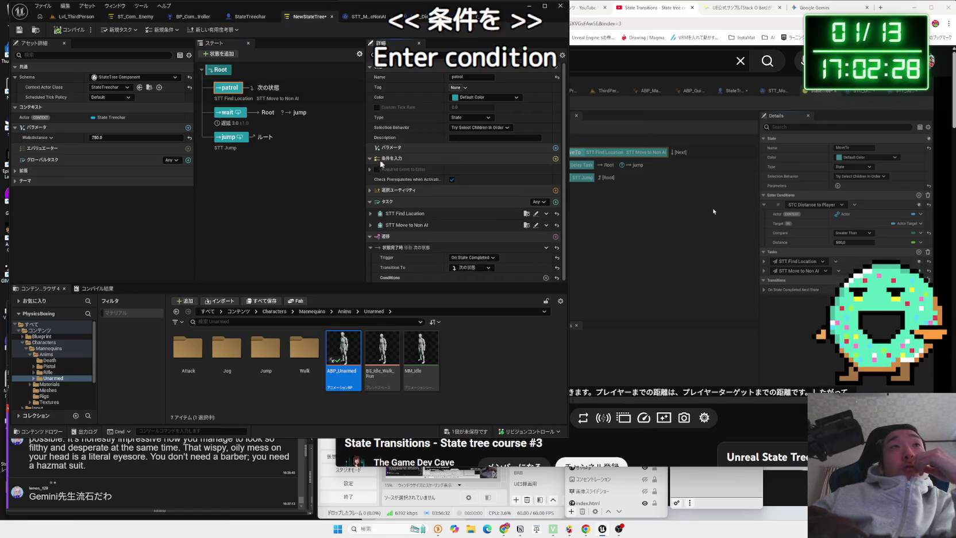
{"action": "left_click", "coordinate": [370, 170]}
{"action": "left_click", "coordinate": [370, 170]}
{"action": "left_click", "coordinate": [370, 170]}
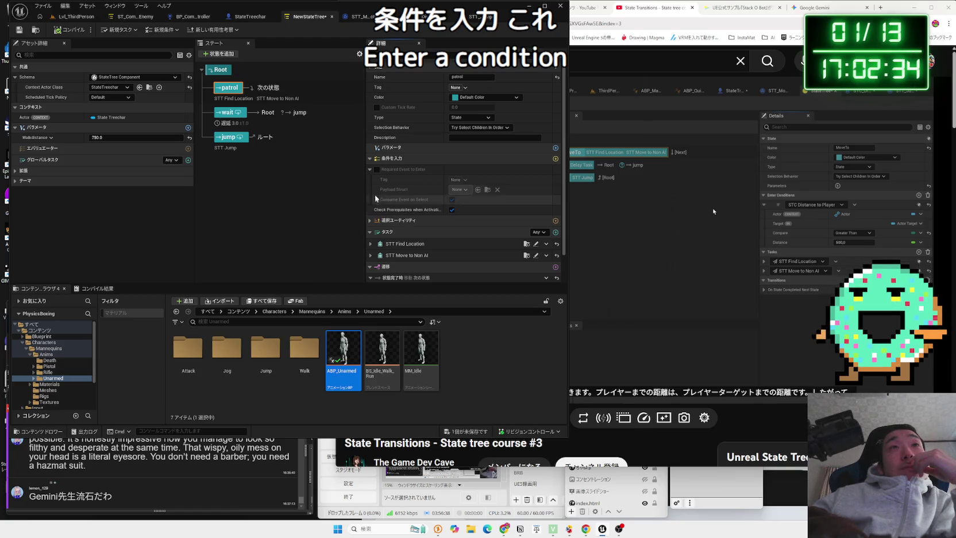
{"action": "left_click", "coordinate": [370, 170]}
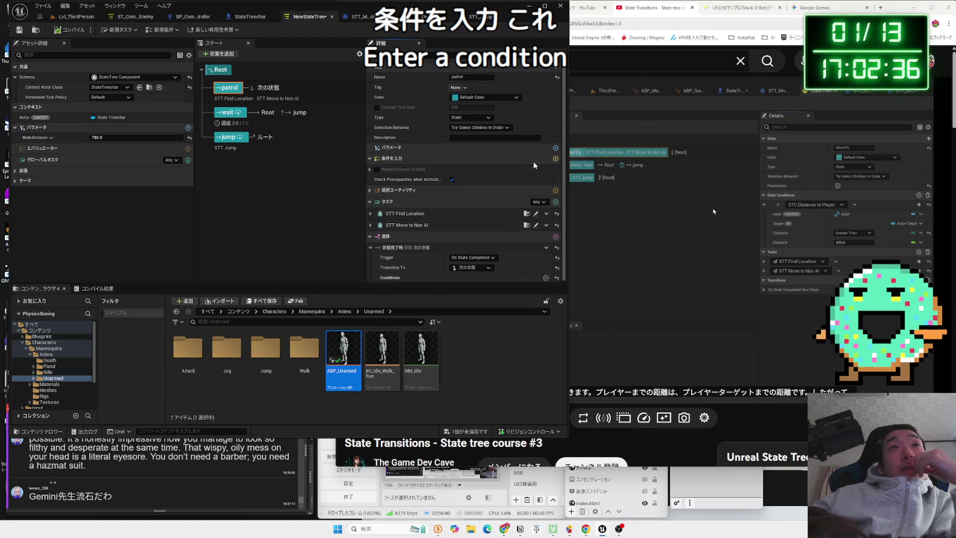
Add an STC Distance to Player enter condition: Greater Than 500, Target bound to Actor.Target
{"action": "left_click", "coordinate": [555, 159]}
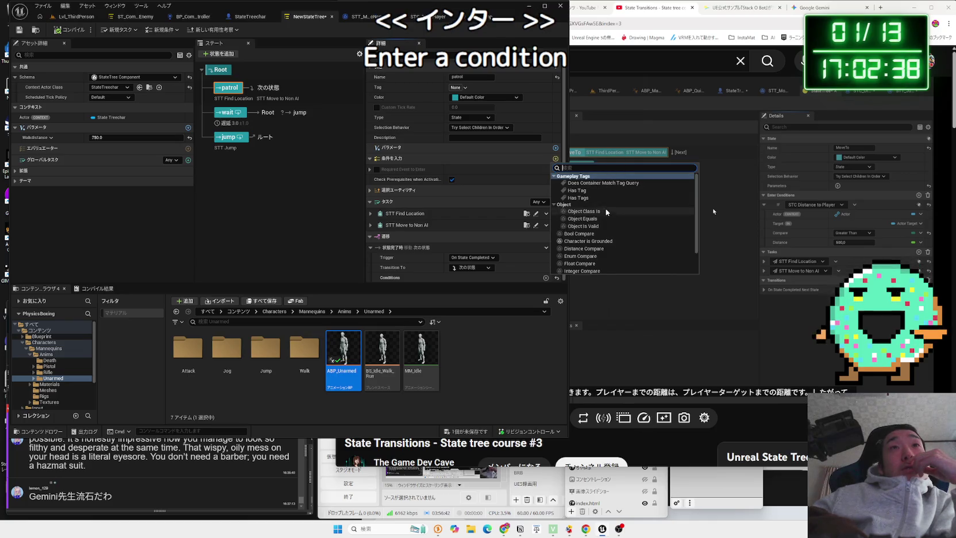
{"action": "scroll", "coordinate": [597, 242], "scroll_direction": "down", "scroll_amount": 2}
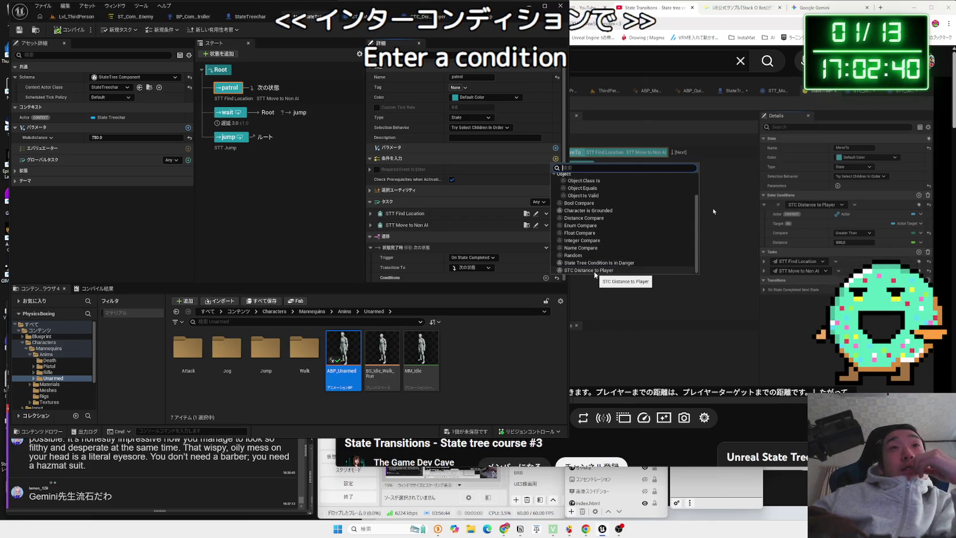
{"action": "left_click", "coordinate": [595, 270]}
{"action": "left_click", "coordinate": [470, 200]}
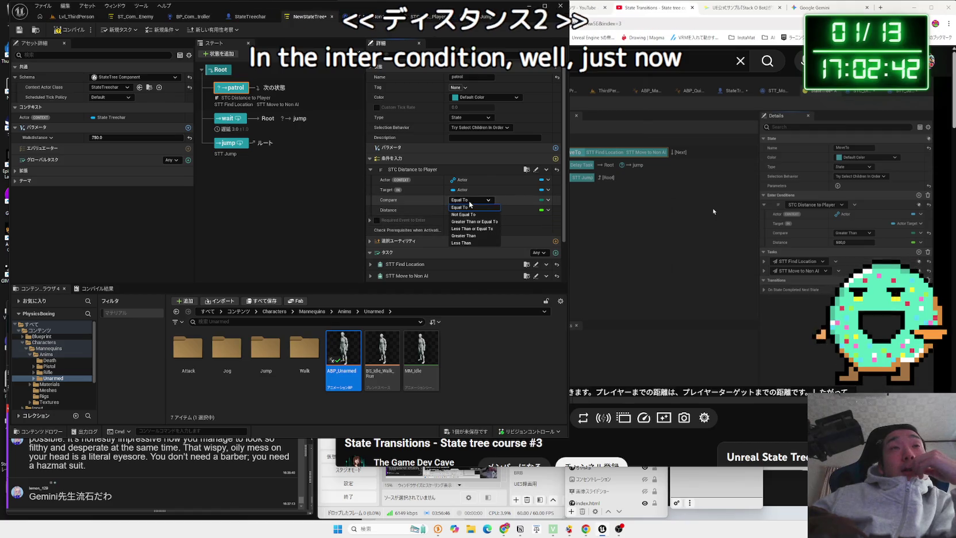
{"action": "left_click", "coordinate": [479, 236]}
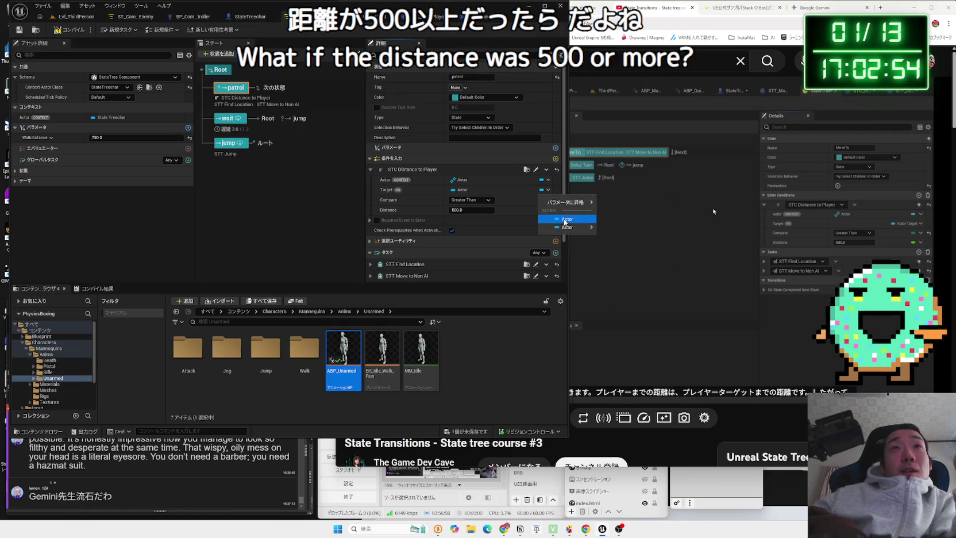
{"action": "left_click", "coordinate": [543, 189]}
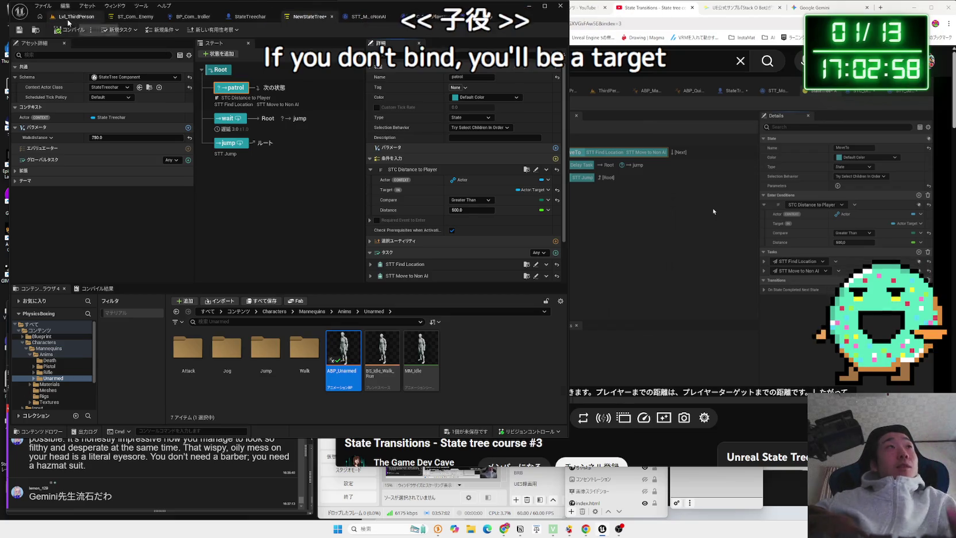
{"action": "left_click", "coordinate": [76, 16]}
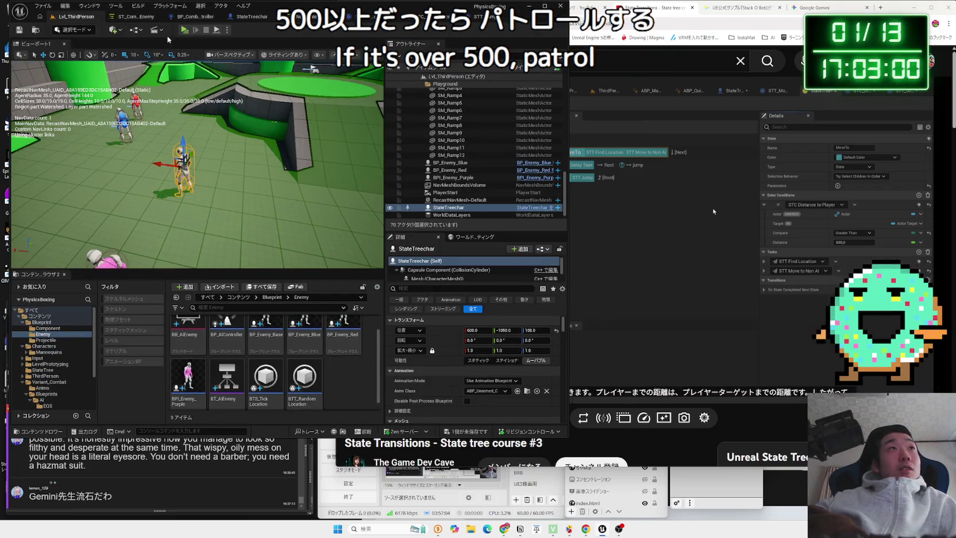
Start Play in Editor and run the character up the green ramp among the enemies
{"action": "left_click", "coordinate": [184, 30]}
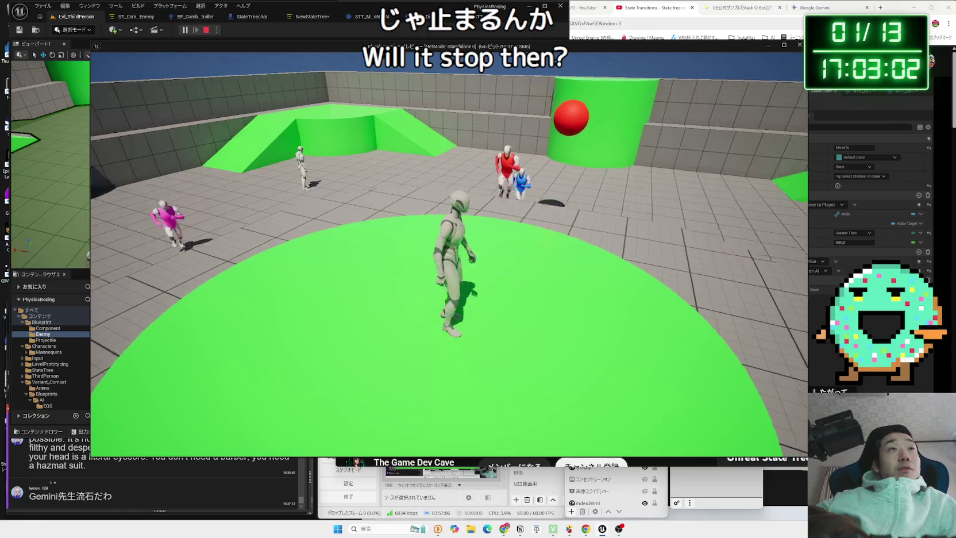
{"action": "key", "text": "w"}
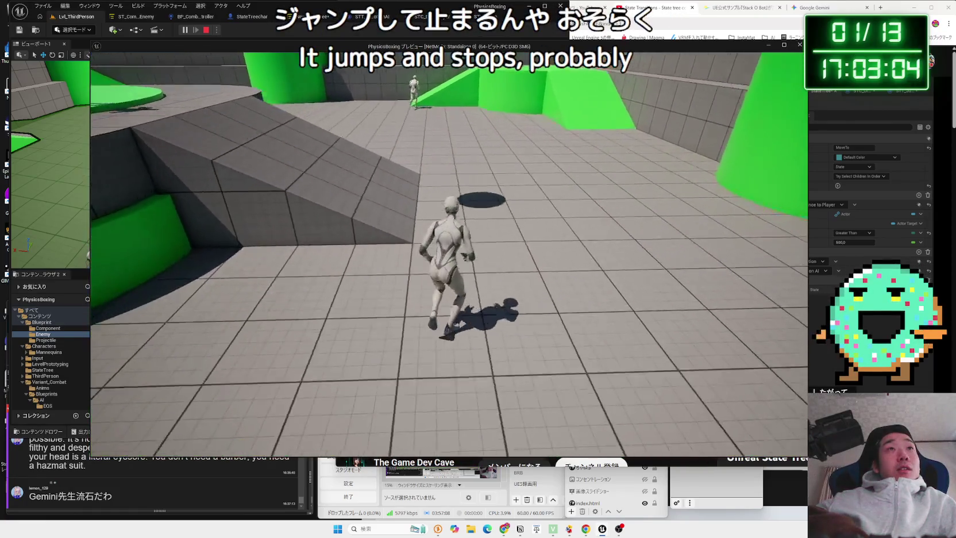
{"action": "key", "text": "w"}
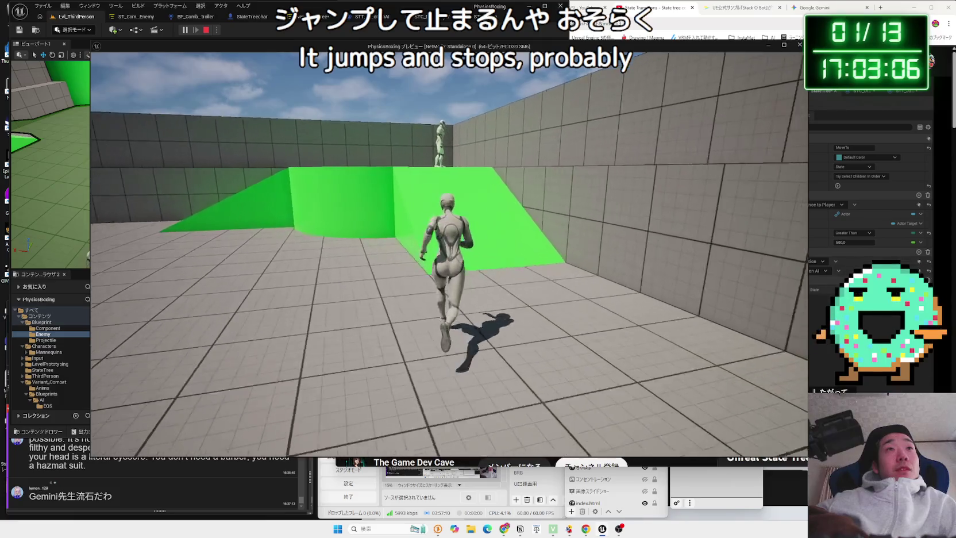
{"action": "key", "text": "w"}
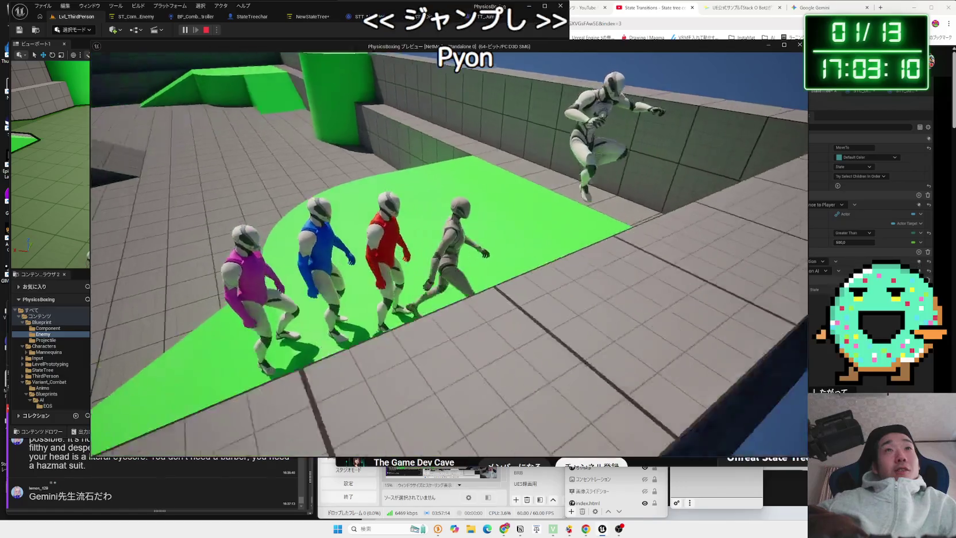
{"action": "key", "text": "w"}
{"action": "key", "text": "w"}
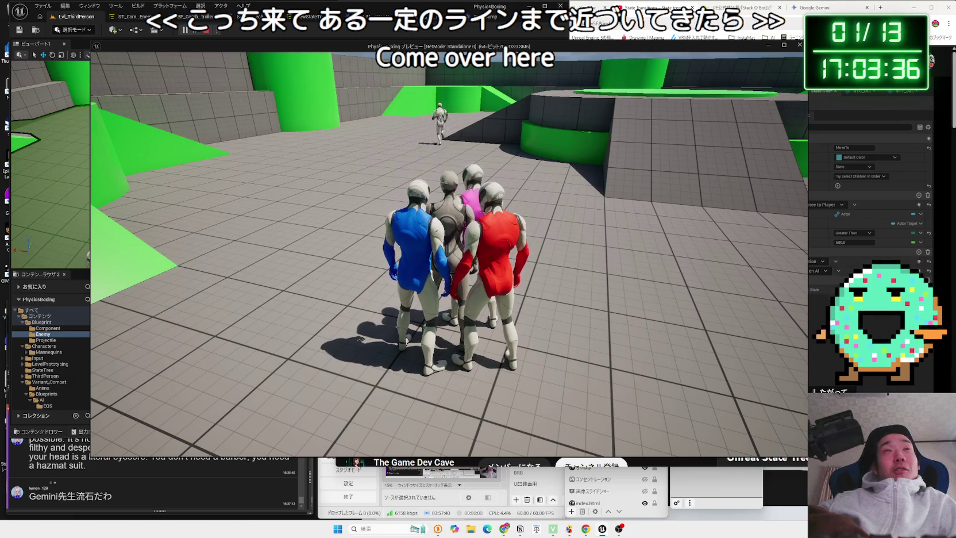
Run around evading the enemies, then stop and select the Blueprint runtime error in the Message Log
{"action": "key", "text": "w"}
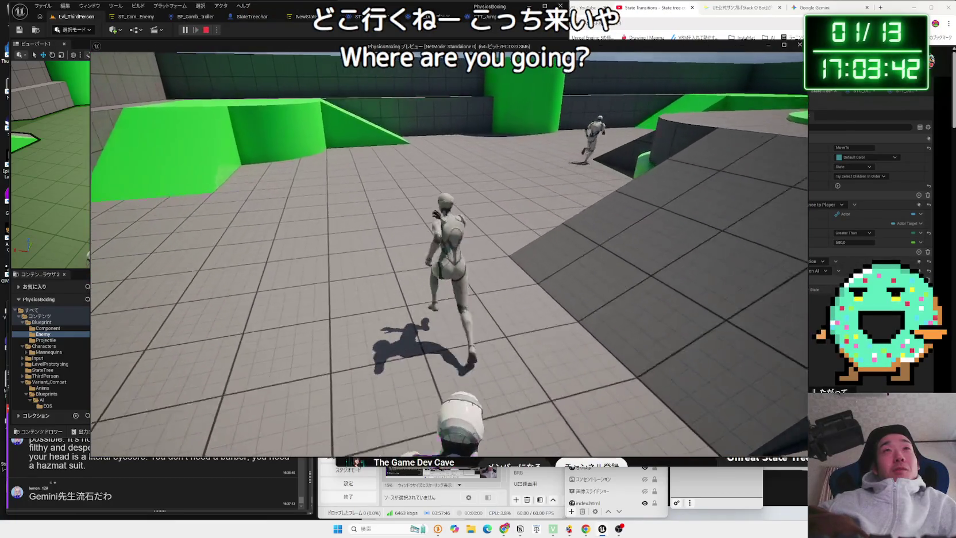
{"action": "key", "text": "w"}
{"action": "key", "text": "w"}
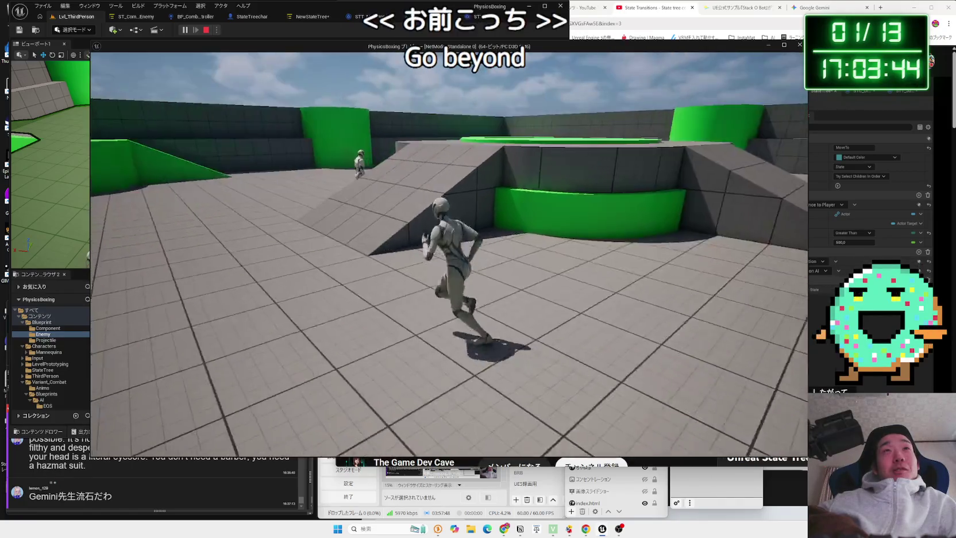
{"action": "key", "text": "w"}
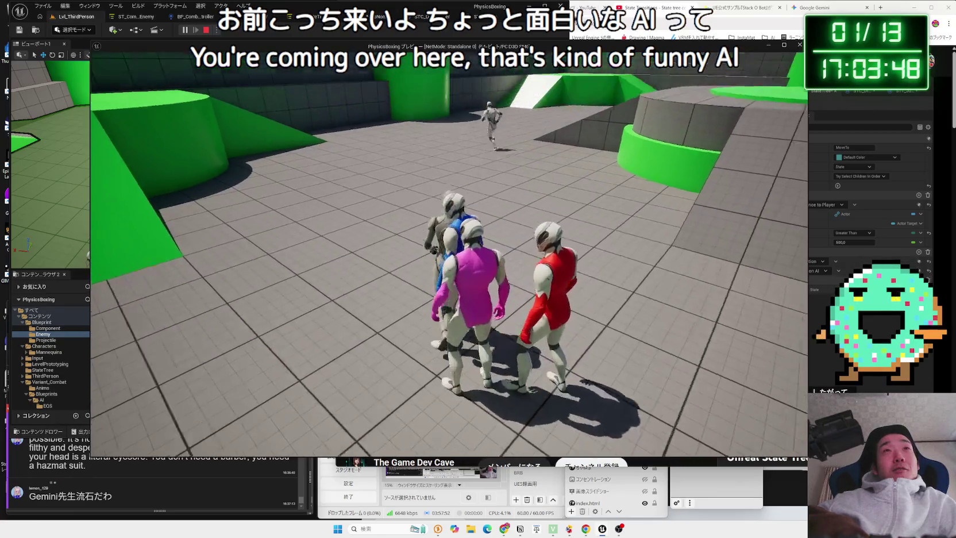
{"action": "key", "text": "w"}
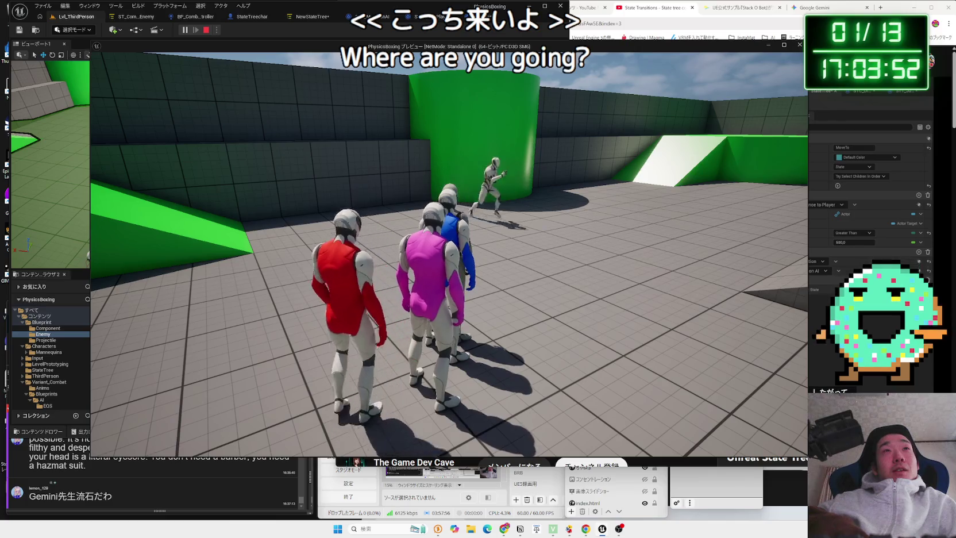
{"action": "key", "text": "w"}
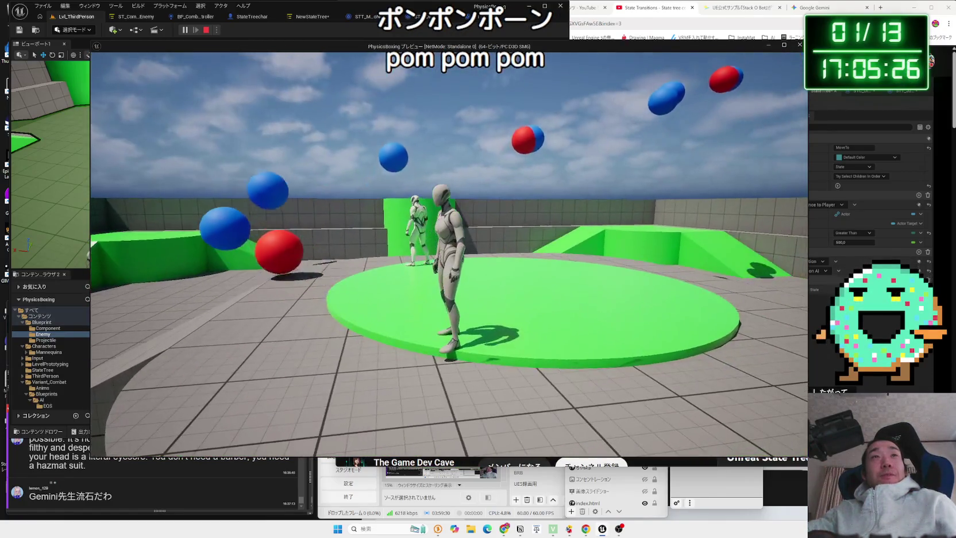
{"action": "key", "text": "Escape"}
{"action": "left_click", "coordinate": [317, 35]}
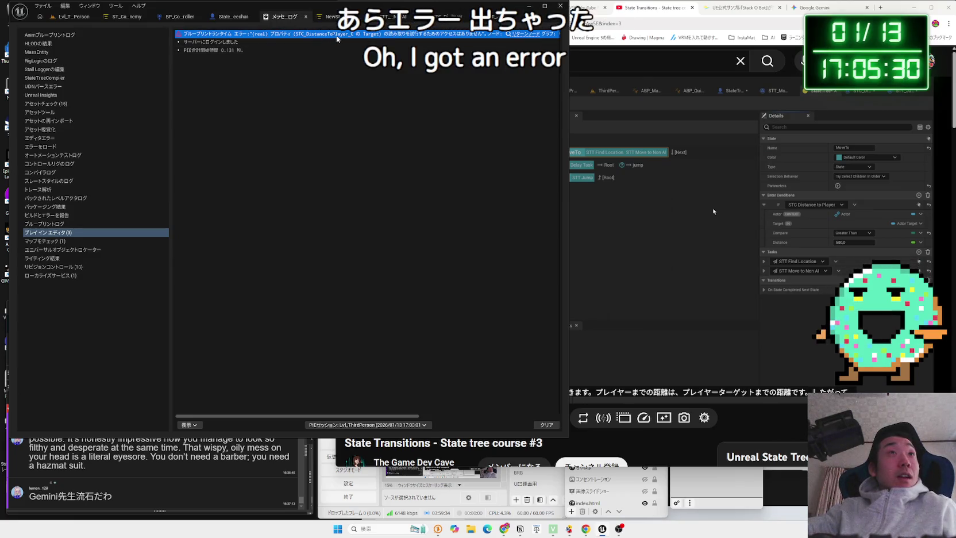
Replace Gemini's old prompt with the pasted STC_DistanceToPlayer Target runtime error and send it
{"action": "left_click", "coordinate": [507, 524]}
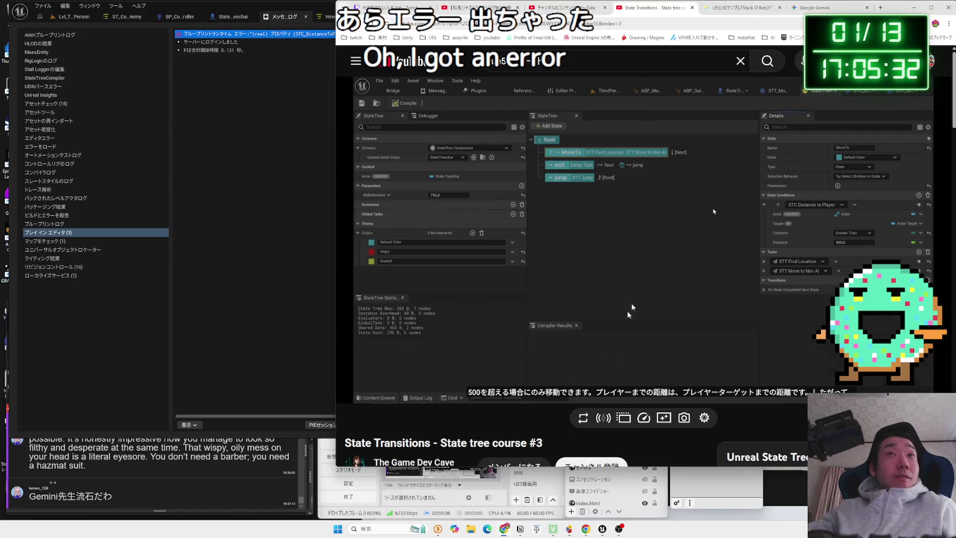
{"action": "key", "text": "ctrl+Tab"}
{"action": "key", "text": "ctrl+Tab"}
{"action": "left_click_drag", "start_coordinate": [729, 407], "coordinate": [529, 402]}
{"action": "key", "text": "BackSpace"}
{"action": "type", "text": "ブループリントランタイム エラー:\"(real) プロパティ (STC_DistanceToPlayer_C の Target) の読み取りを試行するためのアクセスはありません\"。 ノード: リターンノード グラフ: ReceiveTestCondition 関数: Receive Test Condition ブループリント: STC_DistanceToPlayer"}
{"action": "key", "text": "Return"}
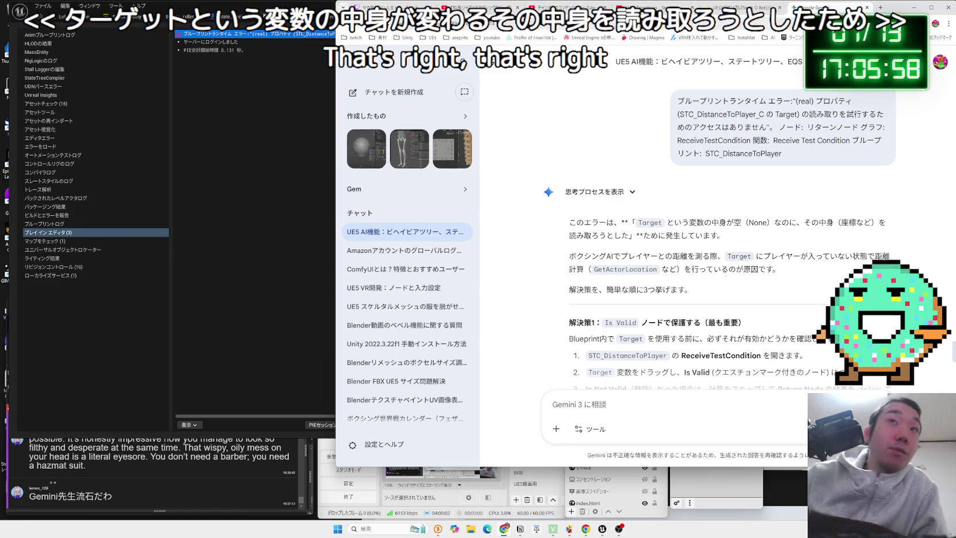
{"action": "scroll", "coordinate": [702, 287], "scroll_direction": "down", "scroll_amount": 2}
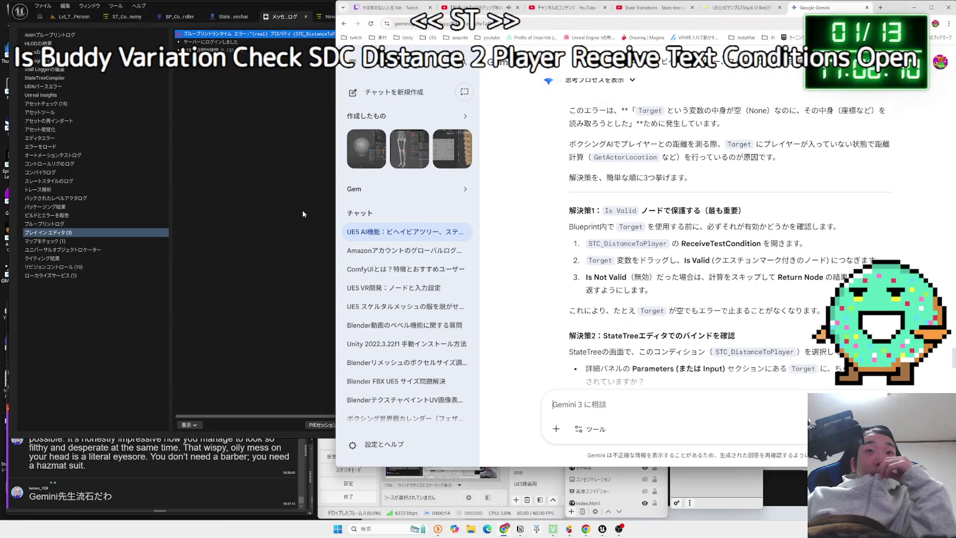
In STC_DistanceToPlayer's graph, add an Is Valid node on the Actor and rearrange the nodes
{"action": "left_click", "coordinate": [303, 214]}
{"action": "left_click", "coordinate": [445, 18]}
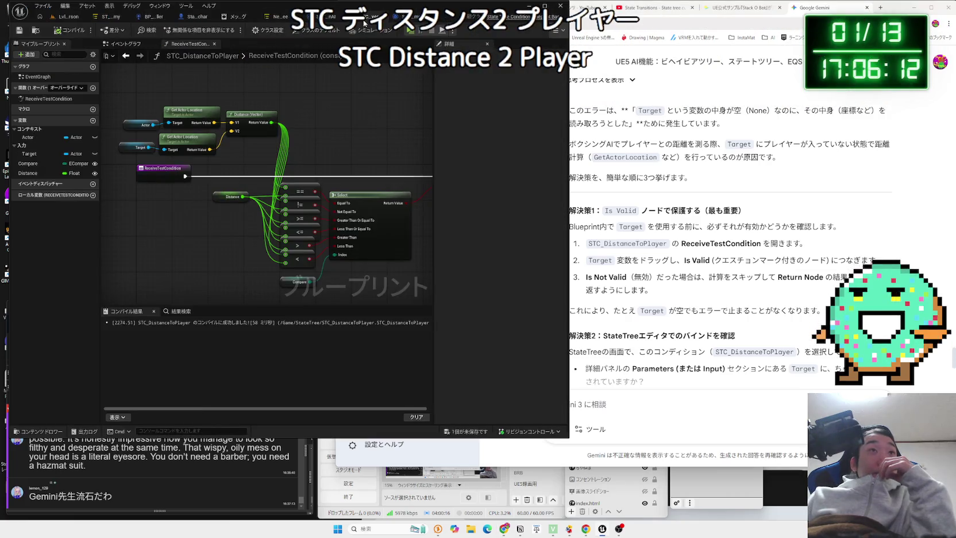
{"action": "mouse_move", "coordinate": [330, 224]}
{"action": "left_mouse_down"}
{"action": "mouse_move", "coordinate": [274, 199]}
{"action": "mouse_move", "coordinate": [290, 168]}
{"action": "mouse_move", "coordinate": [216, 162]}
{"action": "mouse_move", "coordinate": [244, 163]}
{"action": "left_mouse_up"}
{"action": "type", "text": "is valid"}
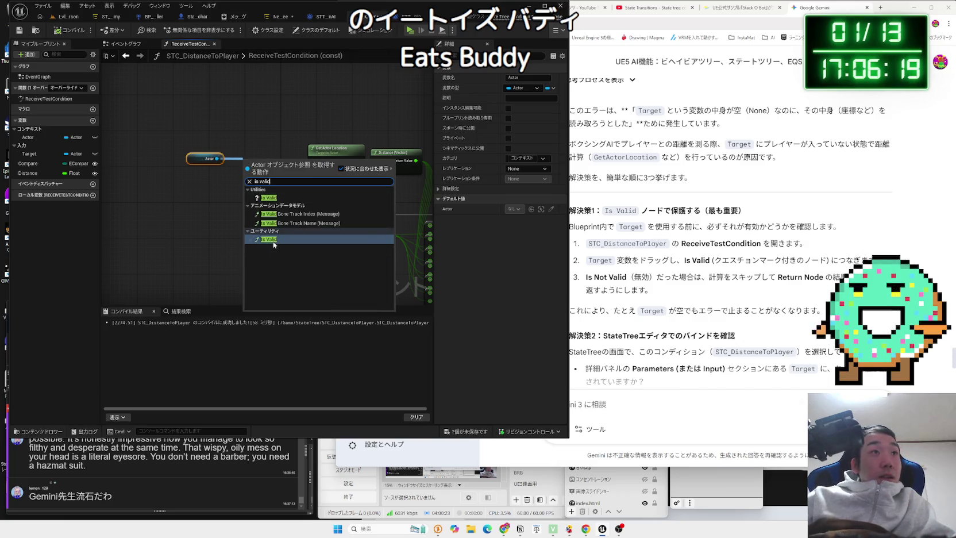
{"action": "left_click", "coordinate": [274, 243]}
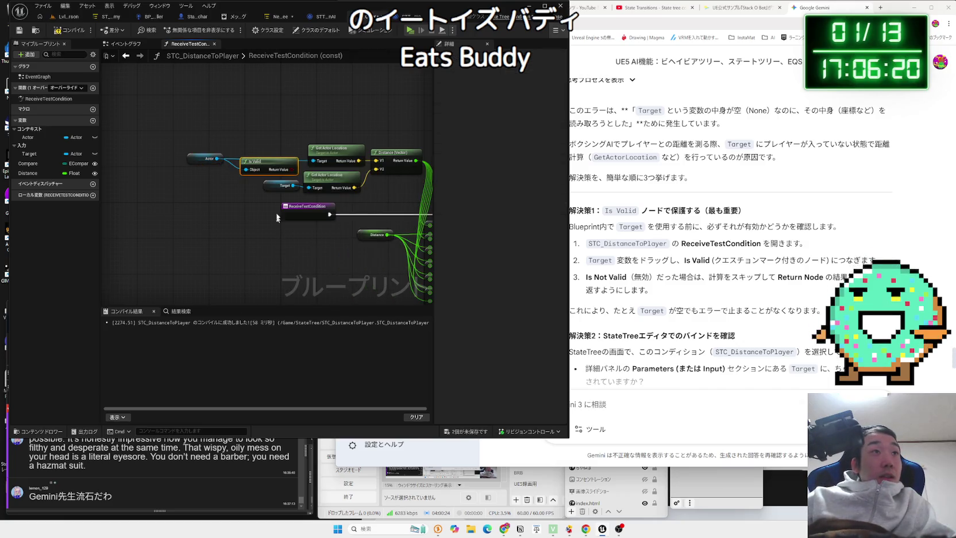
{"action": "left_click_drag", "start_coordinate": [268, 153], "coordinate": [263, 171]}
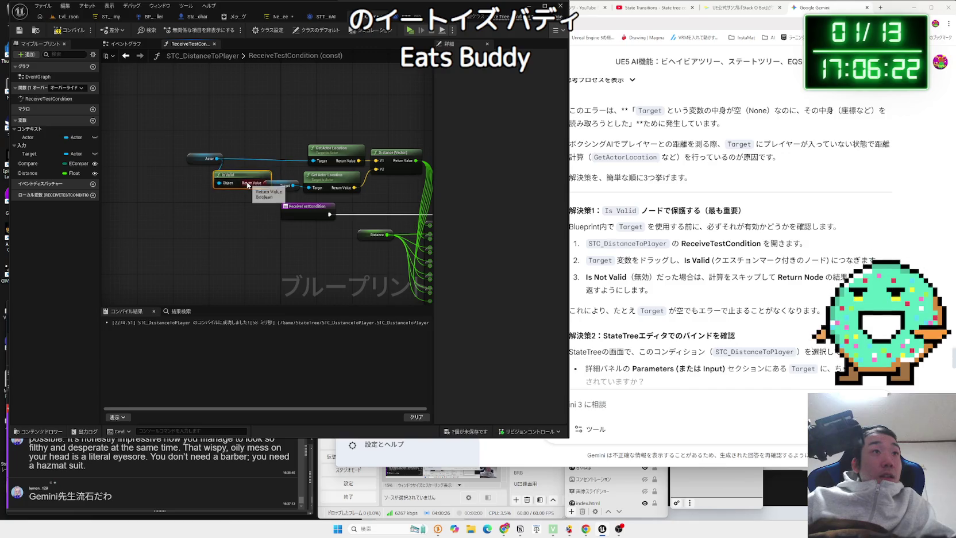
{"action": "mouse_move", "coordinate": [197, 163]}
{"action": "left_mouse_down"}
{"action": "mouse_move", "coordinate": [267, 162]}
{"action": "mouse_move", "coordinate": [212, 183]}
{"action": "left_mouse_up"}
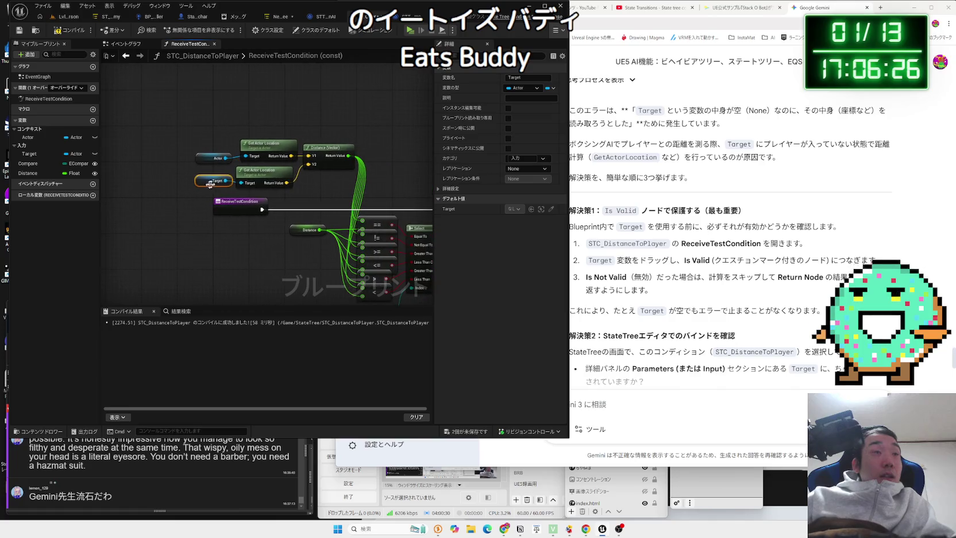
Inspect the location node's Target input and the Target variable's details
{"action": "left_click", "coordinate": [261, 171]}
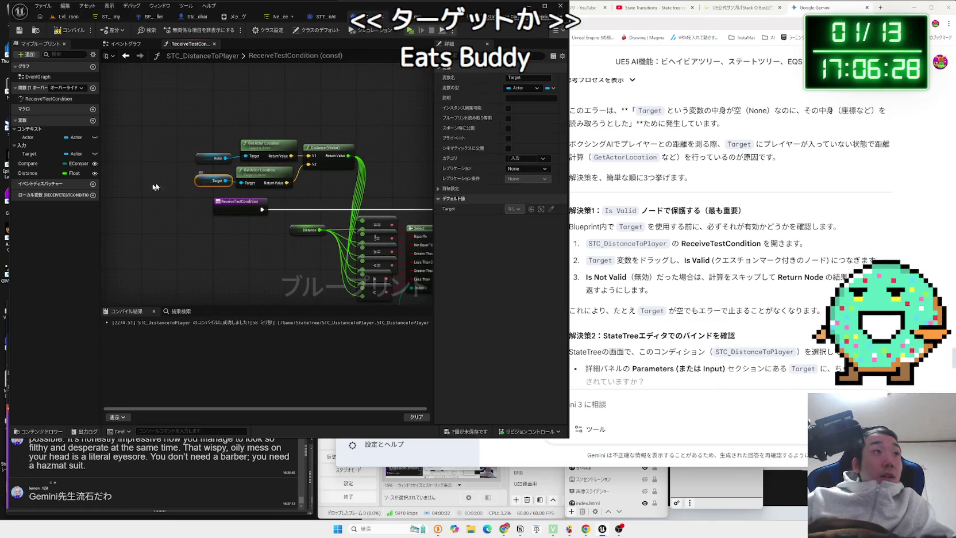
{"action": "left_click", "coordinate": [34, 154]}
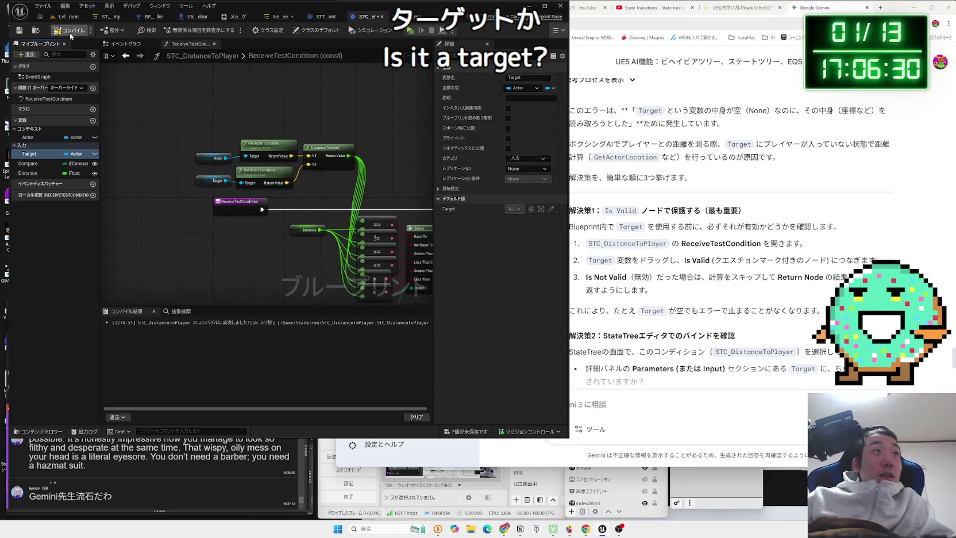
{"action": "left_click", "coordinate": [261, 17]}
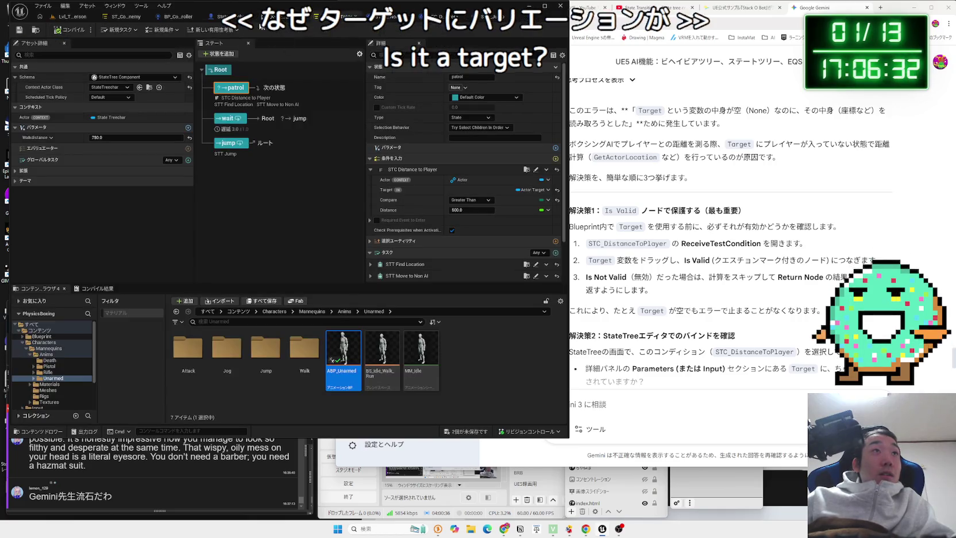
Save the unsaved NewStateTree and STC_DistanceToPlayer assets
{"action": "left_click", "coordinate": [481, 432]}
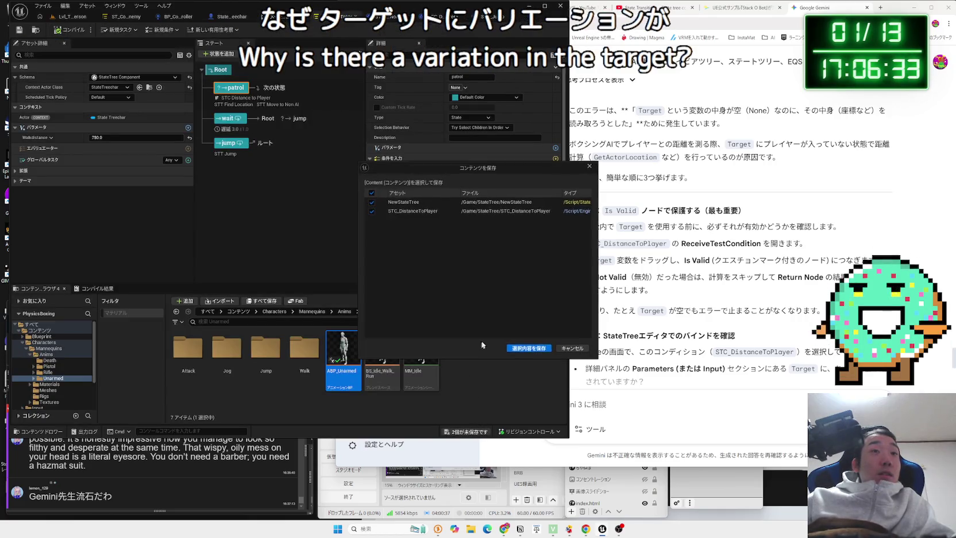
{"action": "left_click", "coordinate": [529, 348]}
{"action": "left_click", "coordinate": [751, 257]}
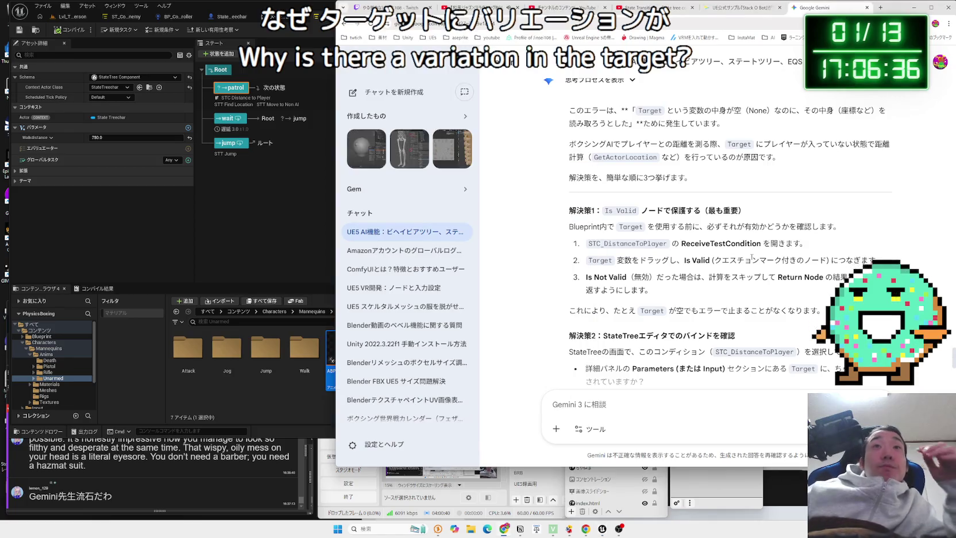
Read Gemini's solutions, highlighting the Target binding and parent state advice
{"action": "scroll", "coordinate": [751, 258], "scroll_direction": "down", "scroll_amount": 2}
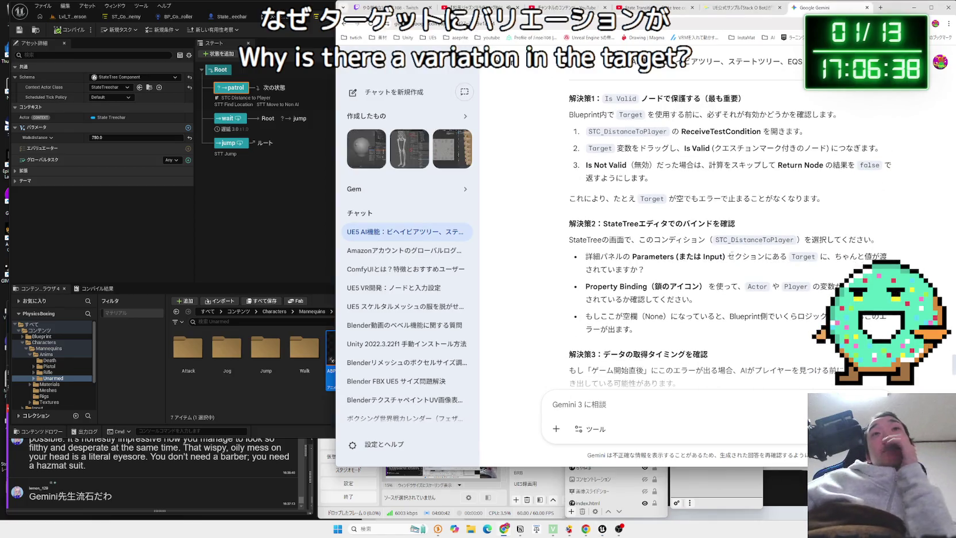
{"action": "mouse_move", "coordinate": [633, 256]}
{"action": "left_mouse_down"}
{"action": "mouse_move", "coordinate": [664, 284]}
{"action": "mouse_move", "coordinate": [741, 300]}
{"action": "left_mouse_up"}
{"action": "left_click", "coordinate": [691, 276]}
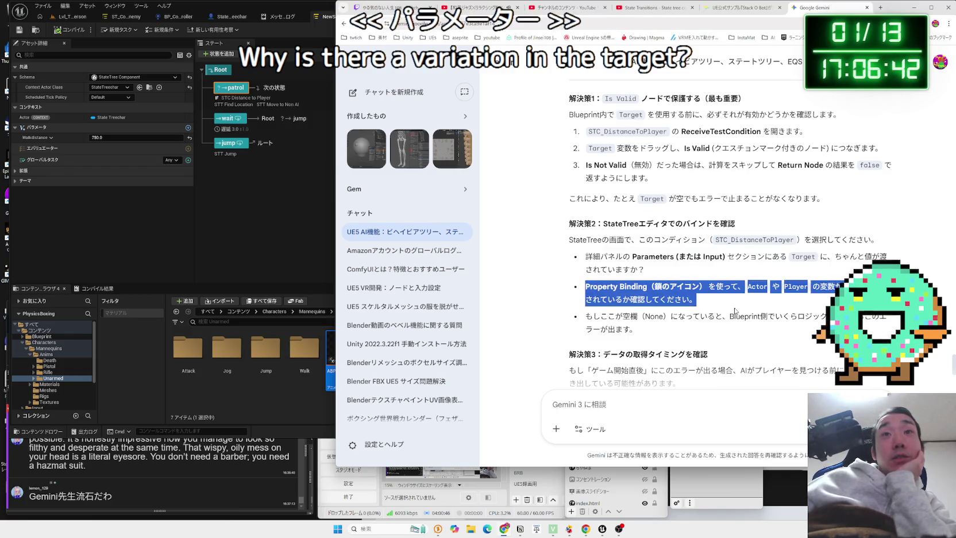
{"action": "scroll", "coordinate": [741, 299], "scroll_direction": "down", "scroll_amount": 2}
{"action": "mouse_move", "coordinate": [678, 271]}
{"action": "left_mouse_down"}
{"action": "mouse_move", "coordinate": [571, 259]}
{"action": "mouse_move", "coordinate": [674, 272]}
{"action": "left_mouse_up"}
{"action": "left_click", "coordinate": [674, 272]}
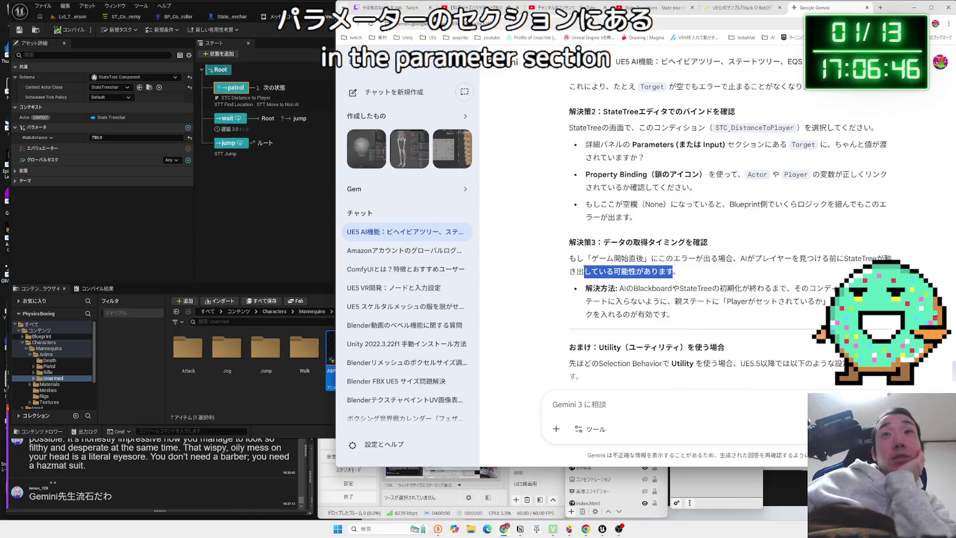
{"action": "mouse_move", "coordinate": [571, 259]}
{"action": "left_mouse_down"}
{"action": "mouse_move", "coordinate": [695, 277]}
{"action": "mouse_move", "coordinate": [709, 315]}
{"action": "mouse_move", "coordinate": [593, 288]}
{"action": "mouse_move", "coordinate": [677, 309]}
{"action": "left_mouse_up"}
Return to the editor and select the Root state
{"action": "left_click", "coordinate": [676, 309]}
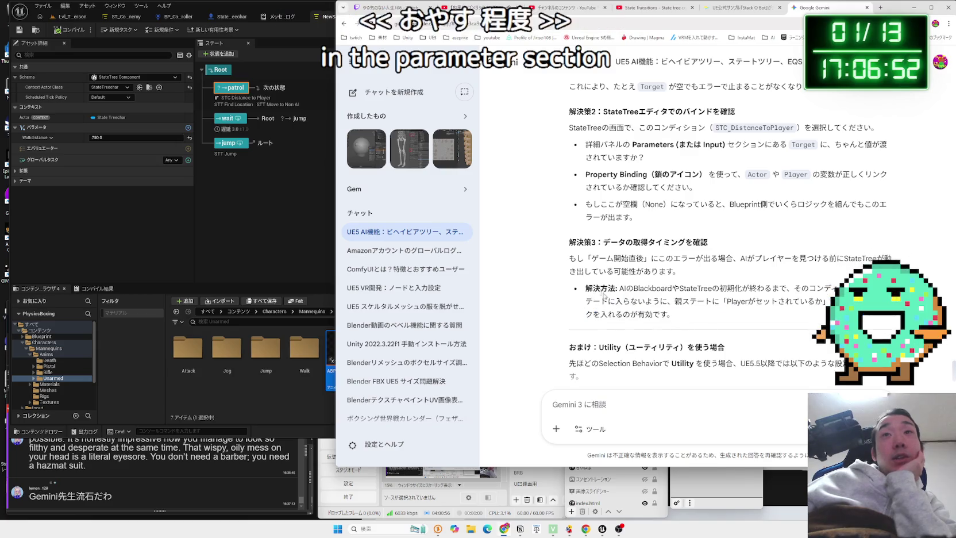
{"action": "left_click", "coordinate": [280, 229]}
{"action": "left_click", "coordinate": [236, 87]}
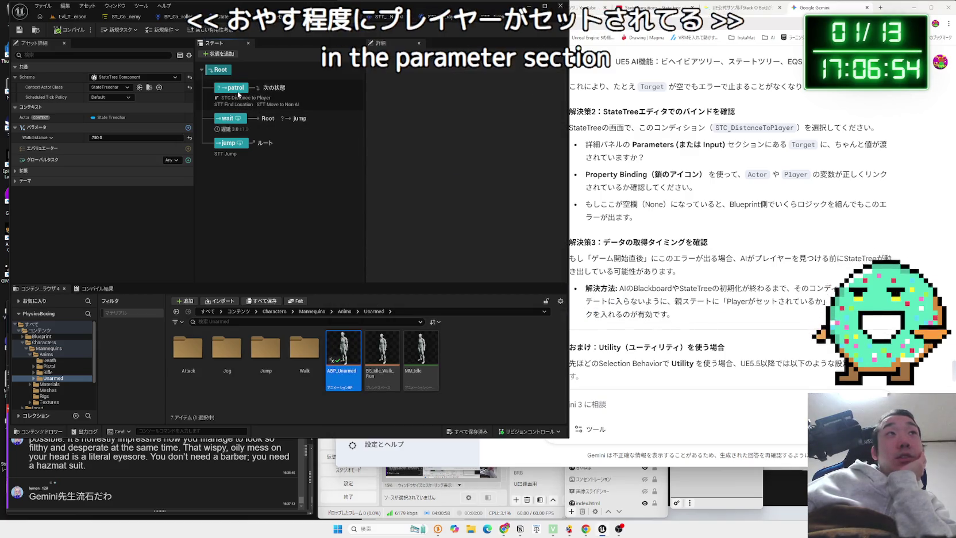
Select the Root, patrol and wait states and expand the wait state's transitions
{"action": "left_click", "coordinate": [224, 70]}
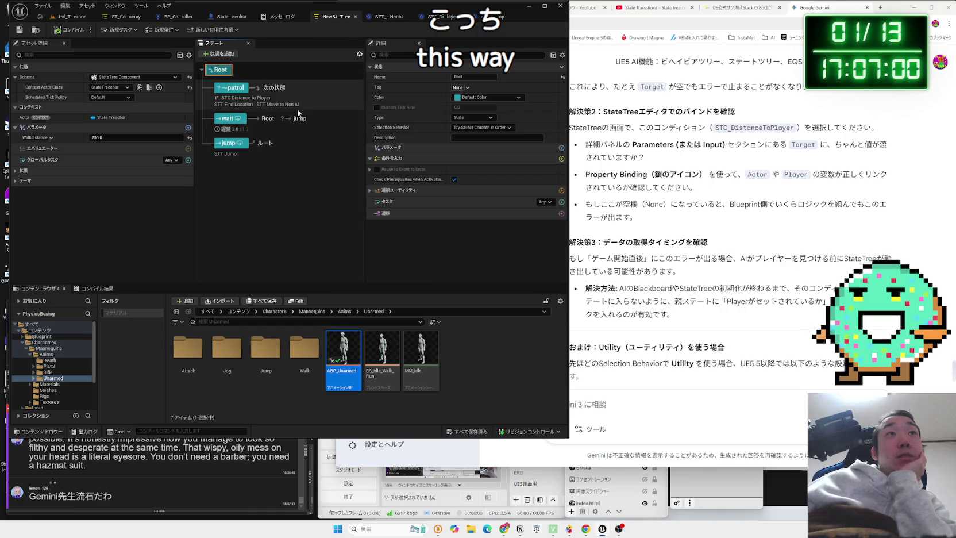
{"action": "left_click", "coordinate": [240, 92]}
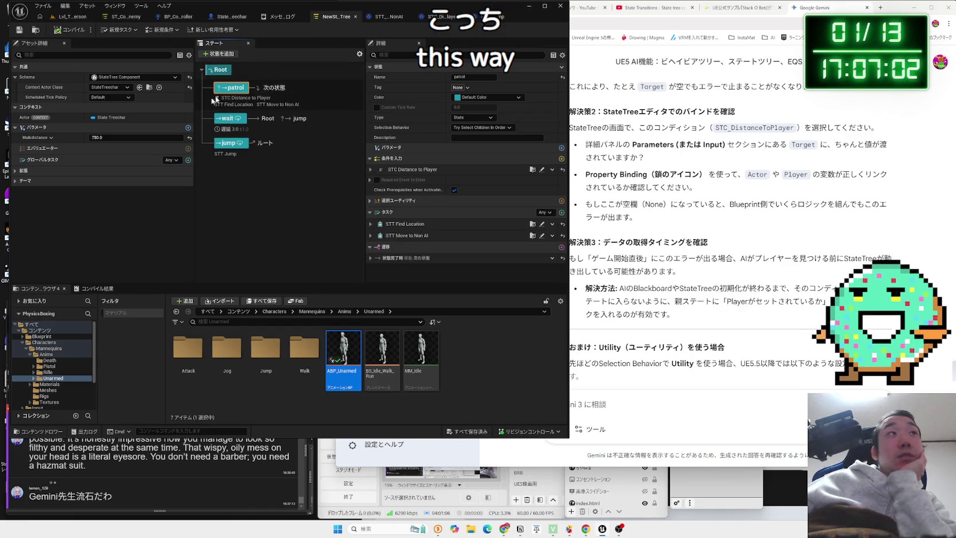
{"action": "left_click", "coordinate": [227, 120]}
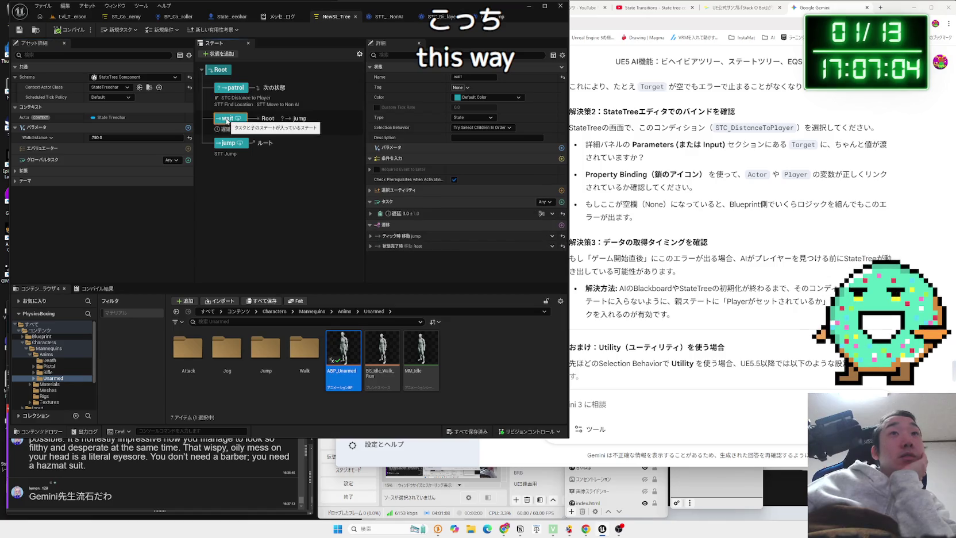
{"action": "left_click", "coordinate": [371, 246]}
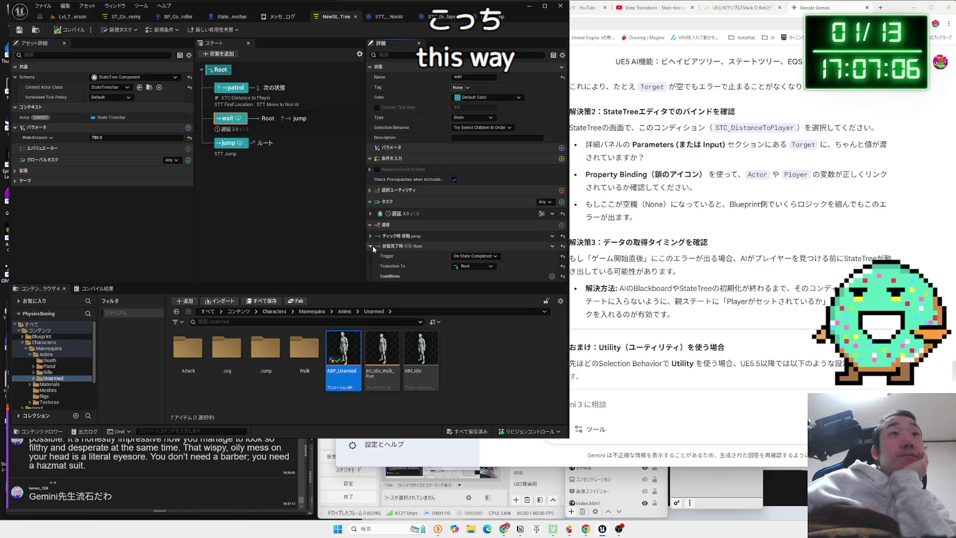
{"action": "left_click", "coordinate": [371, 246]}
{"action": "left_click", "coordinate": [370, 236]}
Show the STC Distance to Player condition on the wait state's jump transition
{"action": "scroll", "coordinate": [383, 247], "scroll_direction": "down", "scroll_amount": 2}
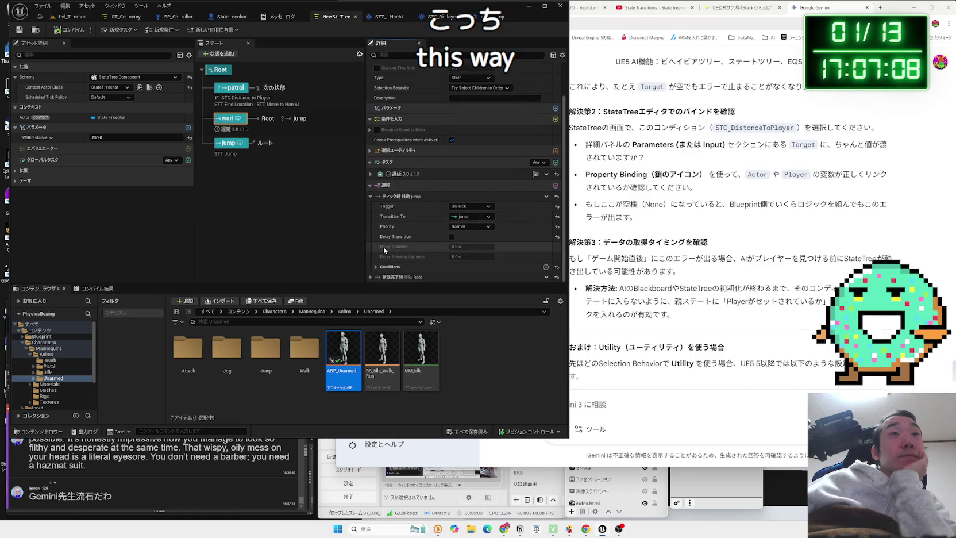
{"action": "left_click", "coordinate": [376, 267]}
{"action": "scroll", "coordinate": [410, 265], "scroll_direction": "down", "scroll_amount": 1}
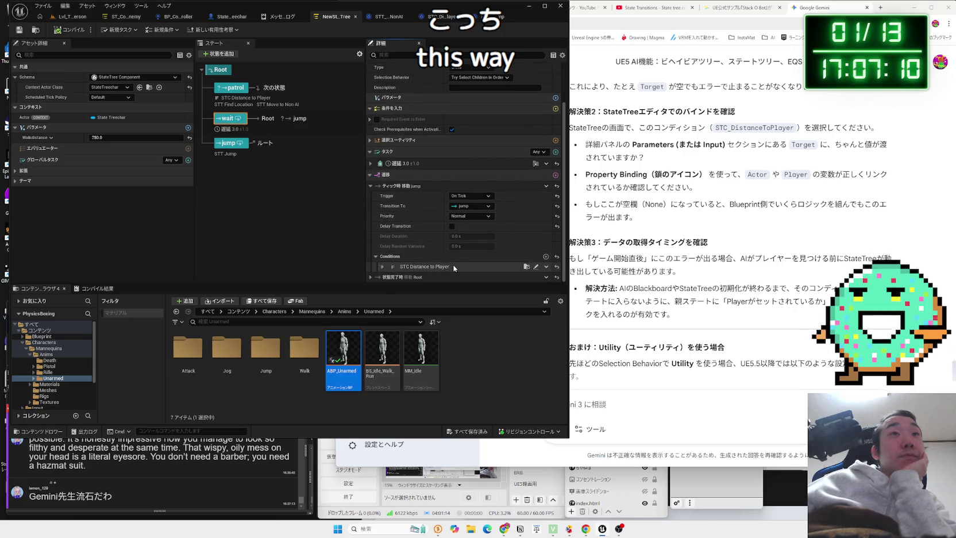
{"action": "left_click", "coordinate": [382, 266]}
{"action": "scroll", "coordinate": [440, 260], "scroll_direction": "down", "scroll_amount": 2}
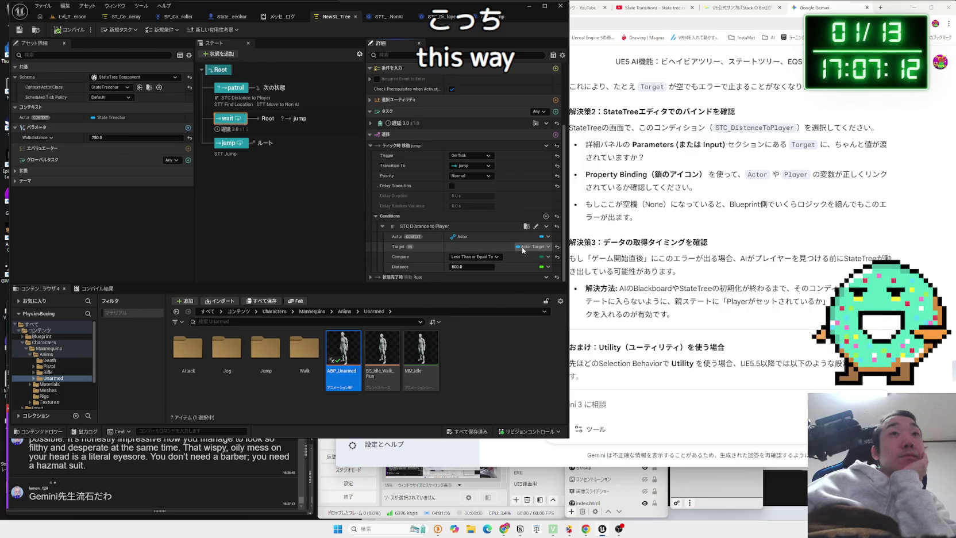
Check the patrol entry condition's Target and Distance plus its Required Event to Enter settings
{"action": "left_click", "coordinate": [236, 89]}
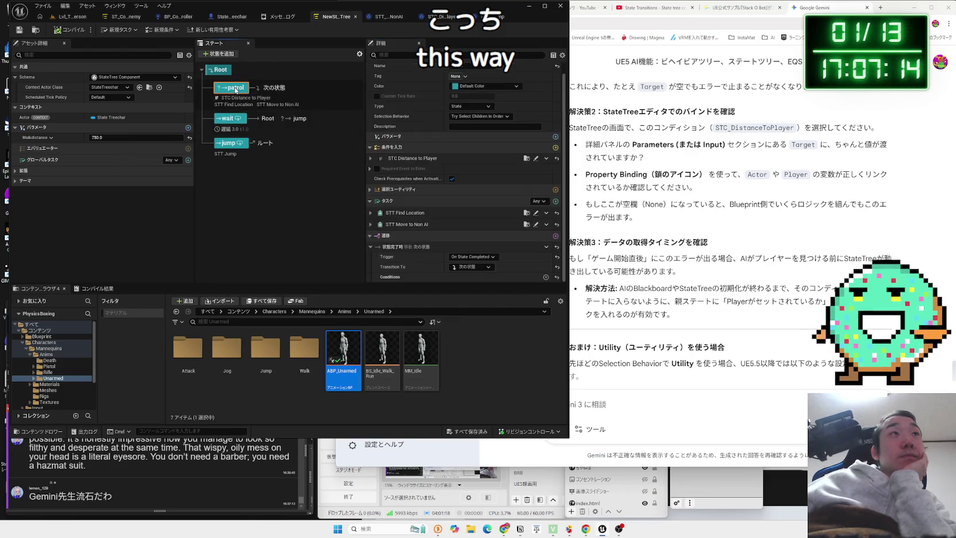
{"action": "left_click", "coordinate": [370, 158]}
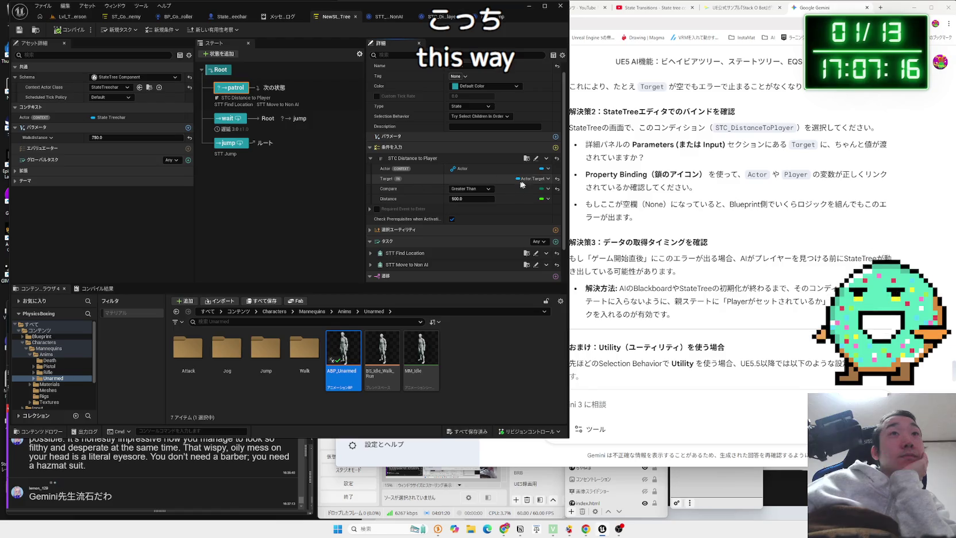
{"action": "scroll", "coordinate": [498, 196], "scroll_direction": "down", "scroll_amount": 1}
{"action": "left_click", "coordinate": [370, 185]}
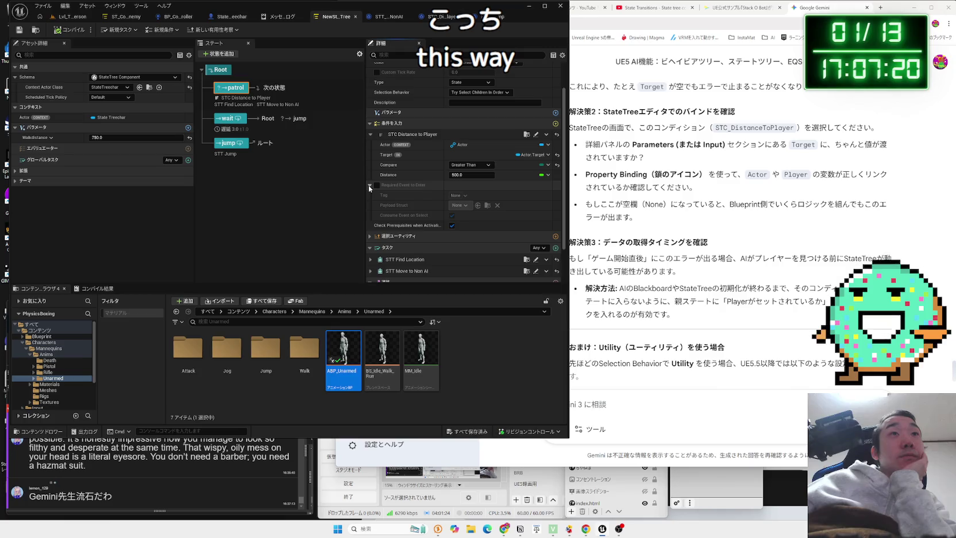
{"action": "left_click", "coordinate": [71, 16]}
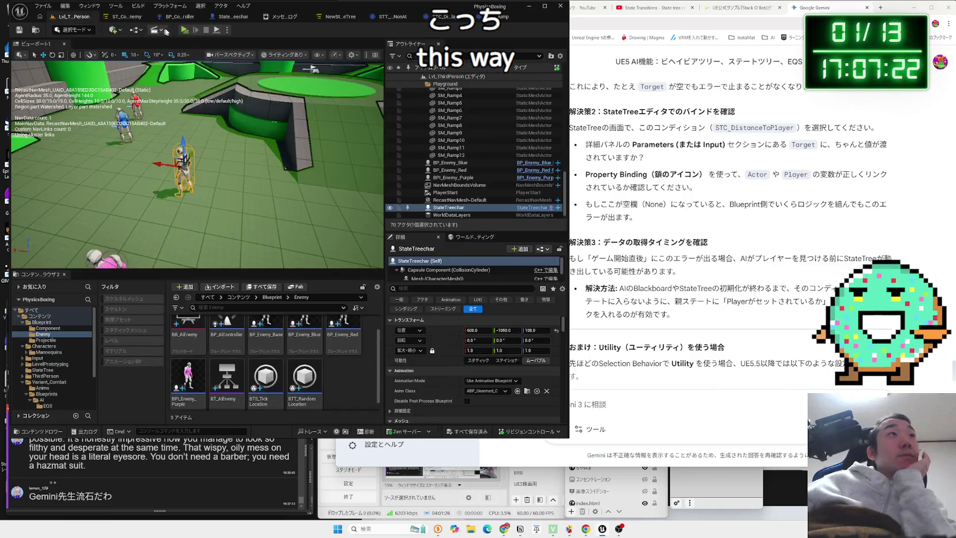
Run a quick Play in Editor test and open STC_DistanceToPlayer from the Target access error
{"action": "left_click", "coordinate": [184, 29]}
{"action": "key", "text": "Escape"}
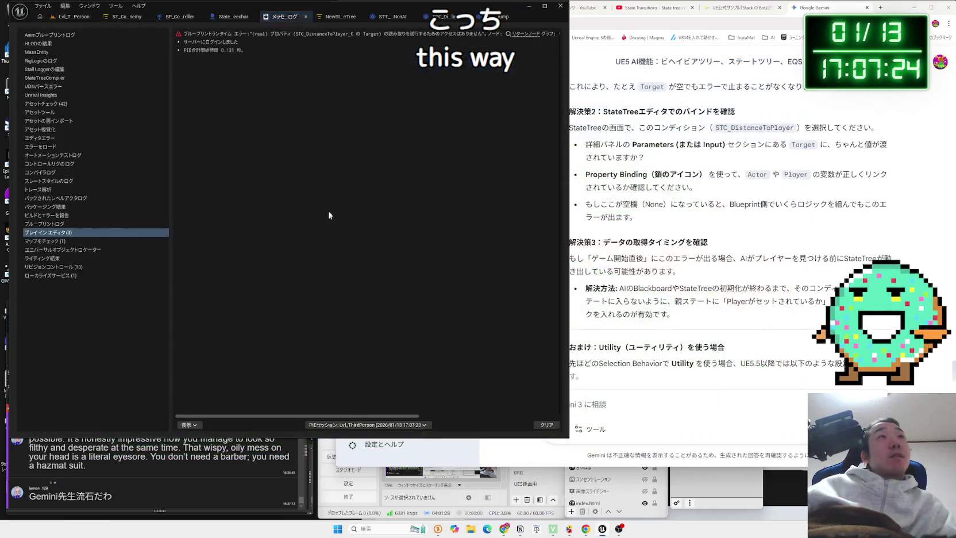
{"action": "left_click", "coordinate": [292, 35]}
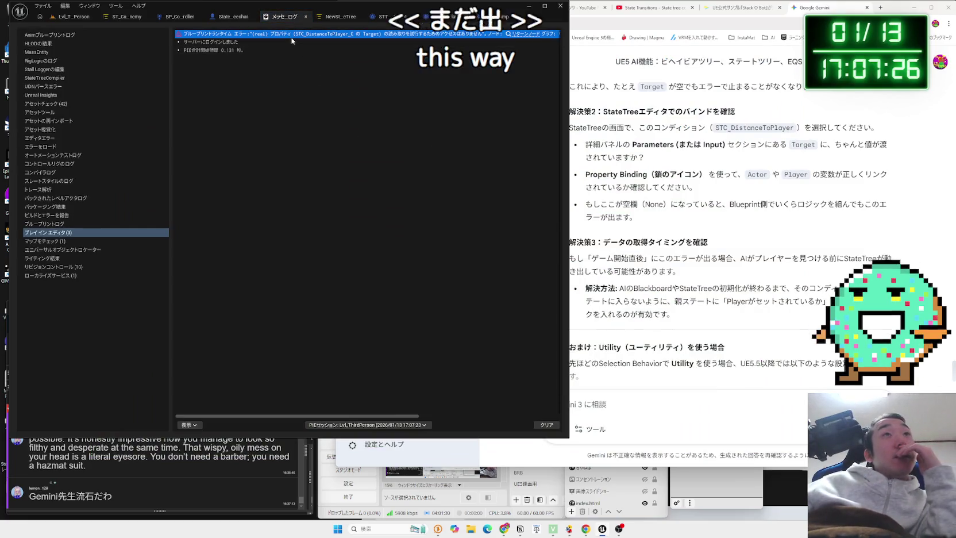
{"action": "left_click", "coordinate": [524, 35]}
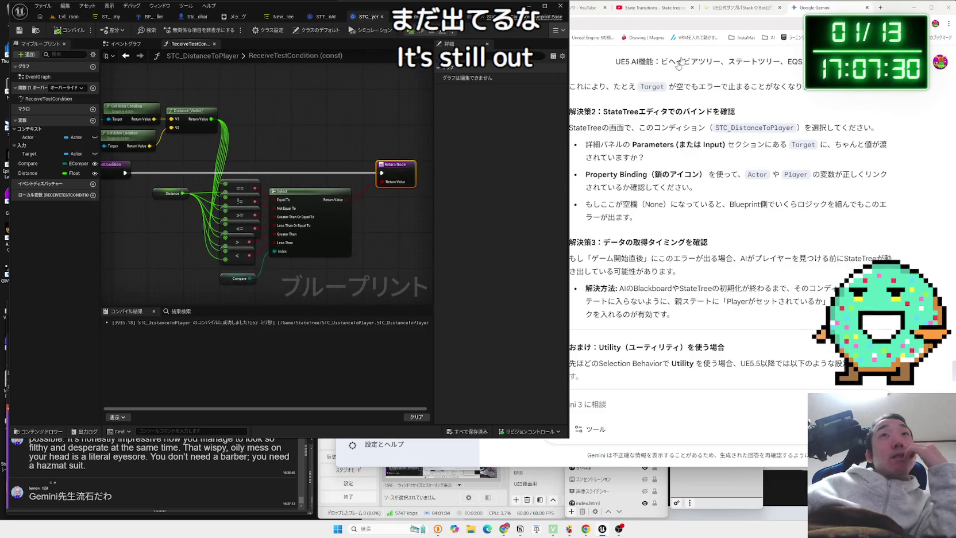
Resume the State Transitions tutorial and pan the condition graph into view
{"action": "left_click", "coordinate": [652, 8]}
{"action": "left_click", "coordinate": [714, 212]}
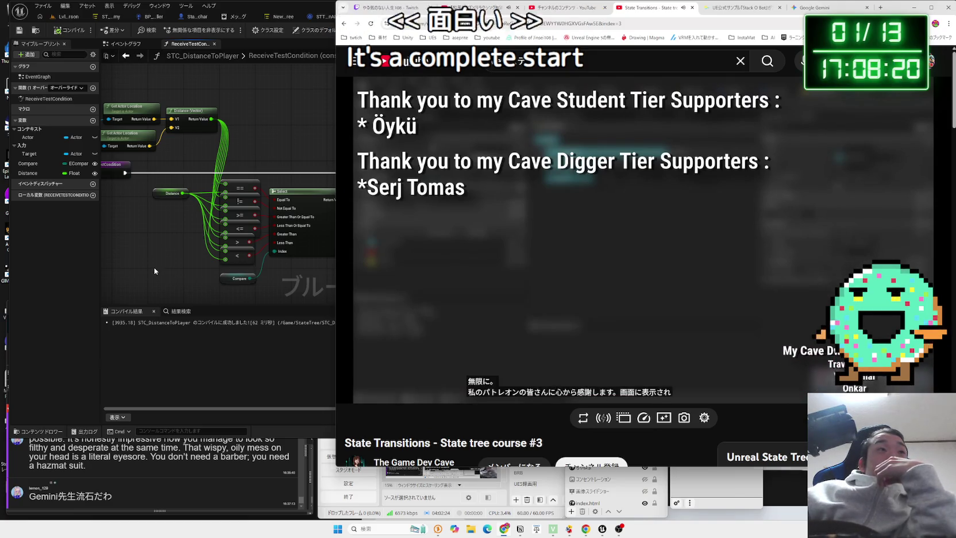
{"action": "left_click_drag", "start_coordinate": [154, 266], "coordinate": [243, 267]}
{"action": "left_click", "coordinate": [234, 229]}
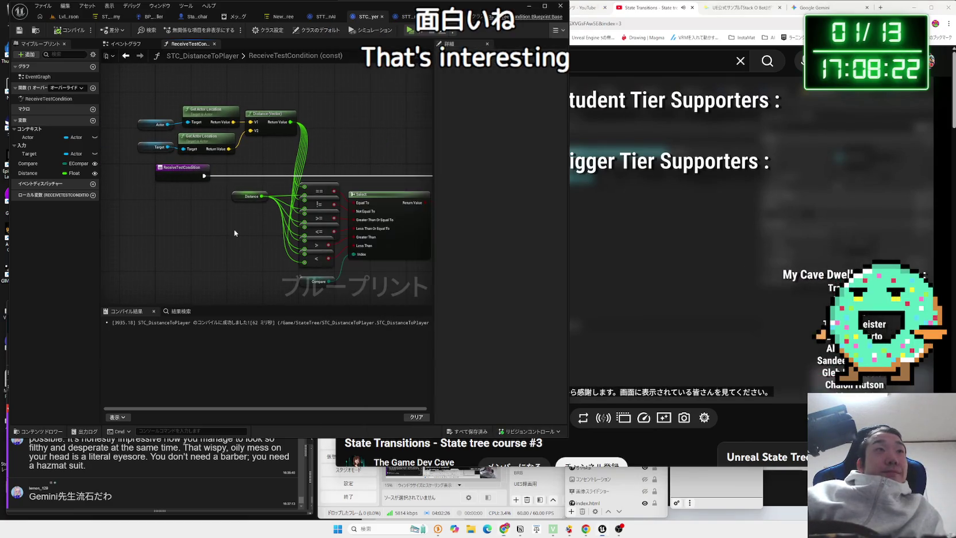
Nudge the Target node in the condition graph and save the Blueprint
{"action": "left_click_drag", "start_coordinate": [233, 229], "coordinate": [235, 213]}
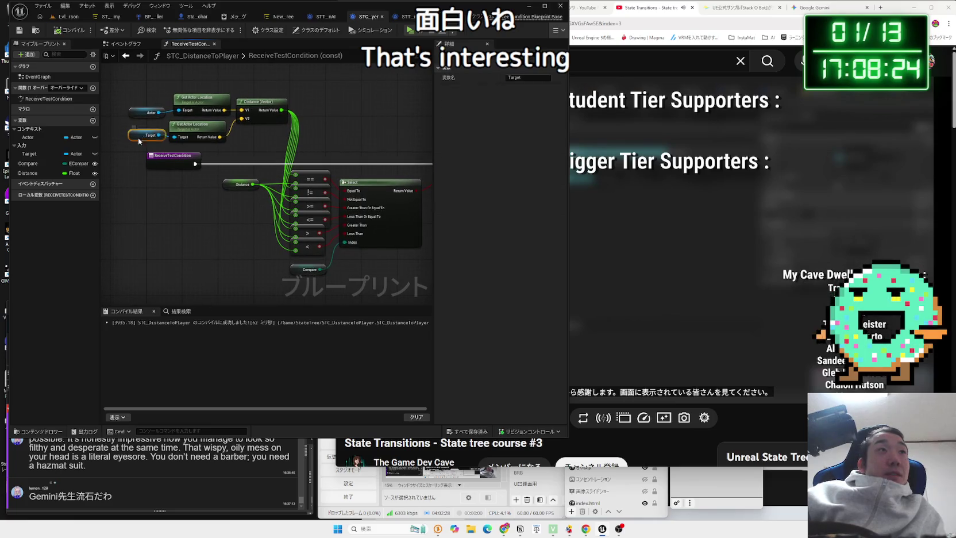
{"action": "left_click_drag", "start_coordinate": [138, 140], "coordinate": [147, 138]}
{"action": "left_click", "coordinate": [258, 232]}
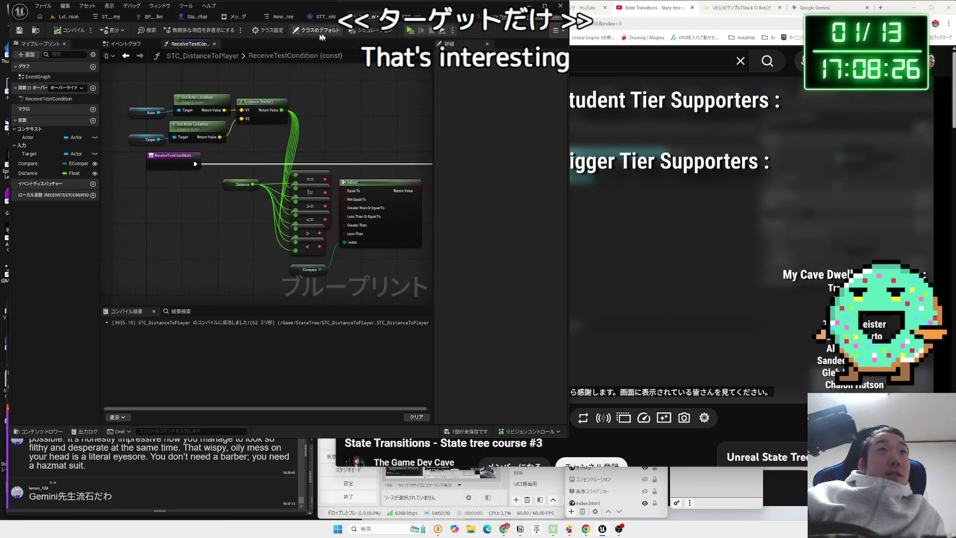
{"action": "left_click", "coordinate": [465, 431]}
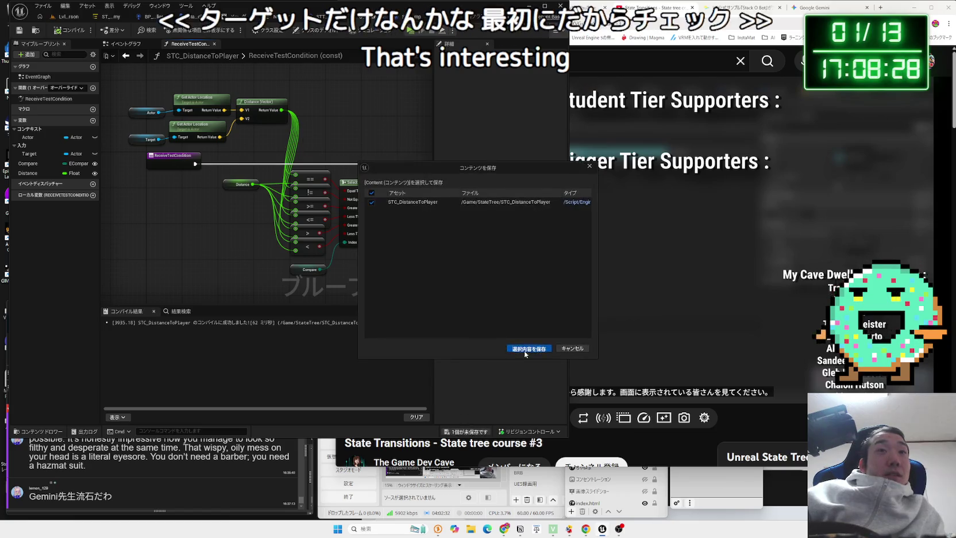
{"action": "key", "text": "Return"}
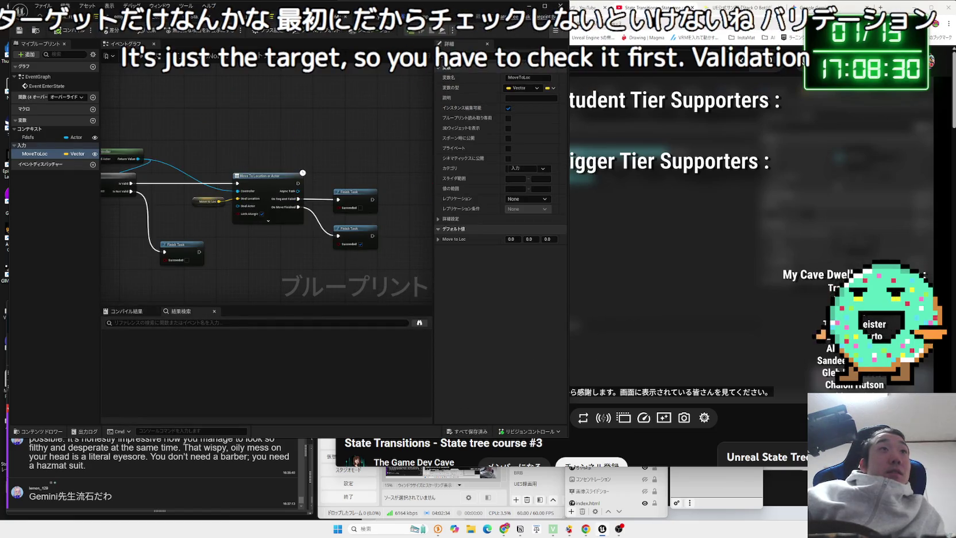
Review the STT_Find Location and STT_MoveToNonAI task Blueprint graphs
{"action": "left_click", "coordinate": [363, 16]}
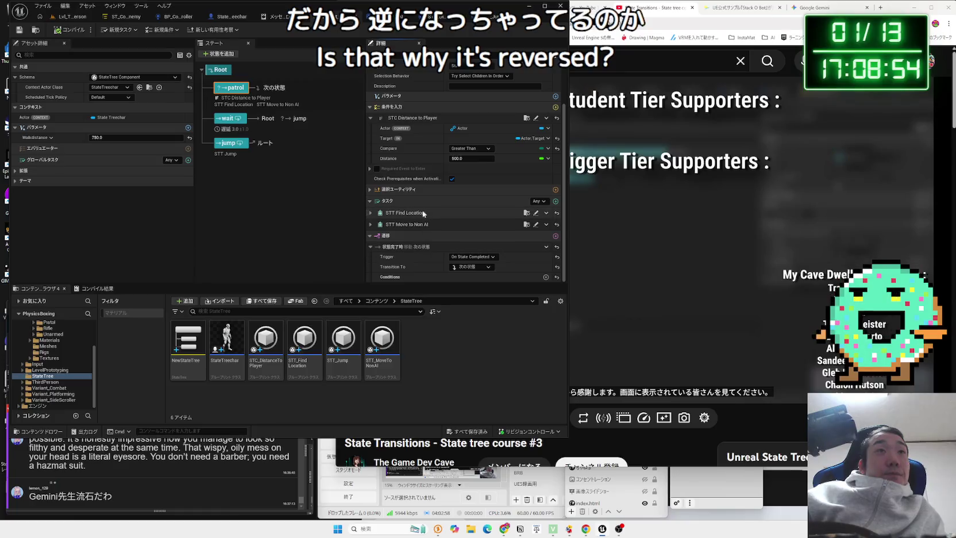
{"action": "left_click", "coordinate": [370, 213]}
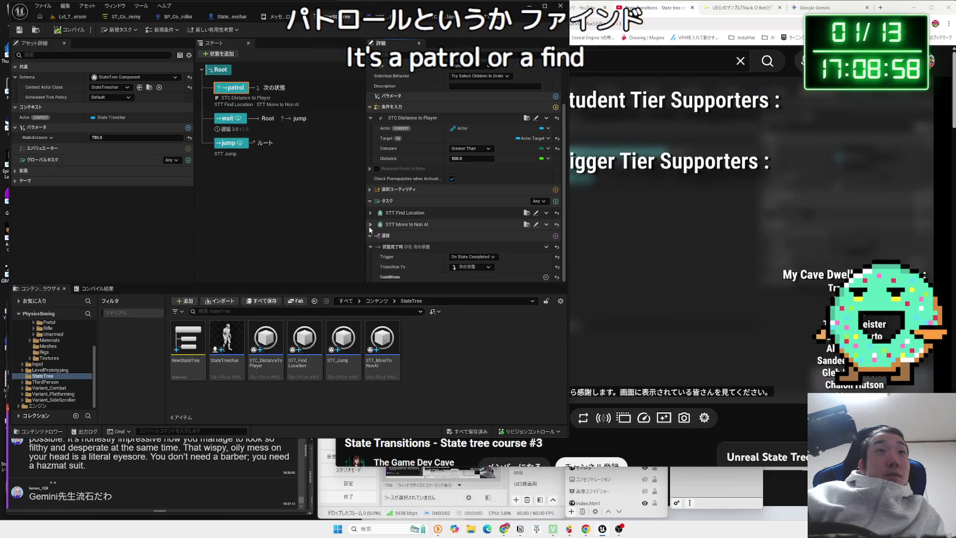
{"action": "right_click", "coordinate": [345, 341]}
{"action": "double_click", "coordinate": [307, 347]}
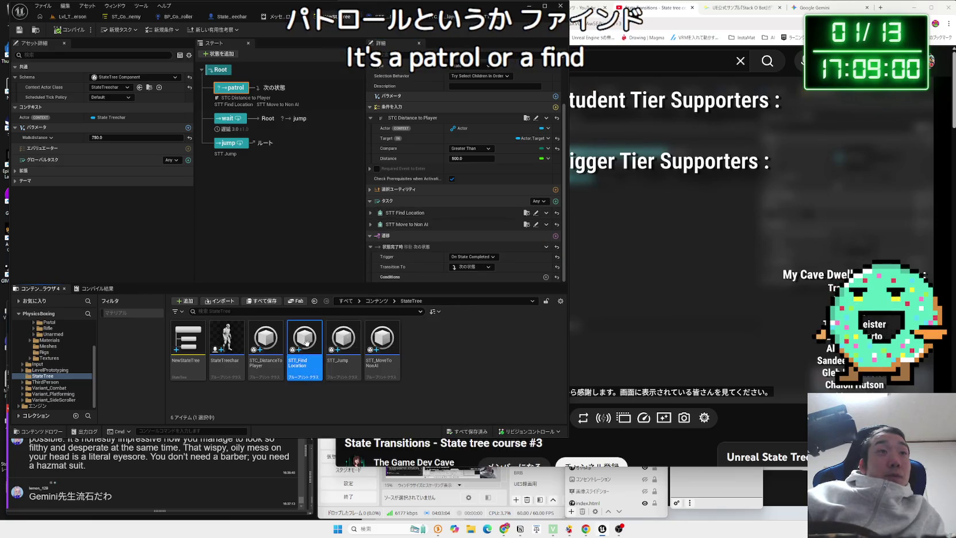
{"action": "left_click_drag", "start_coordinate": [335, 310], "coordinate": [312, 287]}
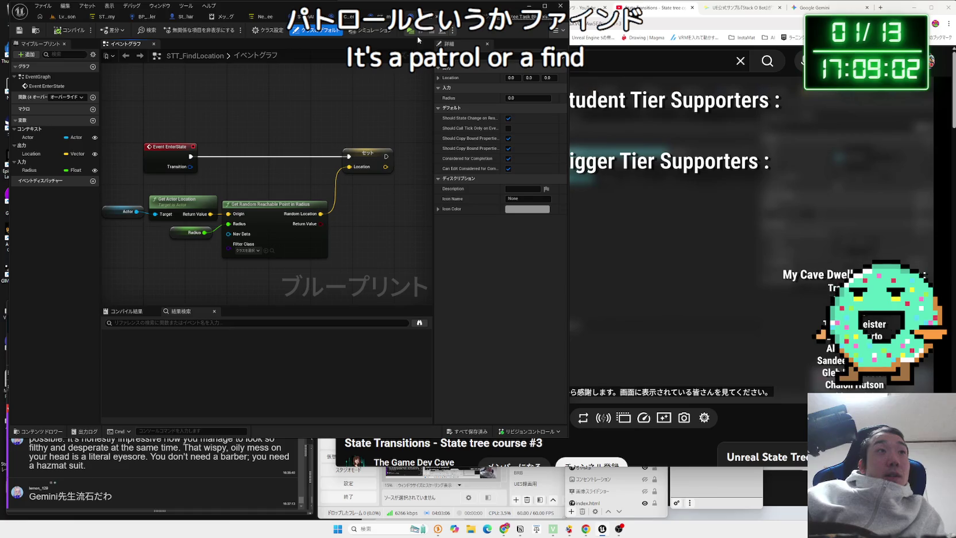
{"action": "left_click", "coordinate": [402, 17]}
{"action": "left_click", "coordinate": [368, 17]}
{"action": "left_click", "coordinate": [328, 18]}
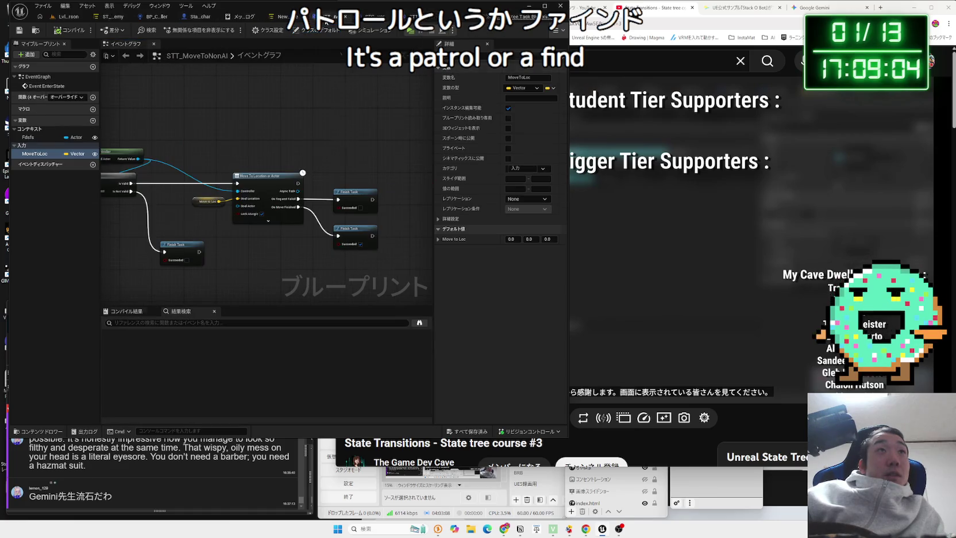
{"action": "scroll", "coordinate": [228, 195], "scroll_direction": "up", "scroll_amount": 4}
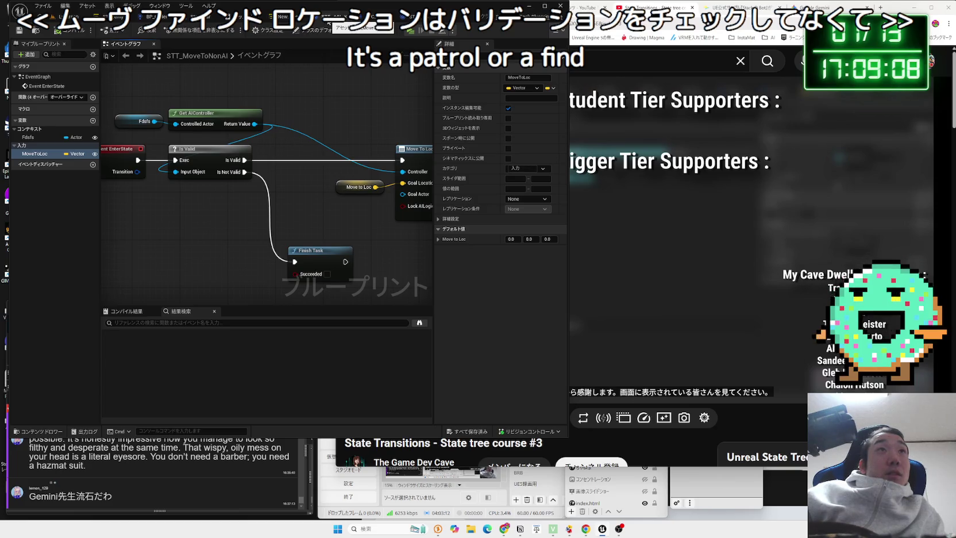
{"action": "scroll", "coordinate": [255, 139], "scroll_direction": "down", "scroll_amount": 2}
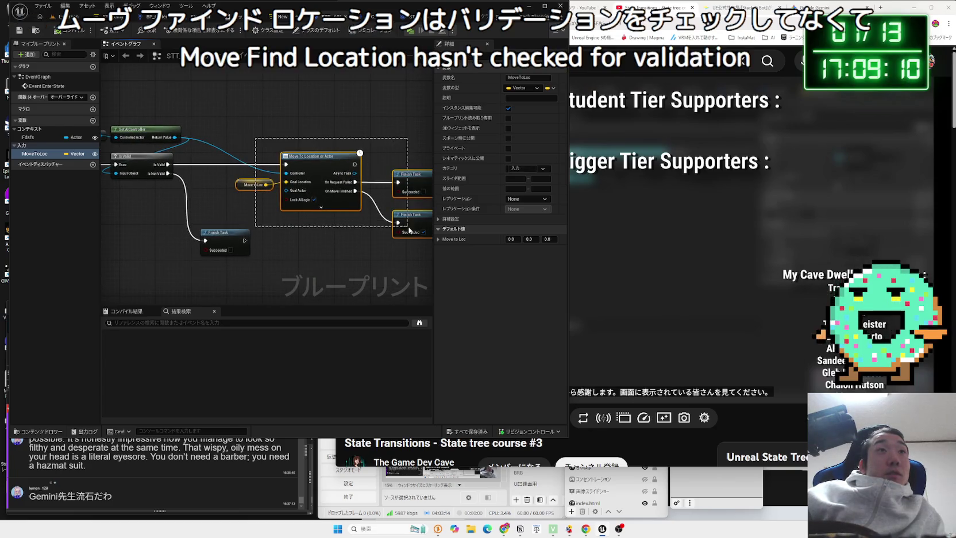
{"action": "left_click_drag", "start_coordinate": [227, 138], "coordinate": [368, 146]}
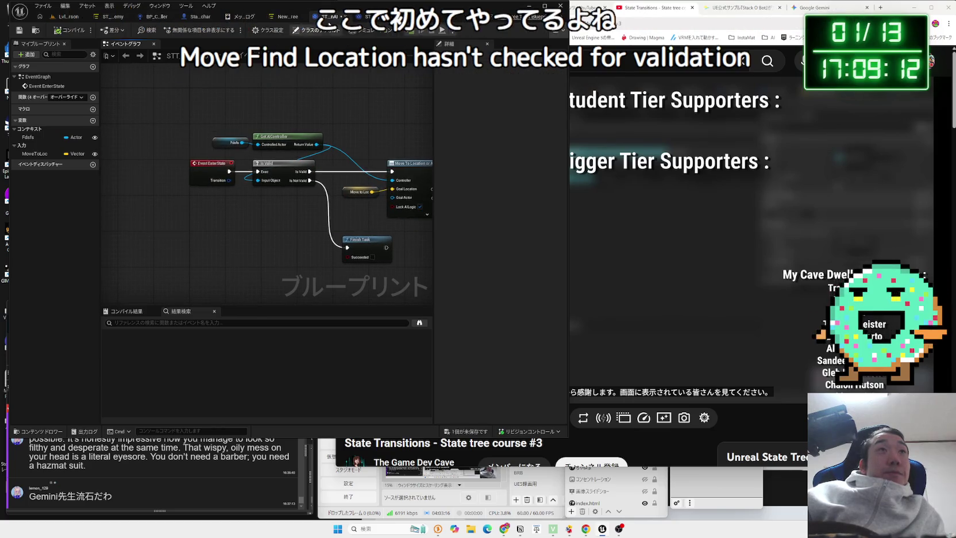
Compare STC_DistanceToPlayer with STT_MoveToNonAI and inspect its Fdsfs variable
{"action": "left_click", "coordinate": [365, 17]}
{"action": "left_click", "coordinate": [324, 17]}
{"action": "left_click", "coordinate": [366, 17]}
{"action": "left_click", "coordinate": [324, 18]}
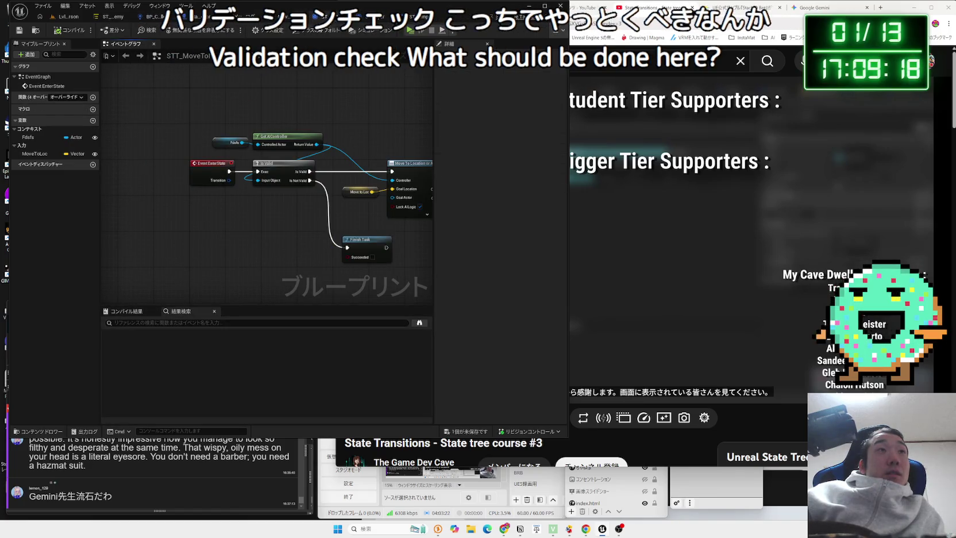
{"action": "left_click", "coordinate": [223, 141]}
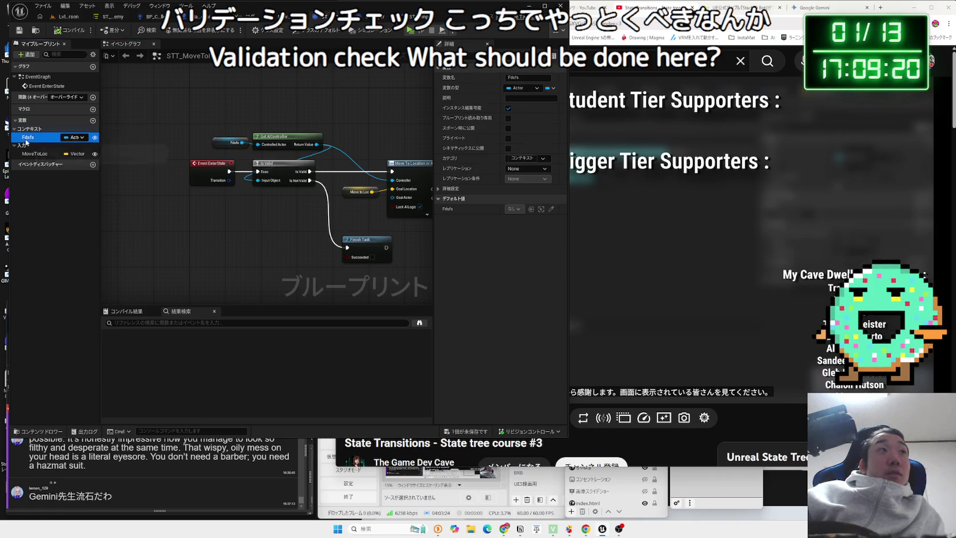
{"action": "left_click", "coordinate": [174, 122]}
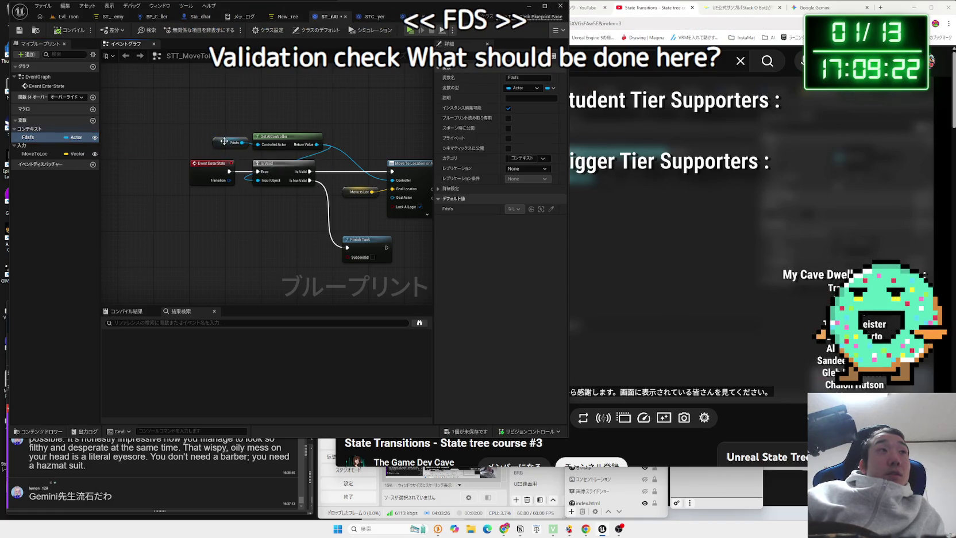
{"action": "left_click_drag", "start_coordinate": [294, 108], "coordinate": [291, 127]}
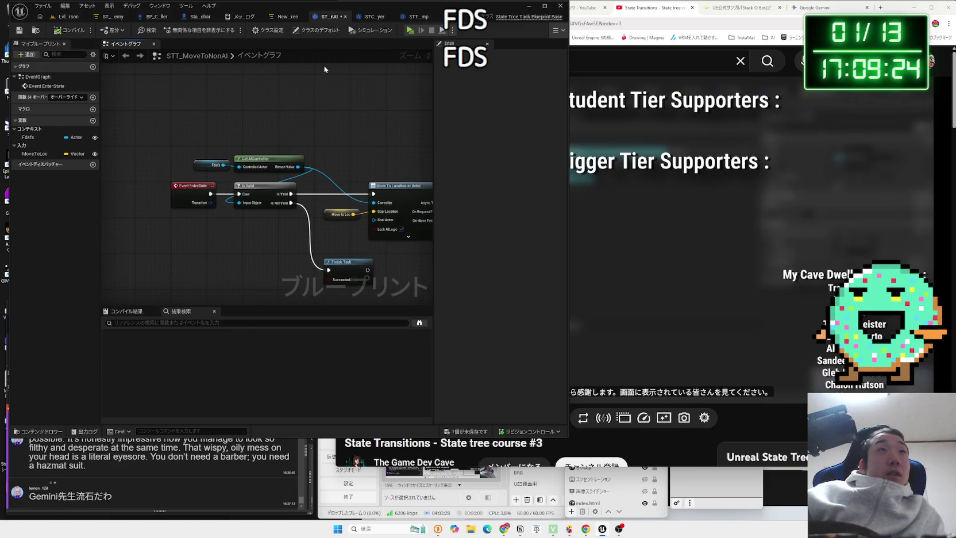
Save the unsaved blueprints, return to NewStateTree, and deselect STT_Find Location
{"action": "left_click", "coordinate": [477, 429]}
{"action": "left_click", "coordinate": [529, 347]}
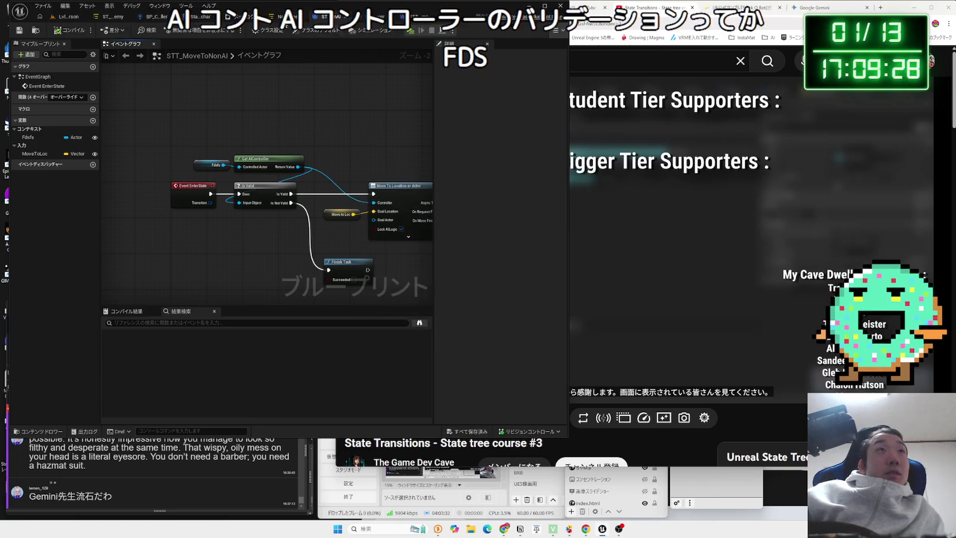
{"action": "left_click", "coordinate": [230, 16]}
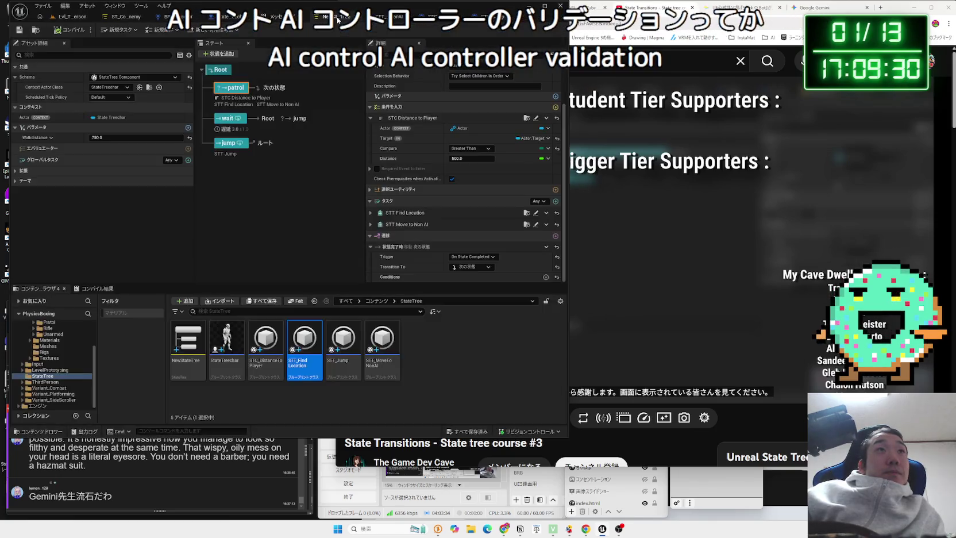
{"action": "left_click", "coordinate": [382, 16]}
{"action": "left_click", "coordinate": [405, 16]}
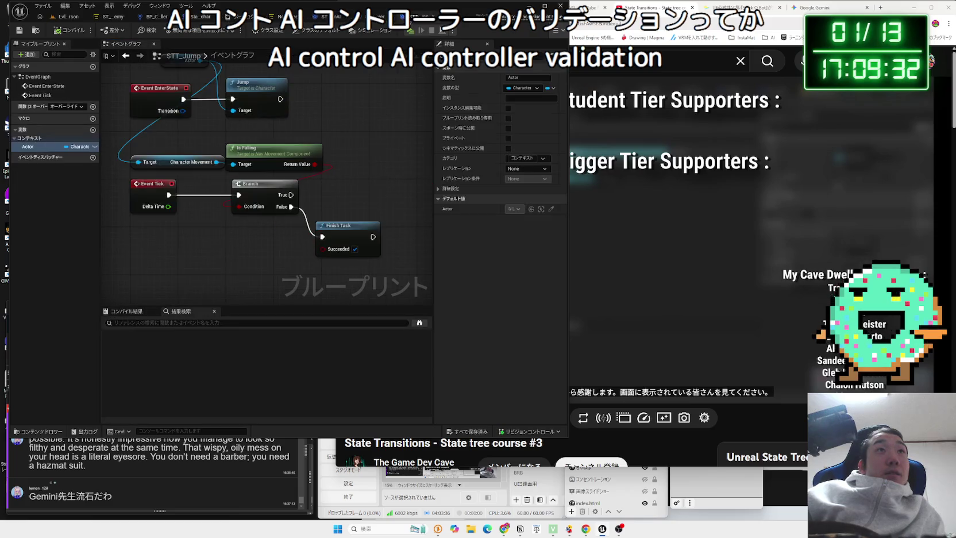
{"action": "left_click", "coordinate": [405, 16]}
{"action": "left_click", "coordinate": [156, 16]}
{"action": "left_click", "coordinate": [281, 18]}
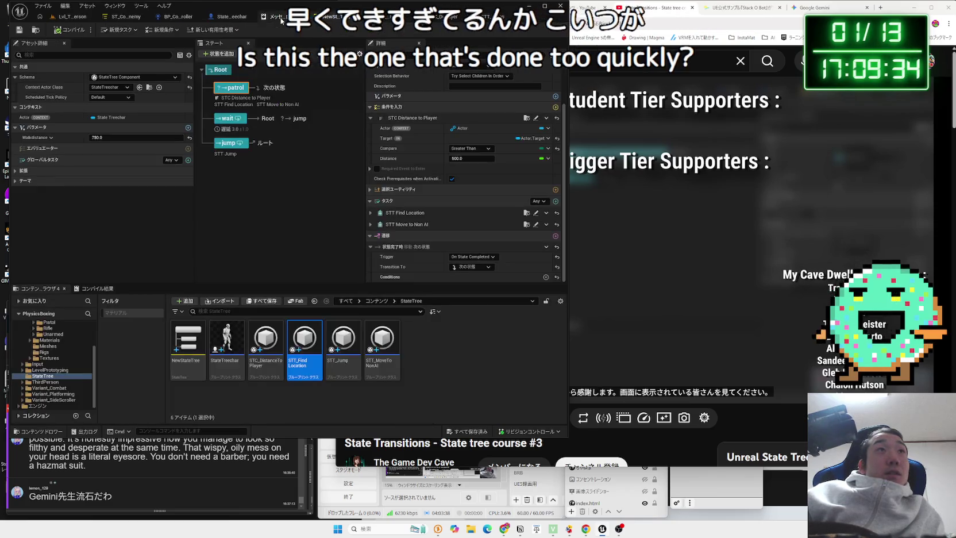
{"action": "left_click", "coordinate": [335, 389]}
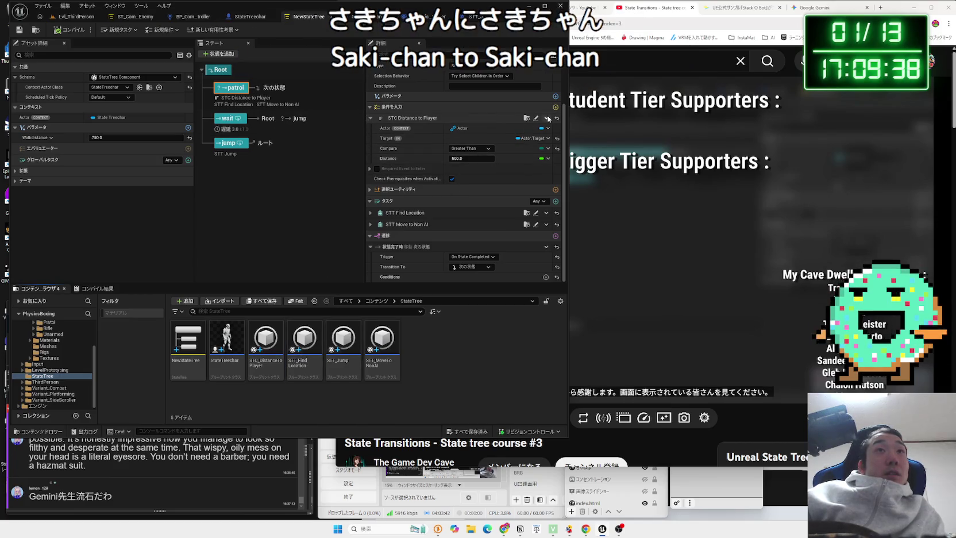
Open STC_DistanceToPlayer and add an Is Valid node after ReceiveTestCondition
{"action": "double_click", "coordinate": [272, 342]}
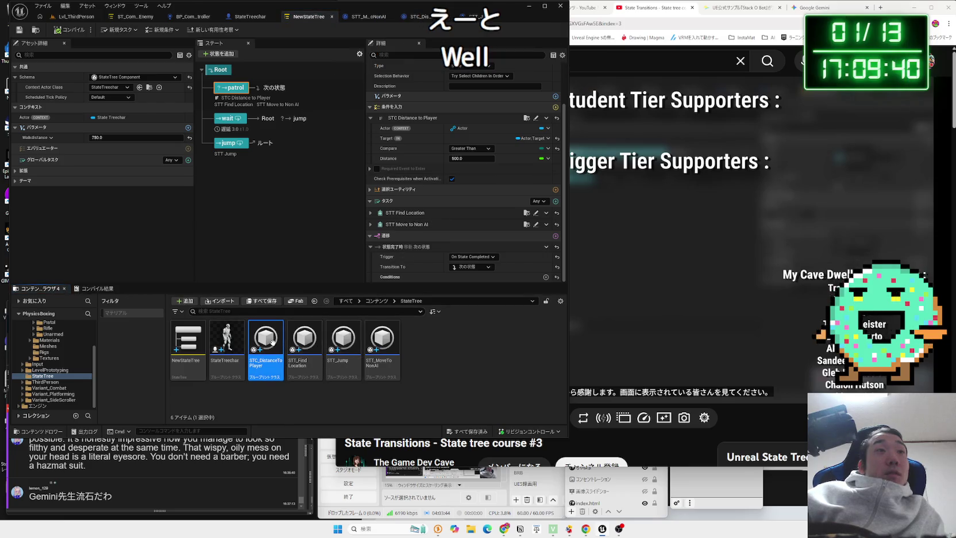
{"action": "left_click_drag", "start_coordinate": [221, 200], "coordinate": [333, 217]}
{"action": "mouse_move", "coordinate": [307, 183]}
{"action": "left_mouse_down"}
{"action": "mouse_move", "coordinate": [236, 185]}
{"action": "mouse_move", "coordinate": [286, 194]}
{"action": "left_mouse_up"}
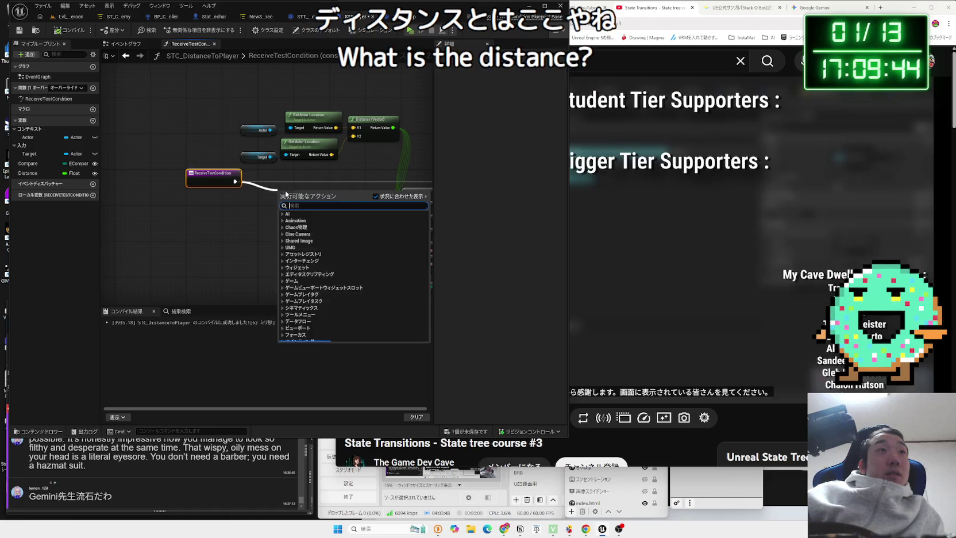
{"action": "type", "text": "is valid"}
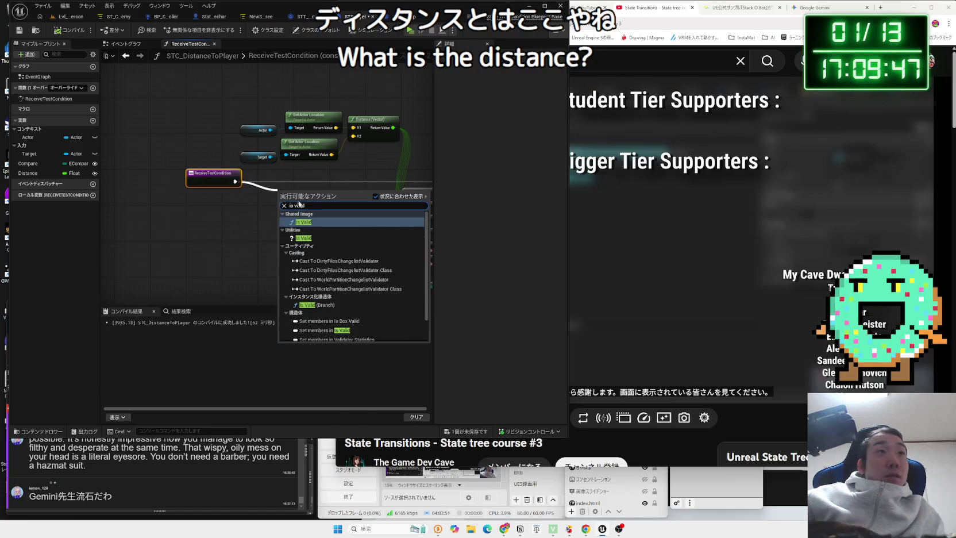
{"action": "key", "text": "Escape"}
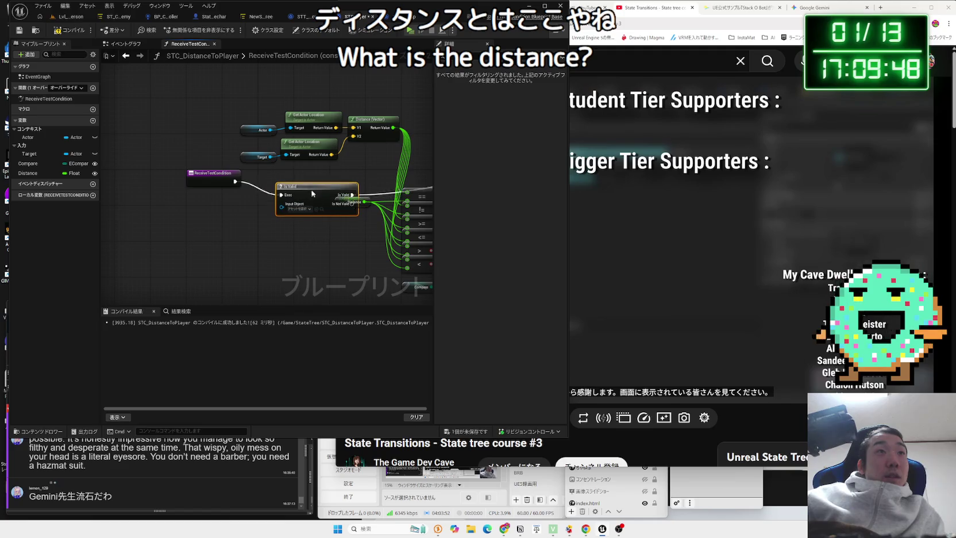
Wire Target into Is Valid's Input Object and return to Lvl_ThirdPerson
{"action": "right_click", "coordinate": [251, 157]}
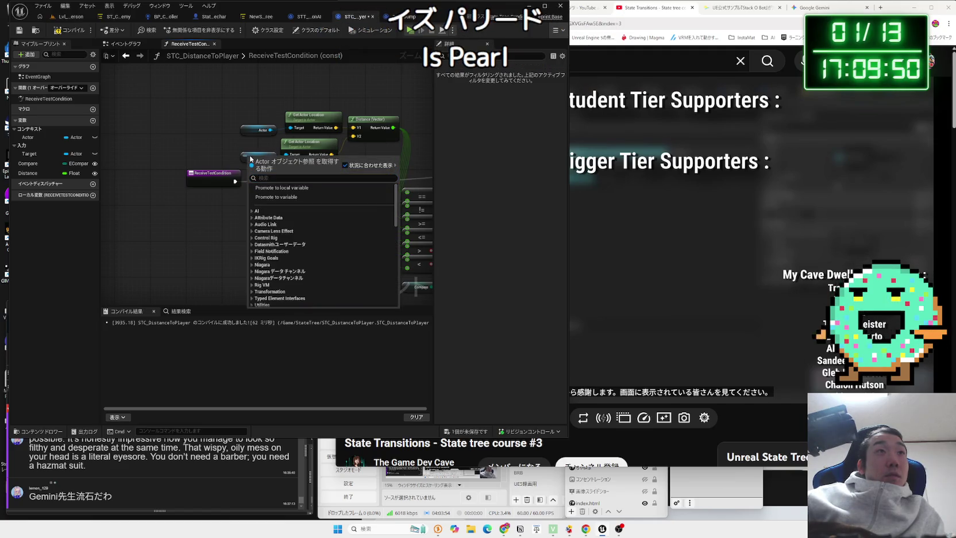
{"action": "left_click", "coordinate": [265, 161]}
{"action": "mouse_move", "coordinate": [273, 200]}
{"action": "left_mouse_down"}
{"action": "mouse_move", "coordinate": [278, 190]}
{"action": "mouse_move", "coordinate": [255, 161]}
{"action": "left_mouse_up"}
{"action": "left_click", "coordinate": [173, 94]}
{"action": "left_click", "coordinate": [85, 18]}
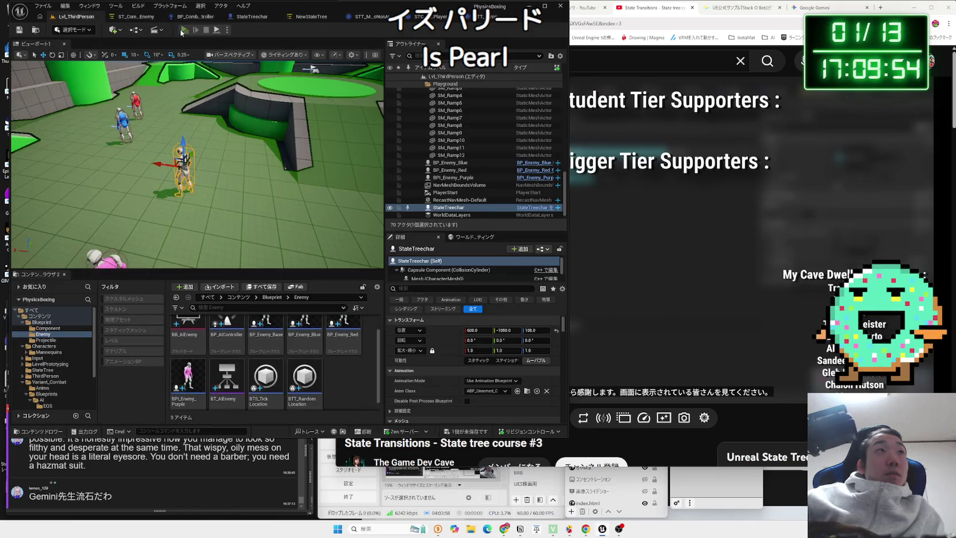
{"action": "left_click", "coordinate": [183, 30]}
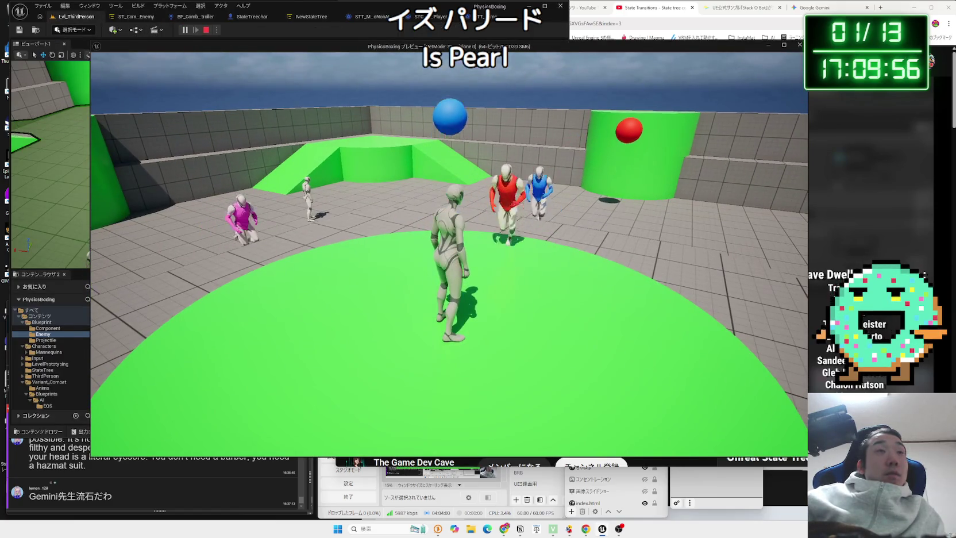
{"action": "key", "text": "w"}
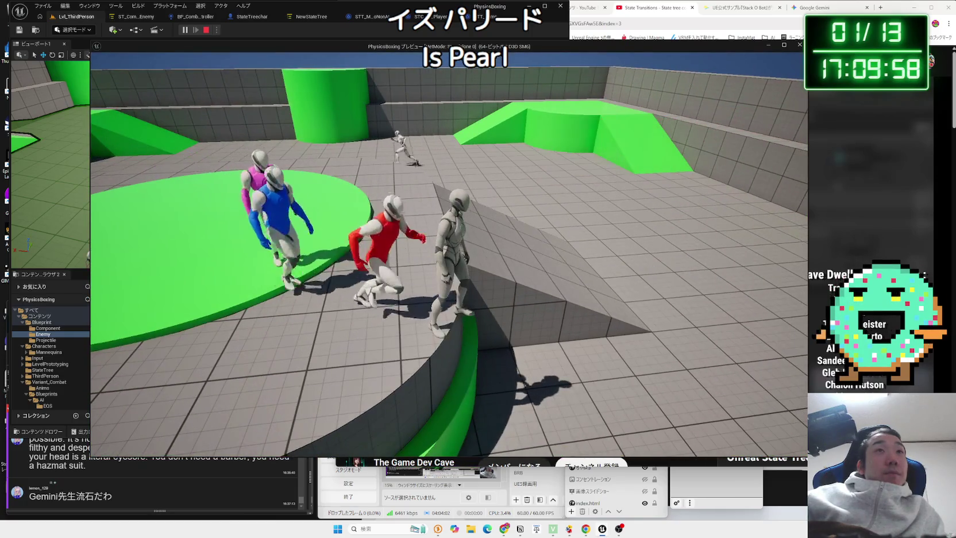
{"action": "key", "text": "space"}
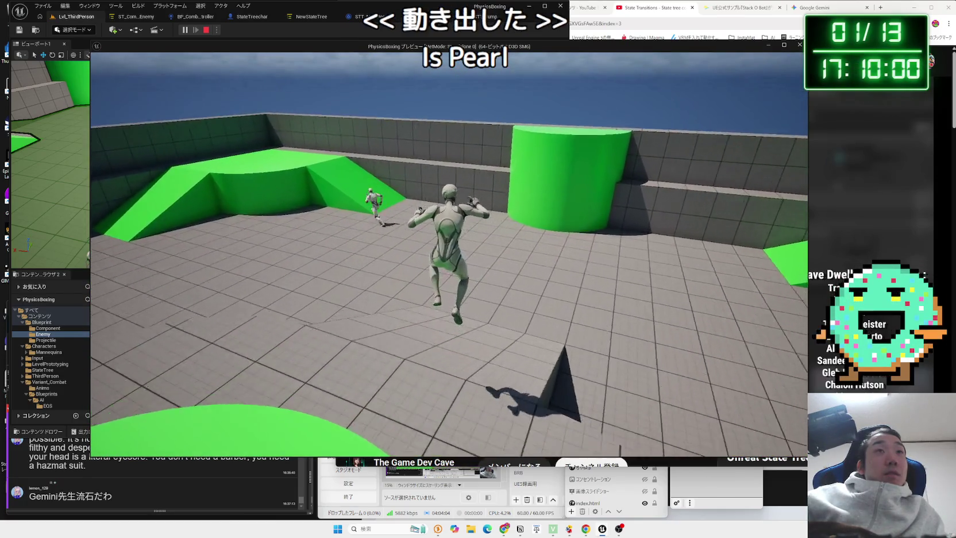
{"action": "key", "text": "w"}
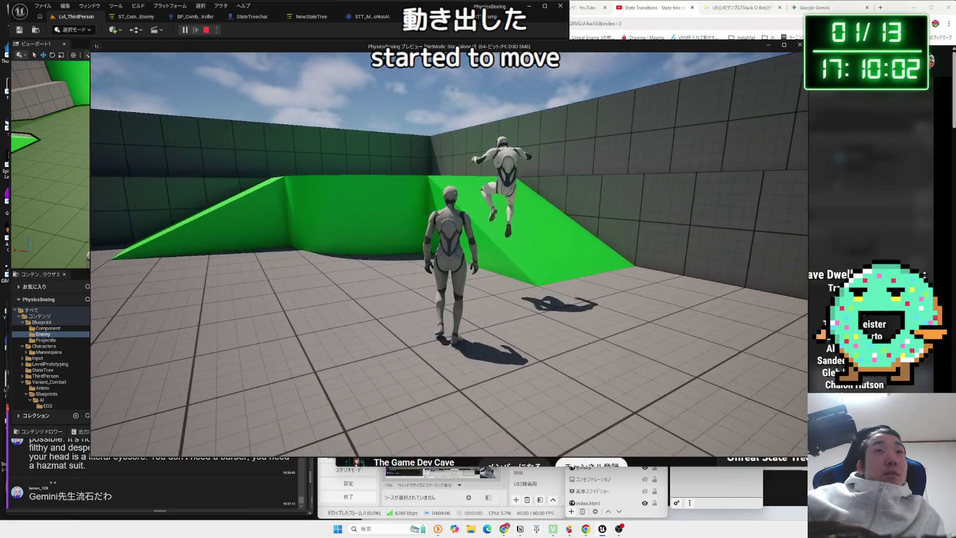
{"action": "key", "text": "s"}
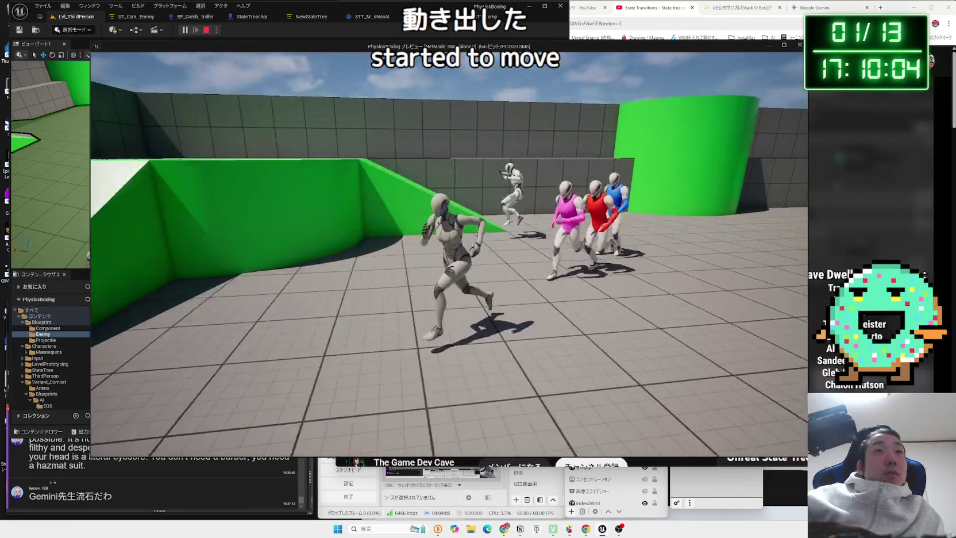
{"action": "key", "text": "Escape"}
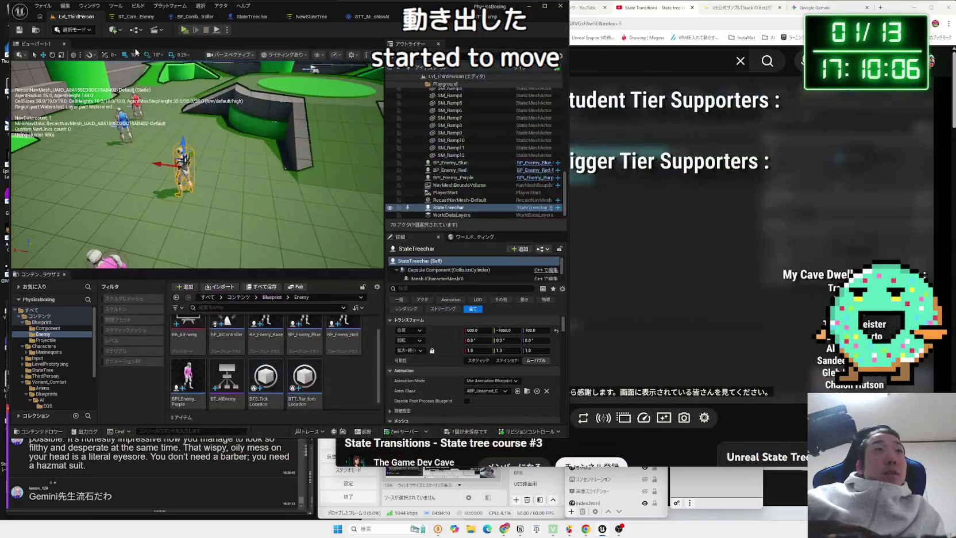
{"action": "left_click", "coordinate": [185, 30]}
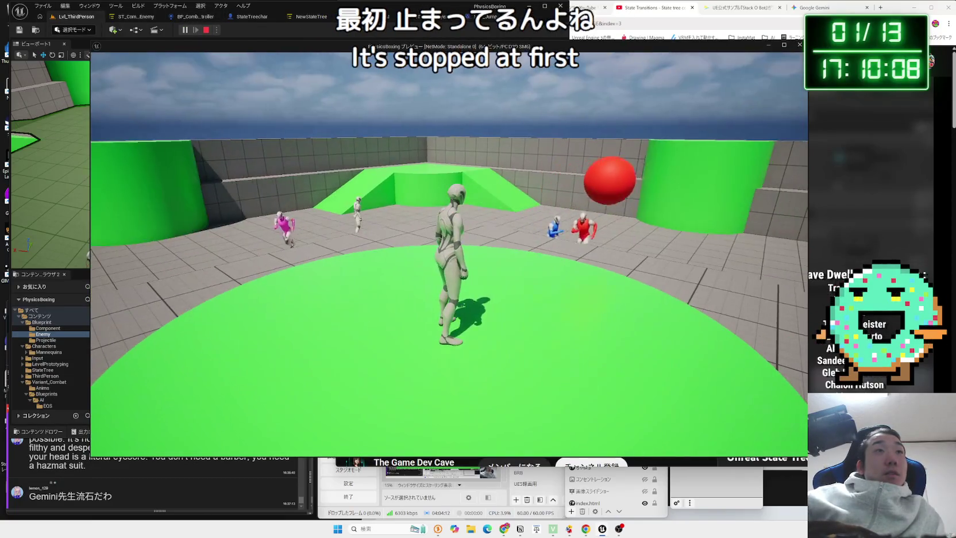
{"action": "key", "text": "w"}
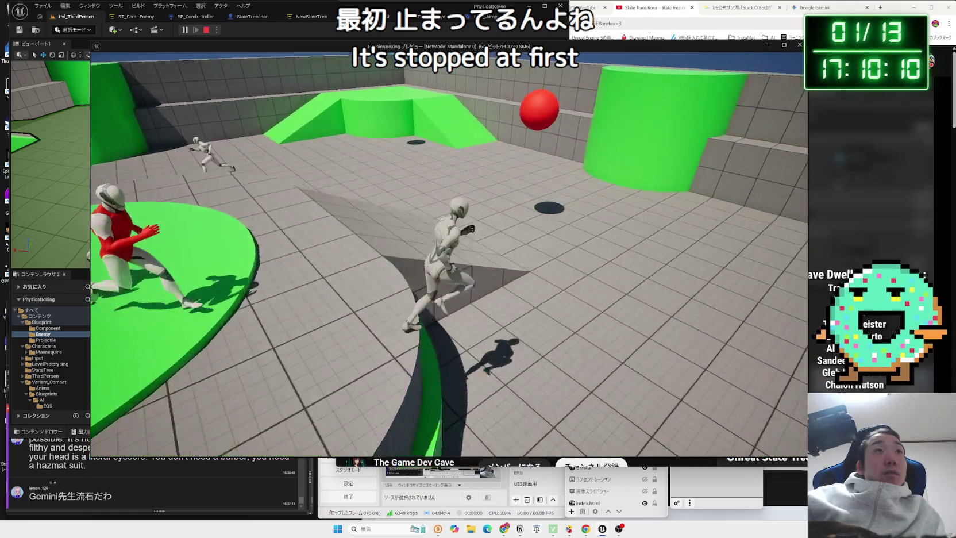
{"action": "key", "text": "space"}
{"action": "key", "text": "w"}
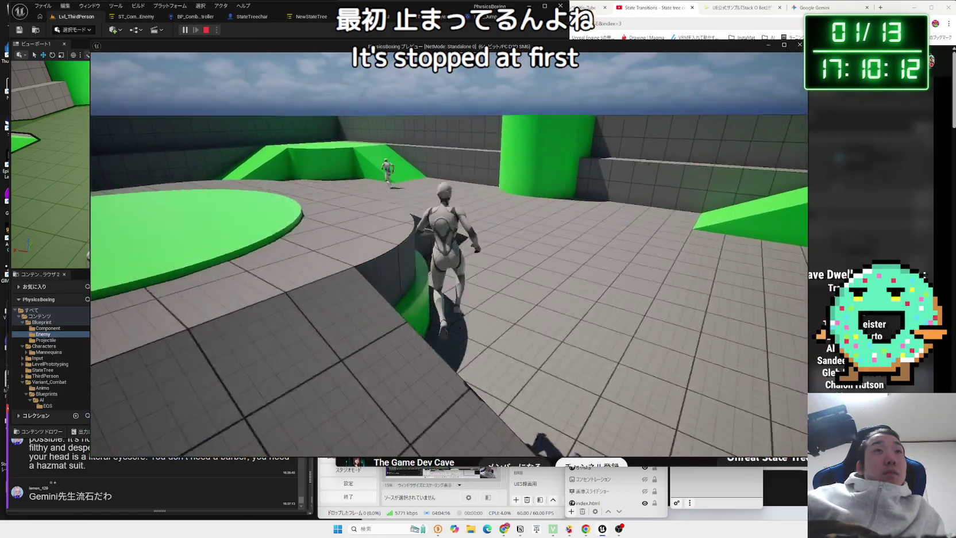
{"action": "key", "text": "w"}
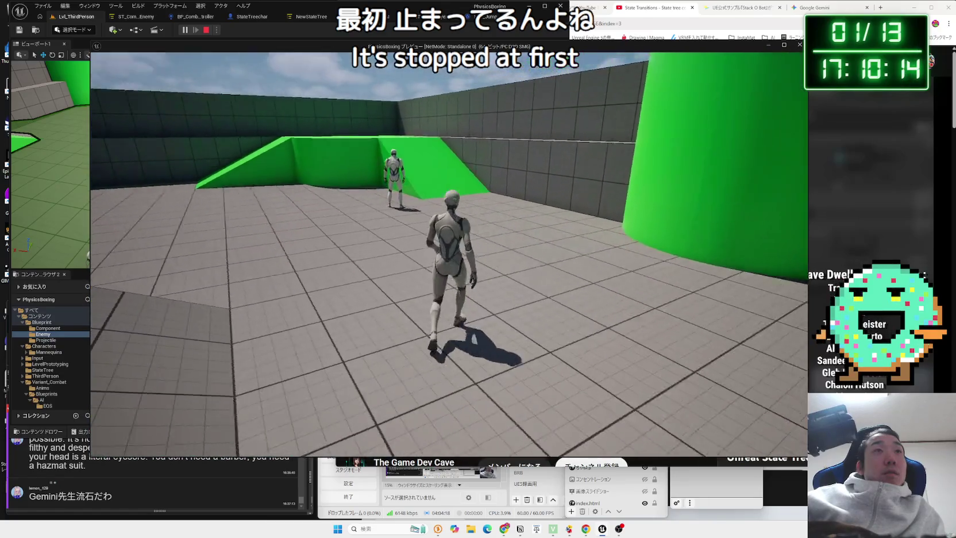
{"action": "key", "text": "Escape"}
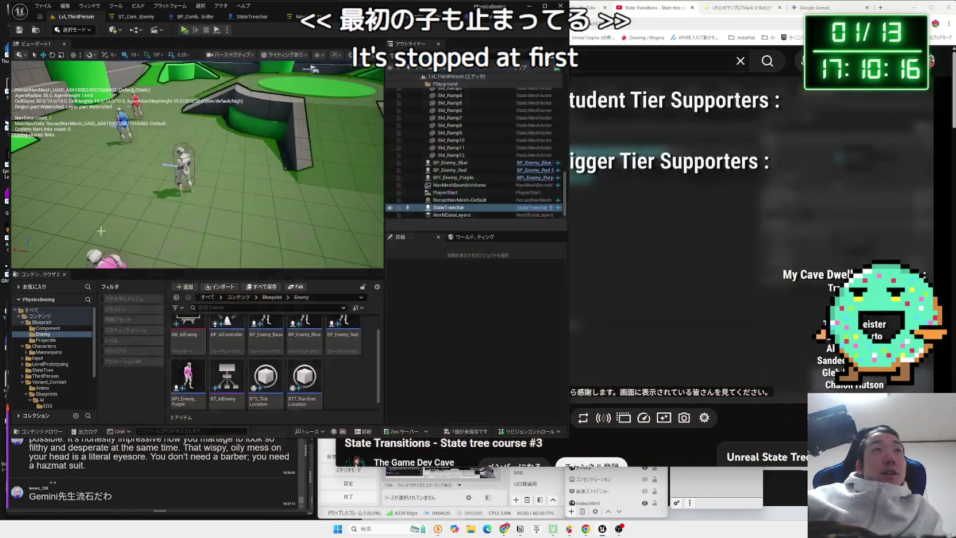
Add a Print String on STC_DistanceToPlayer's Is Not Valid branch and play the level
{"action": "key", "text": "alt+Tab"}
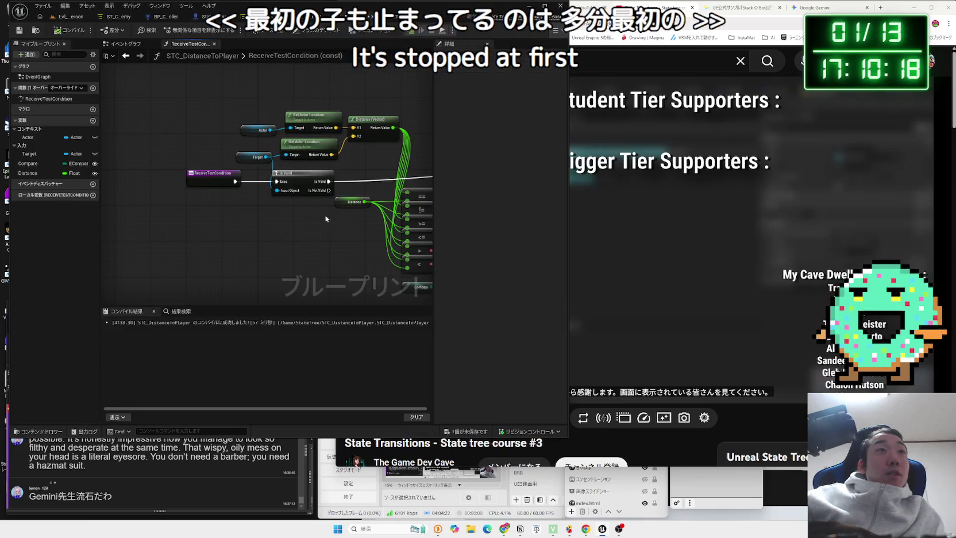
{"action": "left_click_drag", "start_coordinate": [310, 186], "coordinate": [288, 259]}
{"action": "type", "text": "print"}
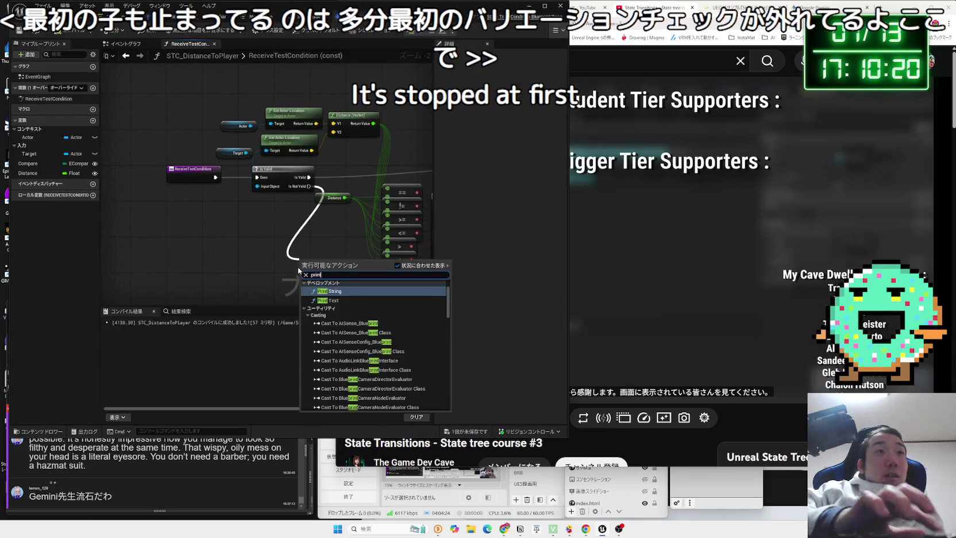
{"action": "key", "text": "Return"}
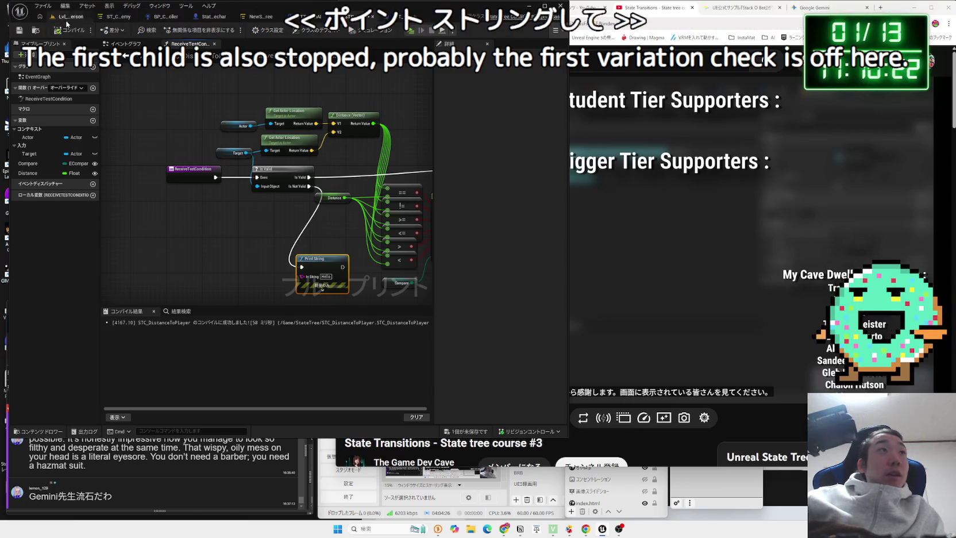
{"action": "key", "text": "alt+Tab"}
{"action": "left_click", "coordinate": [183, 30]}
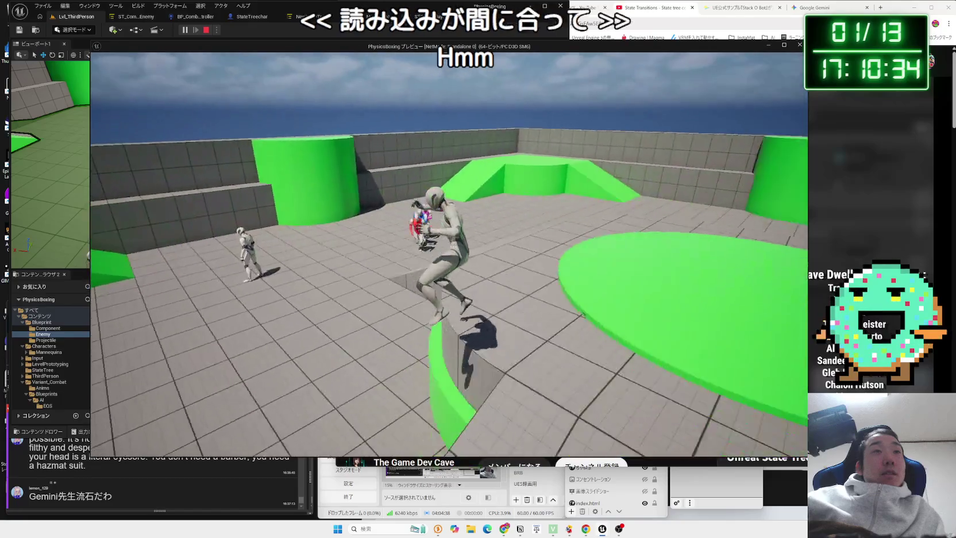
Stop the play-test, check NewStateTree's Actor.Target binding, and open the StateTreechar blueprint
{"action": "key", "text": "Escape"}
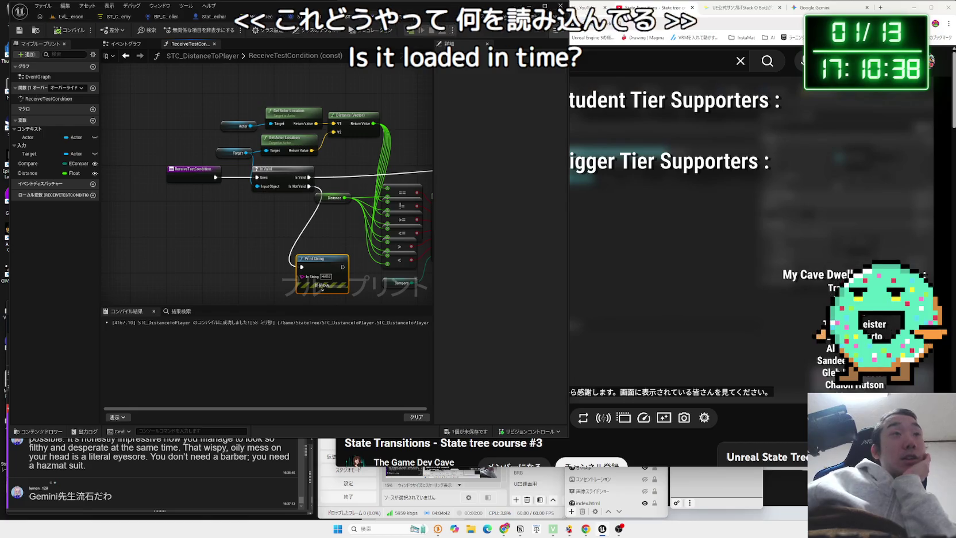
{"action": "left_click", "coordinate": [256, 100]}
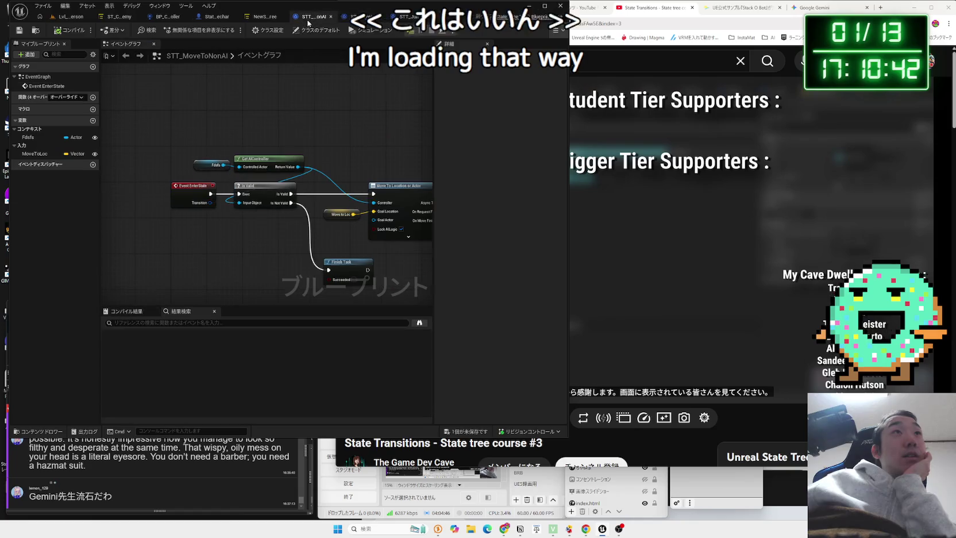
{"action": "left_click", "coordinate": [264, 23]}
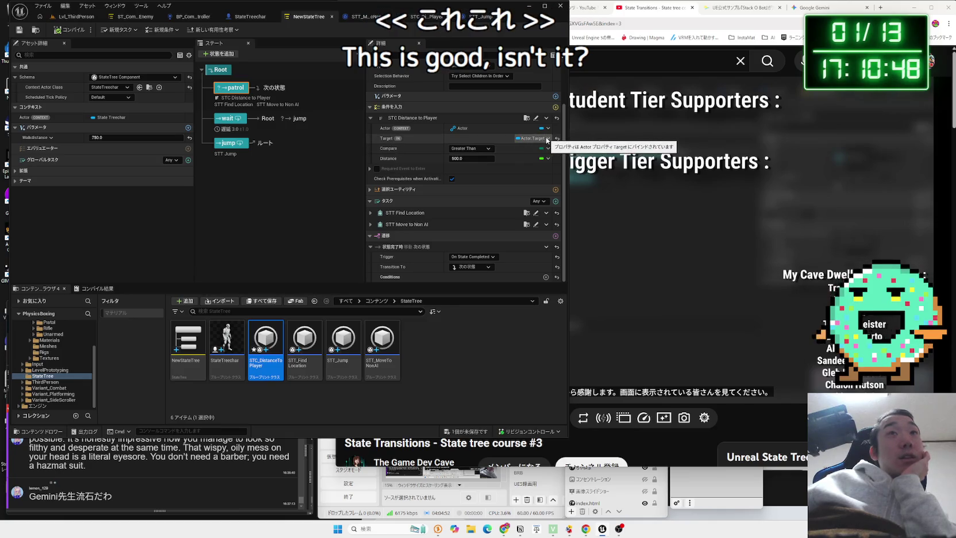
{"action": "left_click", "coordinate": [536, 139]}
{"action": "mouse_move", "coordinate": [545, 192]}
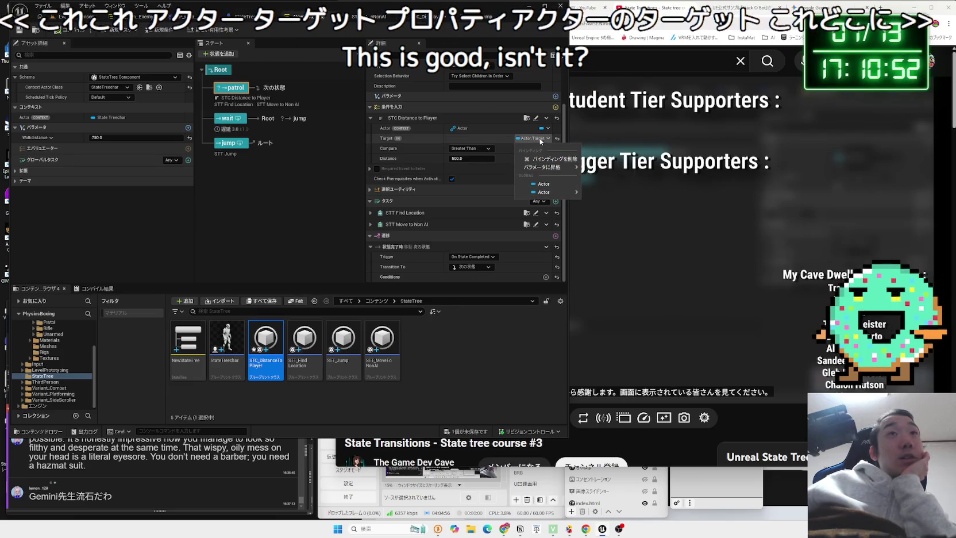
{"action": "left_click", "coordinate": [523, 140]}
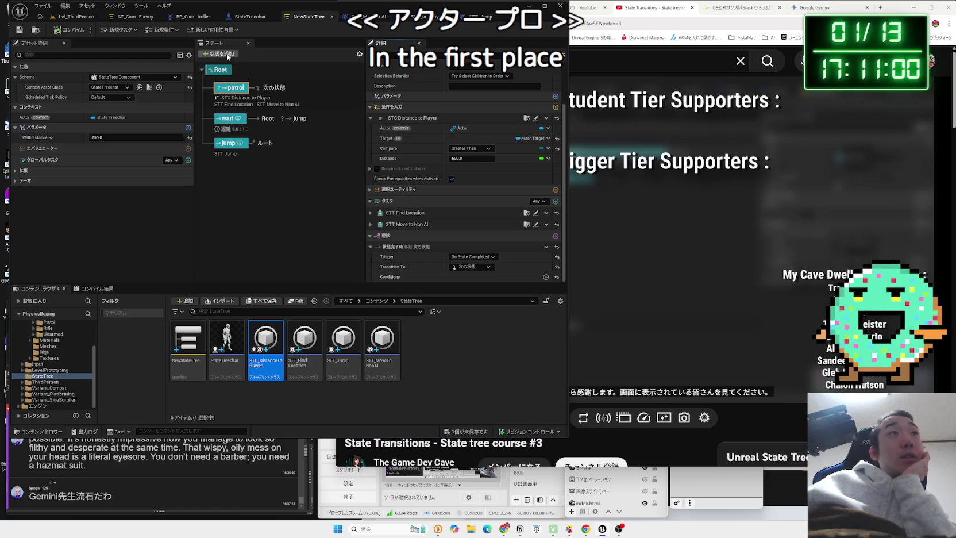
{"action": "left_click", "coordinate": [247, 16]}
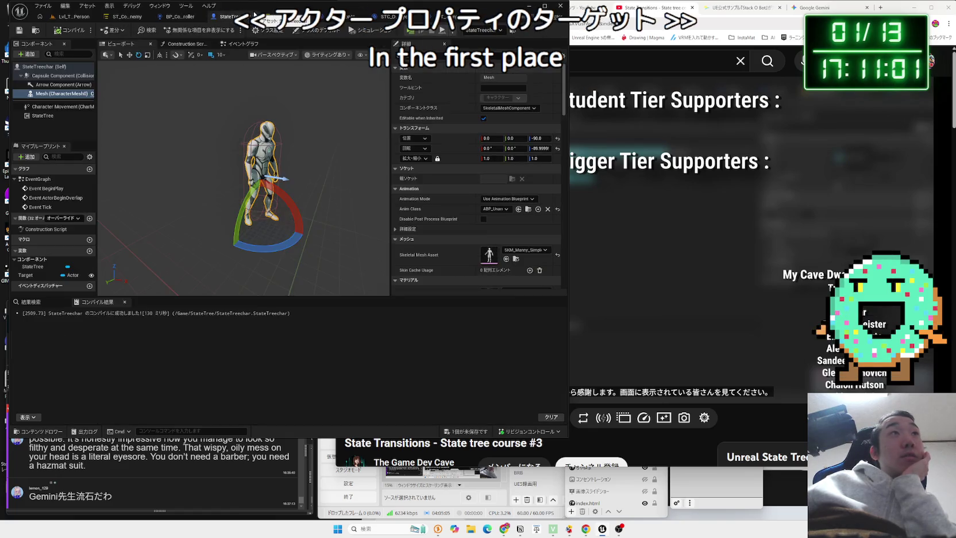
Inspect StateTreechar's Target variable and shift the Get Player Character and Set nodes
{"action": "left_click", "coordinate": [38, 276]}
{"action": "left_click", "coordinate": [232, 45]}
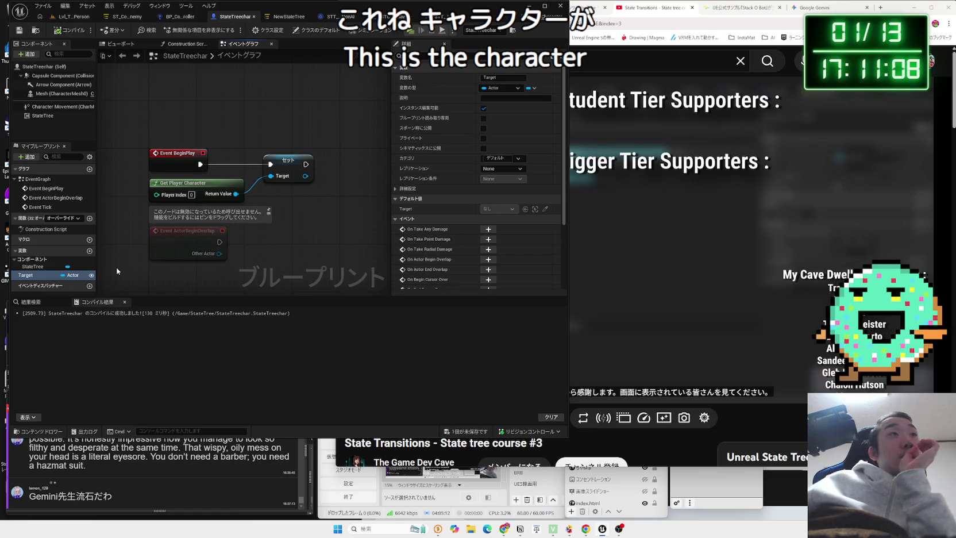
{"action": "mouse_move", "coordinate": [292, 200]}
{"action": "left_mouse_down"}
{"action": "mouse_move", "coordinate": [241, 190]}
{"action": "mouse_move", "coordinate": [238, 175]}
{"action": "mouse_move", "coordinate": [275, 164]}
{"action": "left_mouse_up"}
{"action": "left_click", "coordinate": [243, 140]}
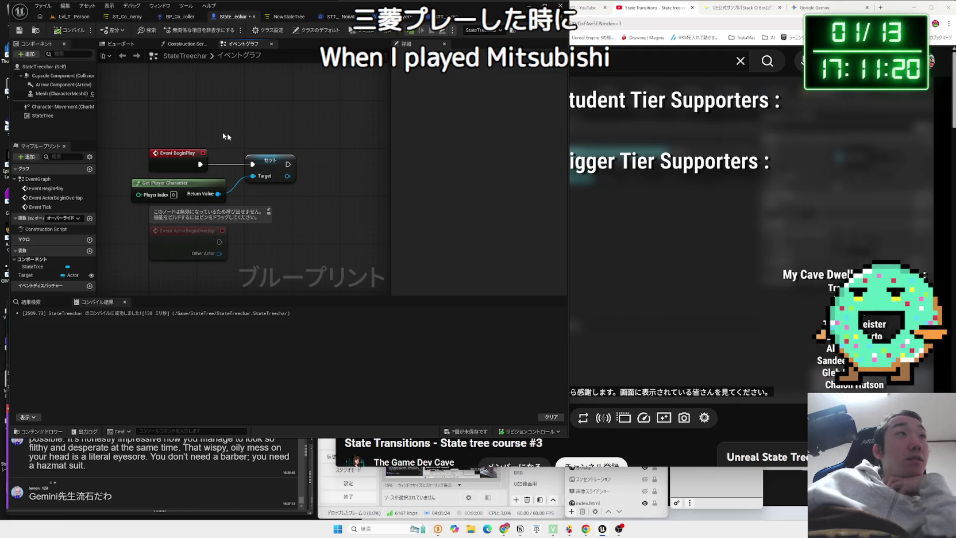
{"action": "left_click", "coordinate": [64, 218]}
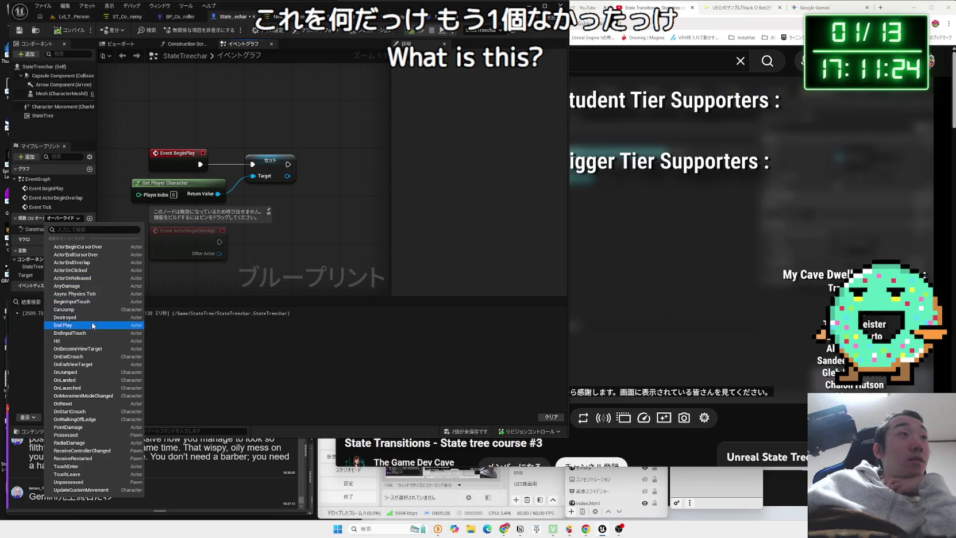
{"action": "left_click", "coordinate": [228, 253]}
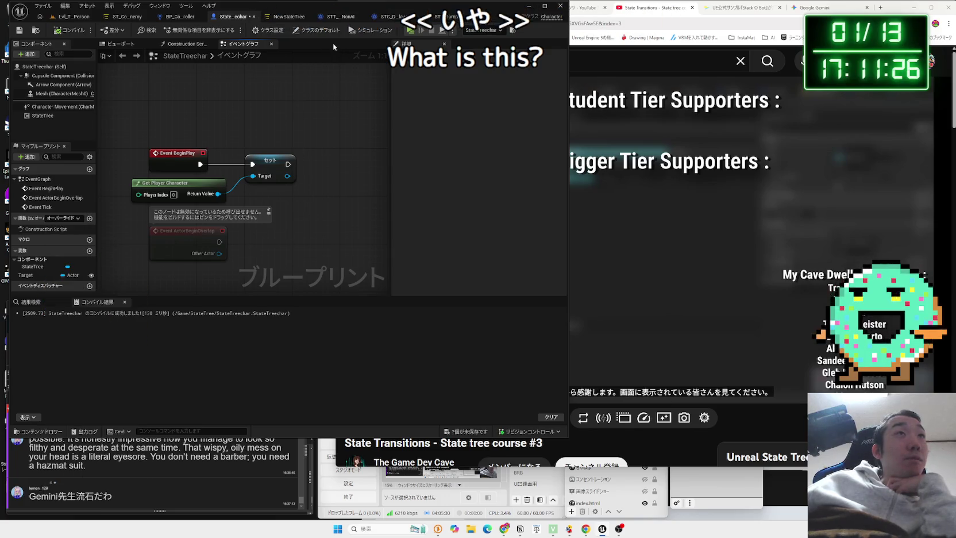
Save all unsaved assets from NewStateTree and open the STT_Jump task blueprint
{"action": "left_click", "coordinate": [275, 18]}
{"action": "left_click", "coordinate": [480, 431]}
{"action": "left_click", "coordinate": [529, 350]}
{"action": "double_click", "coordinate": [343, 339]}
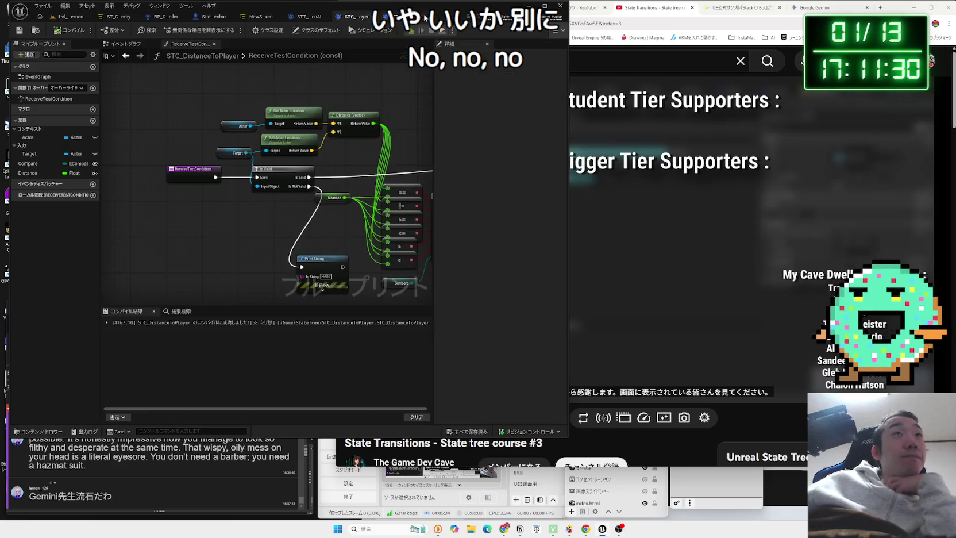
{"action": "left_click", "coordinate": [653, 208]}
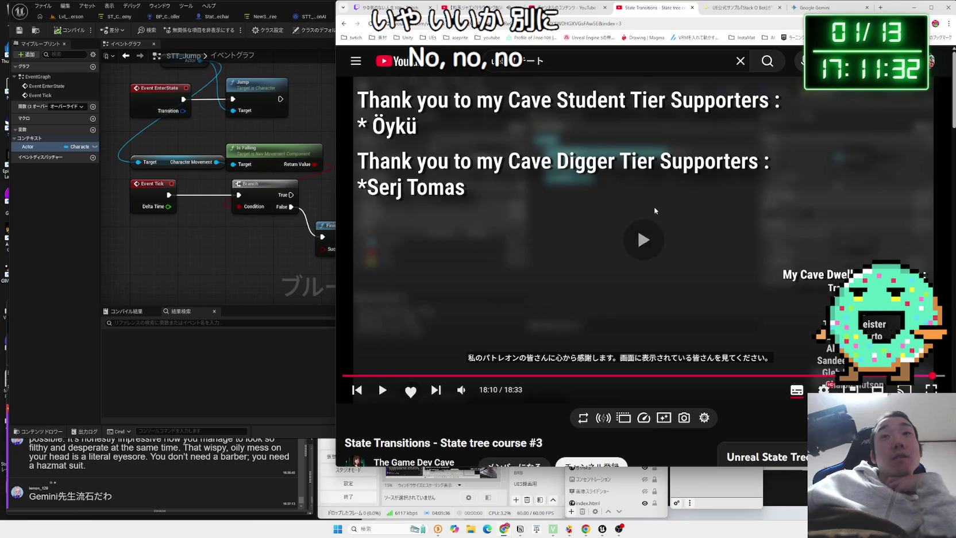
Move on to State tree course #4, skip the ad, and pause it
{"action": "key", "text": "Escape"}
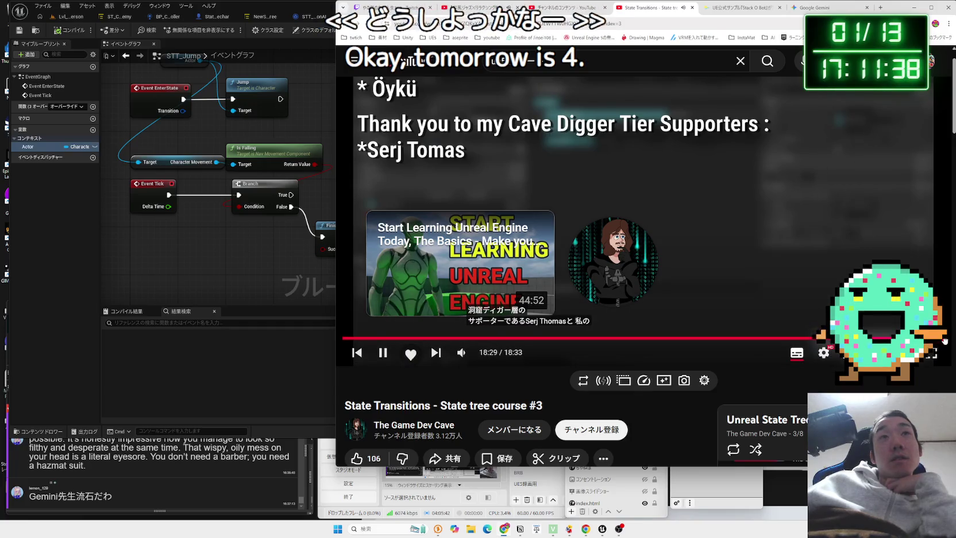
{"action": "left_click", "coordinate": [930, 338]}
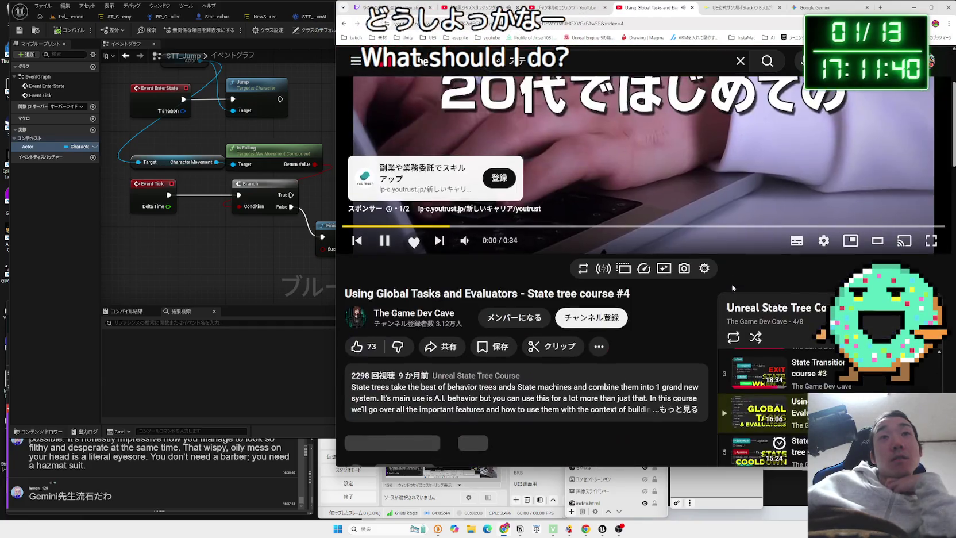
{"action": "left_click", "coordinate": [500, 346]}
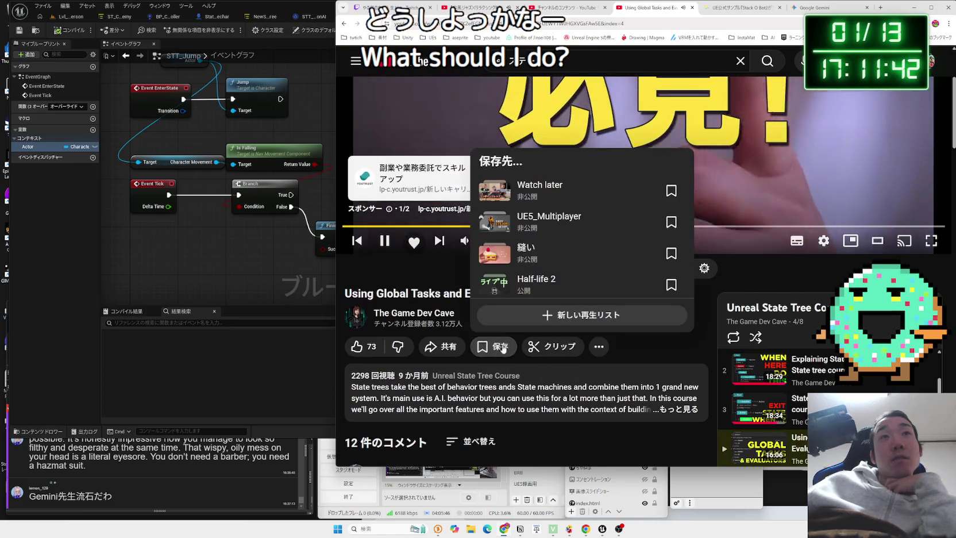
{"action": "left_click", "coordinate": [580, 336]}
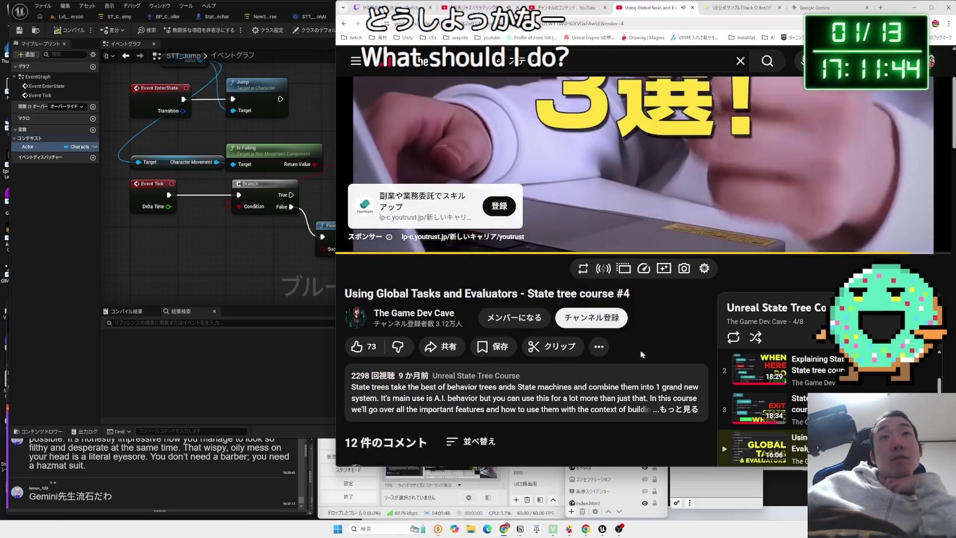
{"action": "left_click", "coordinate": [599, 347]}
{"action": "left_click", "coordinate": [647, 338]}
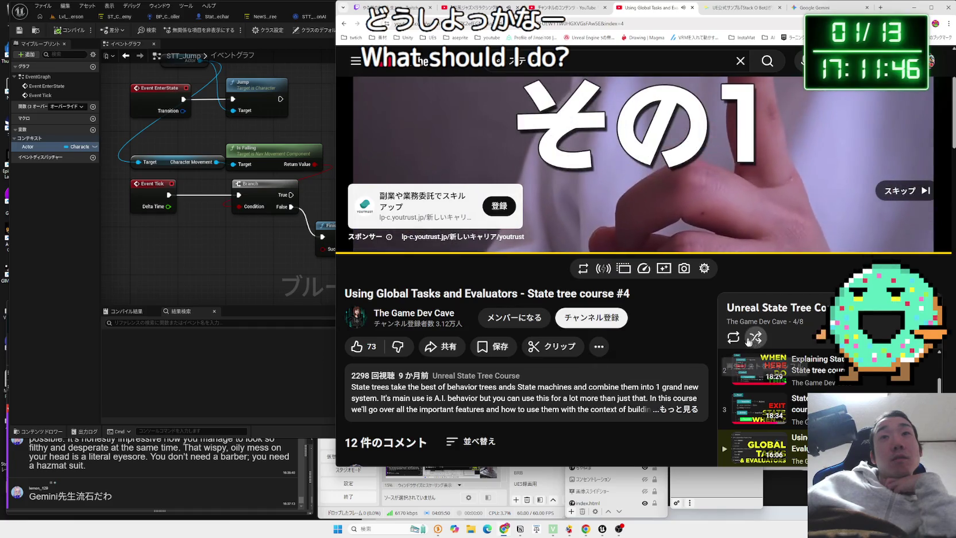
{"action": "left_click", "coordinate": [934, 361]}
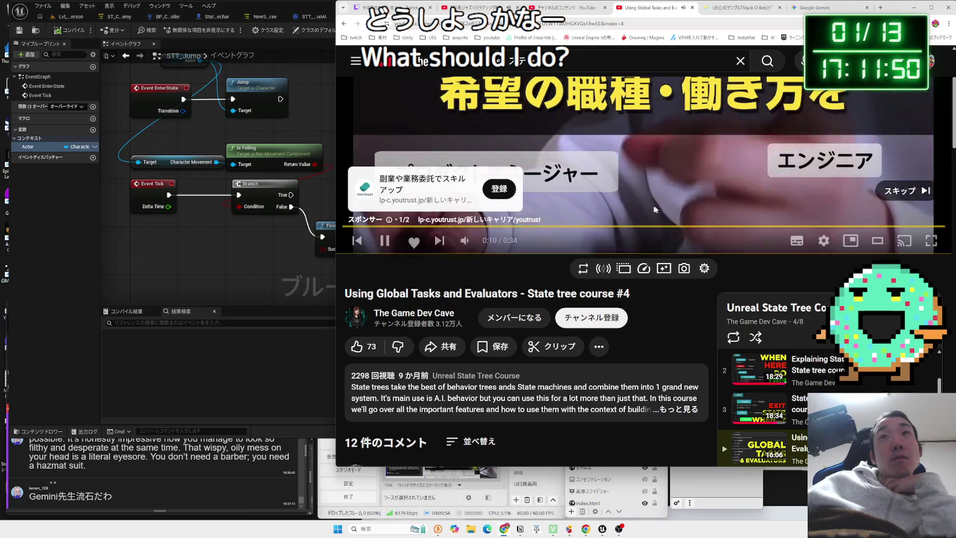
{"action": "left_click", "coordinate": [887, 196]}
{"action": "scroll", "coordinate": [747, 218], "scroll_direction": "up", "scroll_amount": 3}
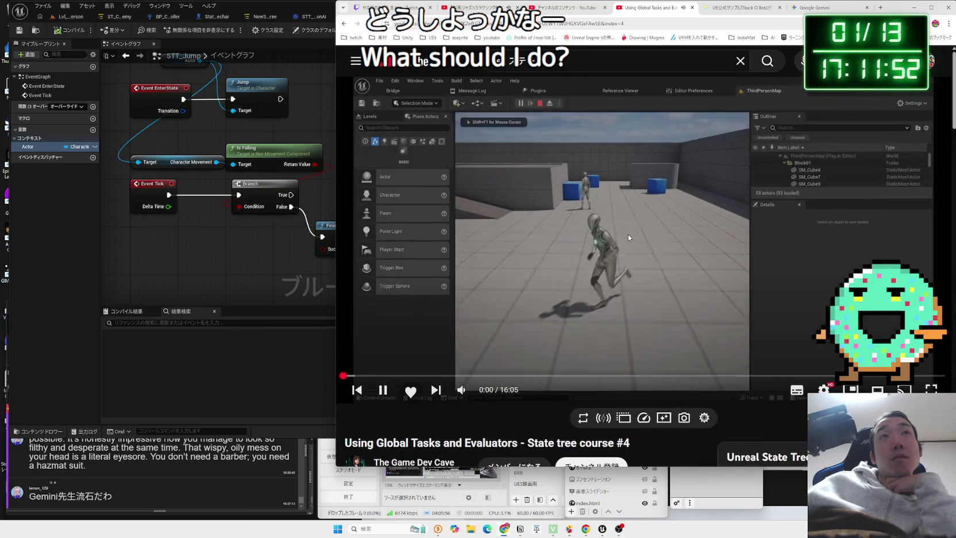
{"action": "left_click", "coordinate": [628, 233]}
Go to the saved playlists page from the site navigation menu
{"action": "left_click", "coordinate": [358, 61]}
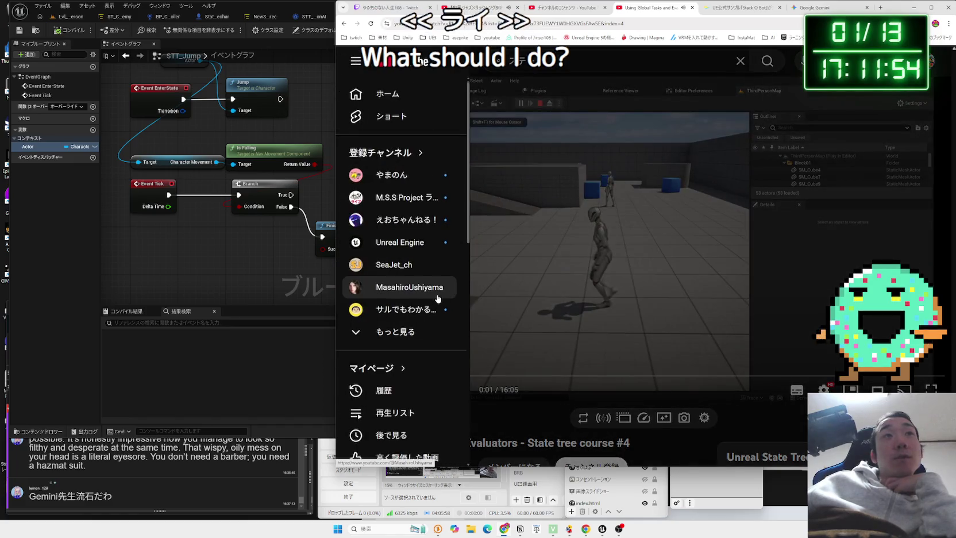
{"action": "scroll", "coordinate": [410, 272], "scroll_direction": "down", "scroll_amount": 3}
{"action": "left_click", "coordinate": [410, 268]}
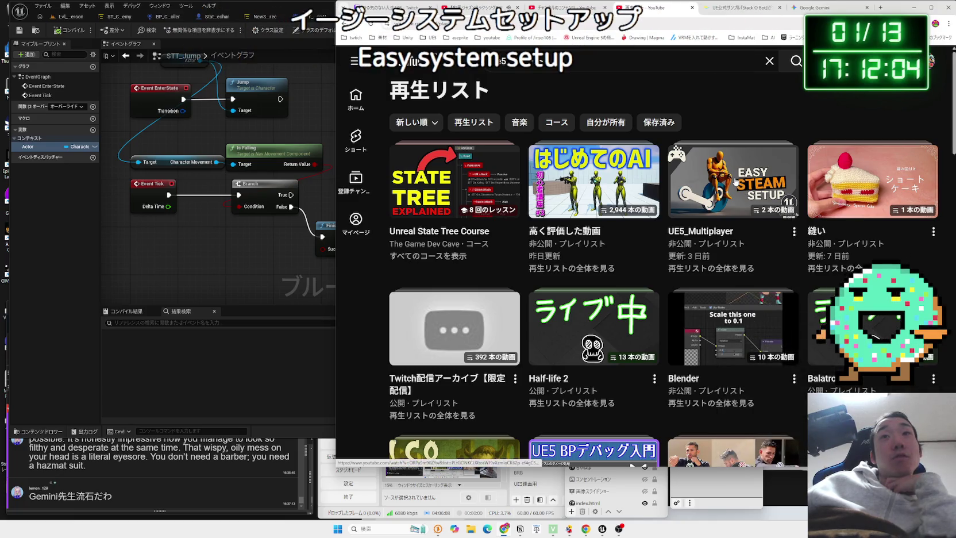
Delete the 縫い playlist and play the UE5_Multiplayer video
{"action": "left_click", "coordinate": [931, 231]}
{"action": "left_click", "coordinate": [828, 236]}
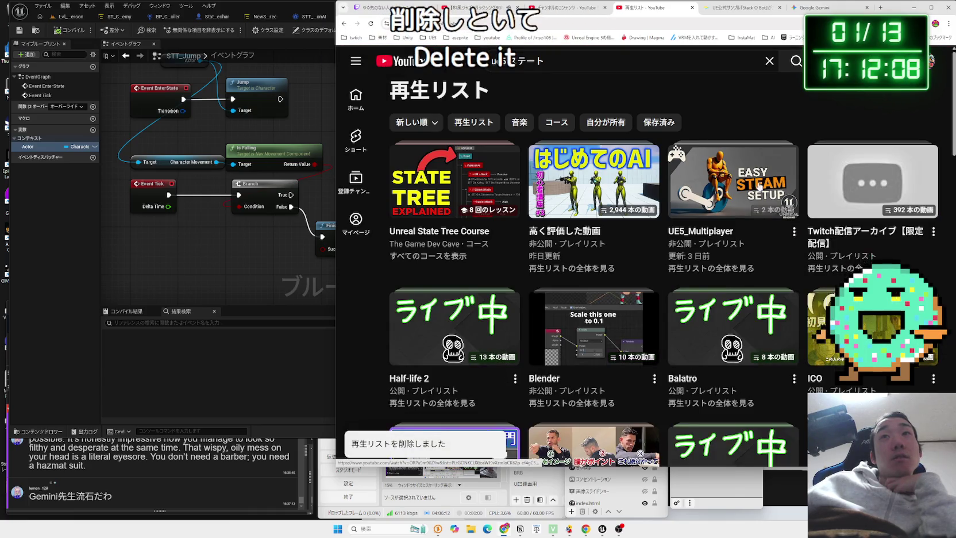
{"action": "left_click", "coordinate": [738, 176]}
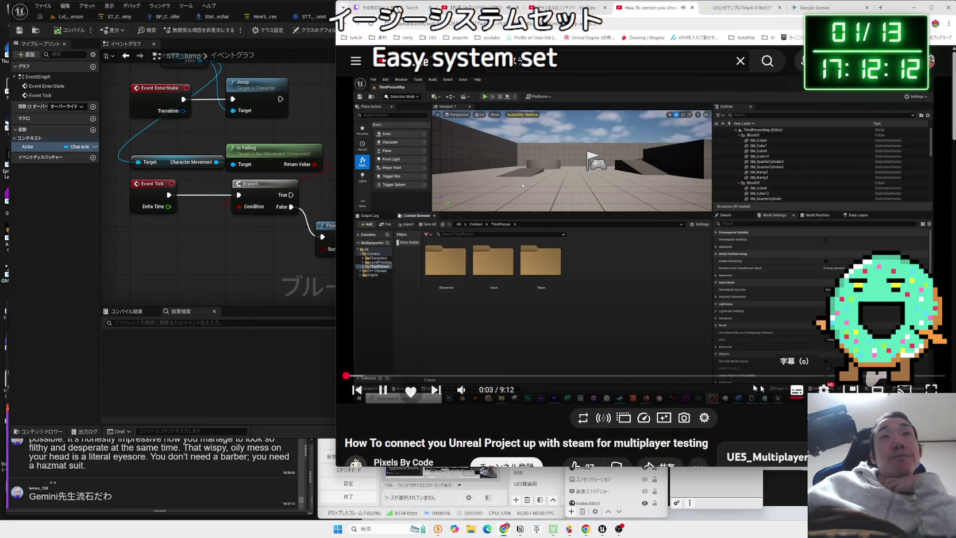
Turn on subtitles, skim the video to about 5:47, and close its tab
{"action": "left_click", "coordinate": [797, 390]}
{"action": "left_click", "coordinate": [426, 375]}
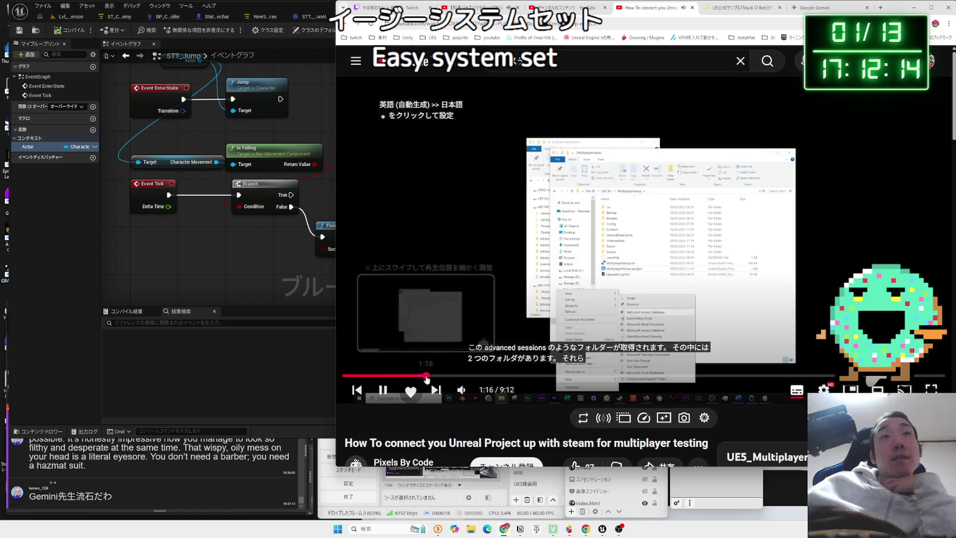
{"action": "left_click_drag", "start_coordinate": [426, 377], "coordinate": [722, 378]}
{"action": "key", "text": "ctrl+w"}
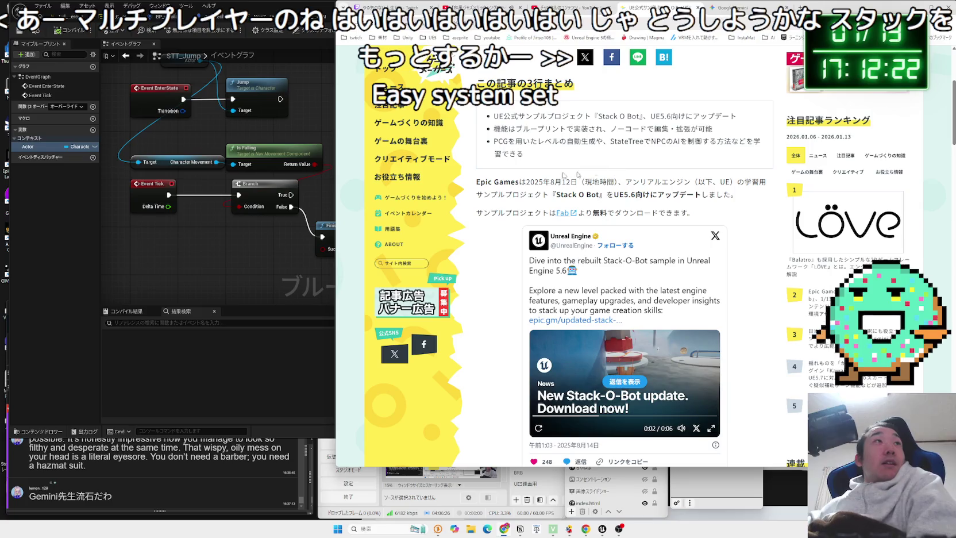
Return to the Lvl_ThirdPerson level and open the Fab window from the Window menu
{"action": "left_click", "coordinate": [189, 285]}
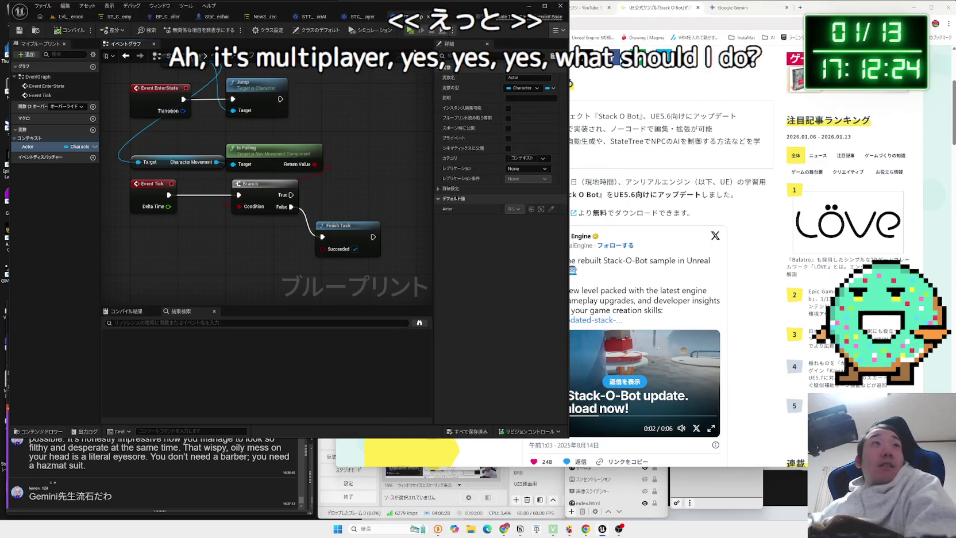
{"action": "left_click", "coordinate": [78, 19]}
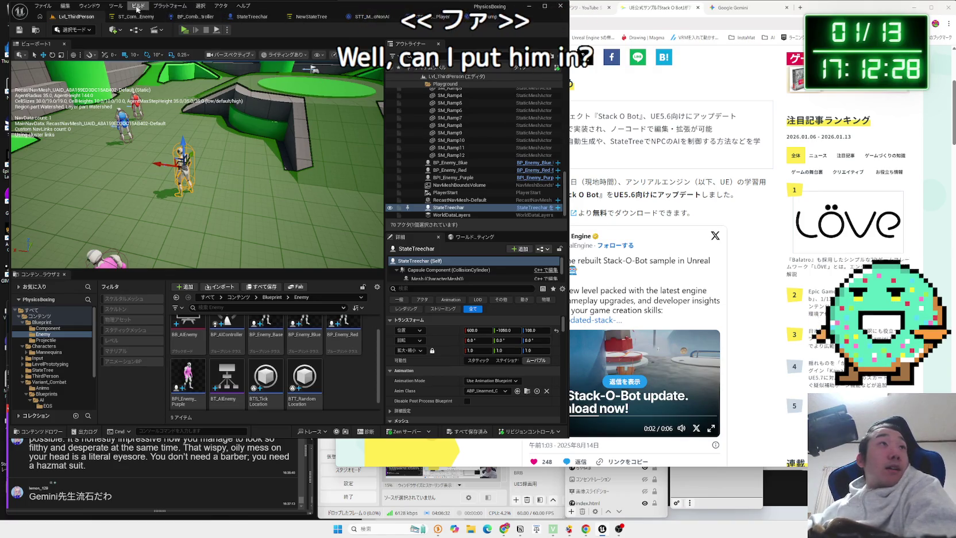
{"action": "left_click", "coordinate": [116, 6]}
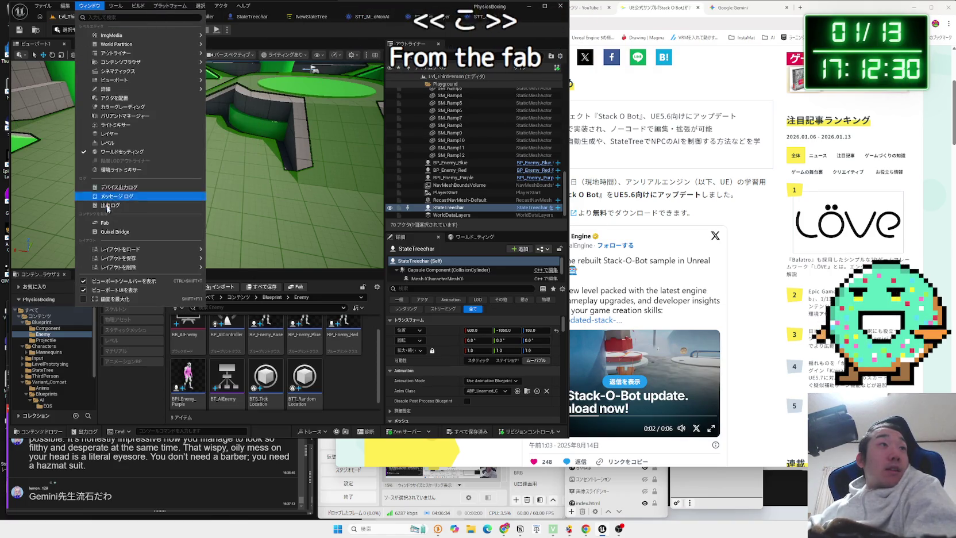
{"action": "left_click", "coordinate": [104, 222]}
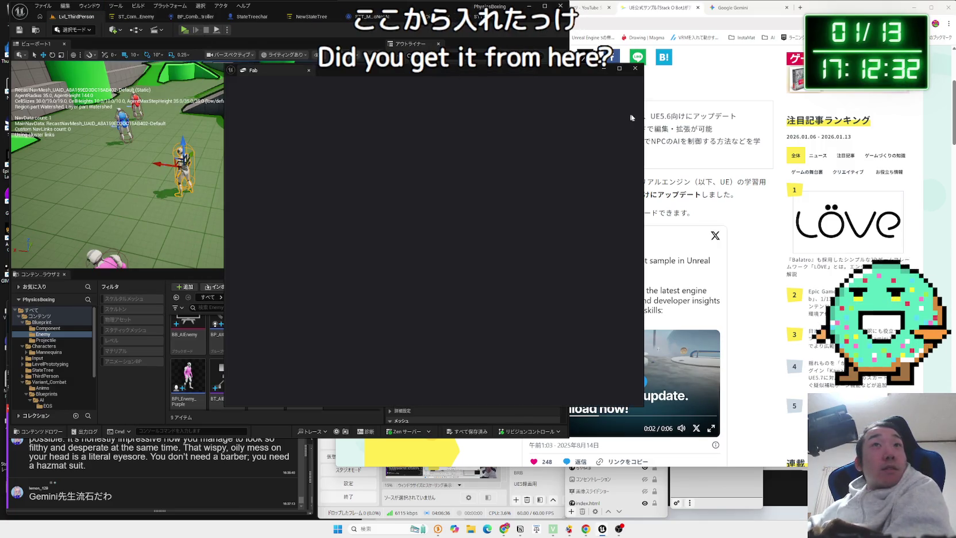
Widen and reposition the Fab window, then switch to My Library
{"action": "left_click_drag", "start_coordinate": [642, 114], "coordinate": [847, 115]}
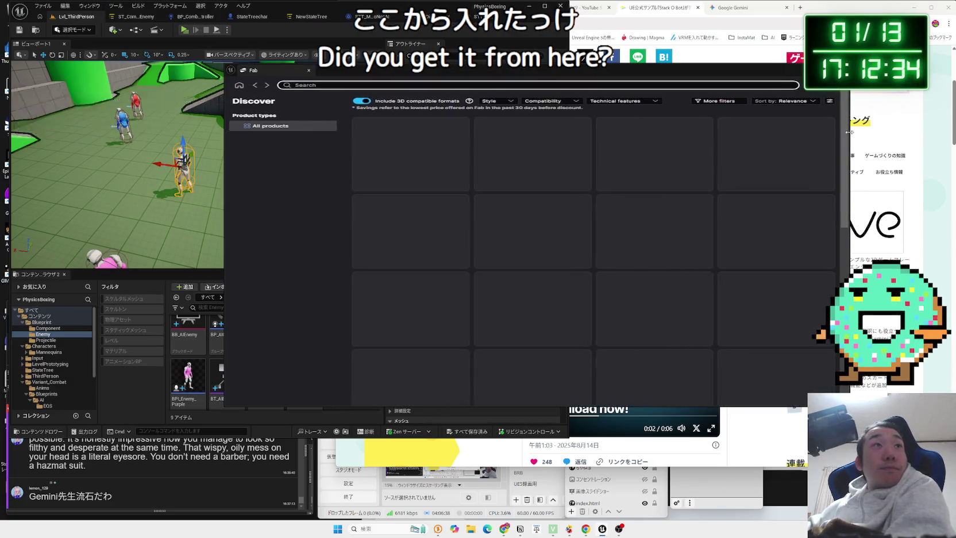
{"action": "left_click_drag", "start_coordinate": [441, 71], "coordinate": [463, 91]}
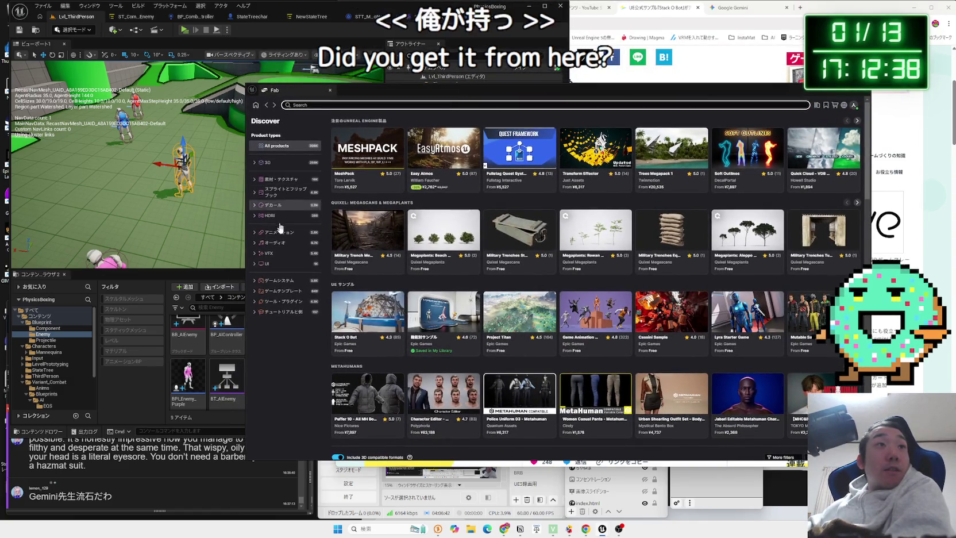
{"action": "left_click", "coordinate": [819, 108]}
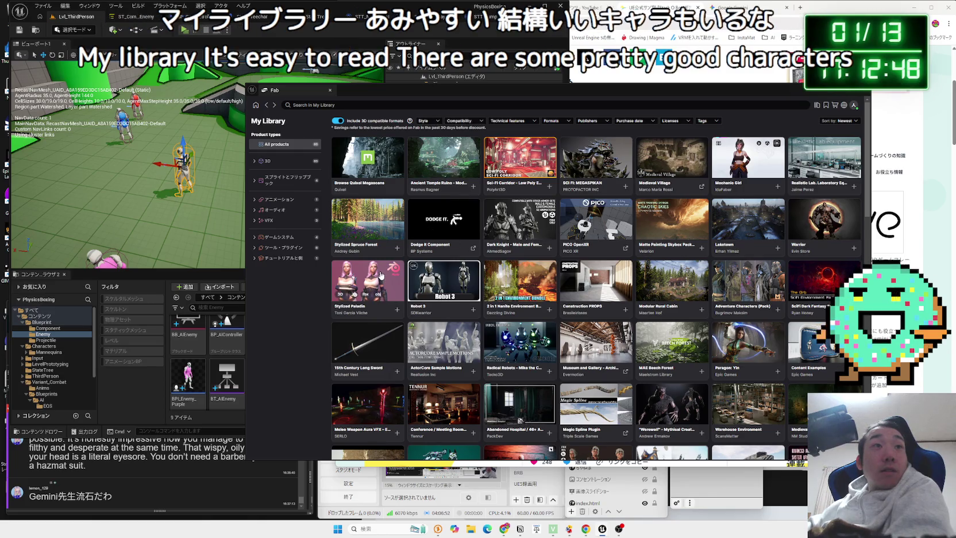
Scroll through the owned assets and open the Robot 3 product page
{"action": "scroll", "coordinate": [380, 275], "scroll_direction": "down", "scroll_amount": 5}
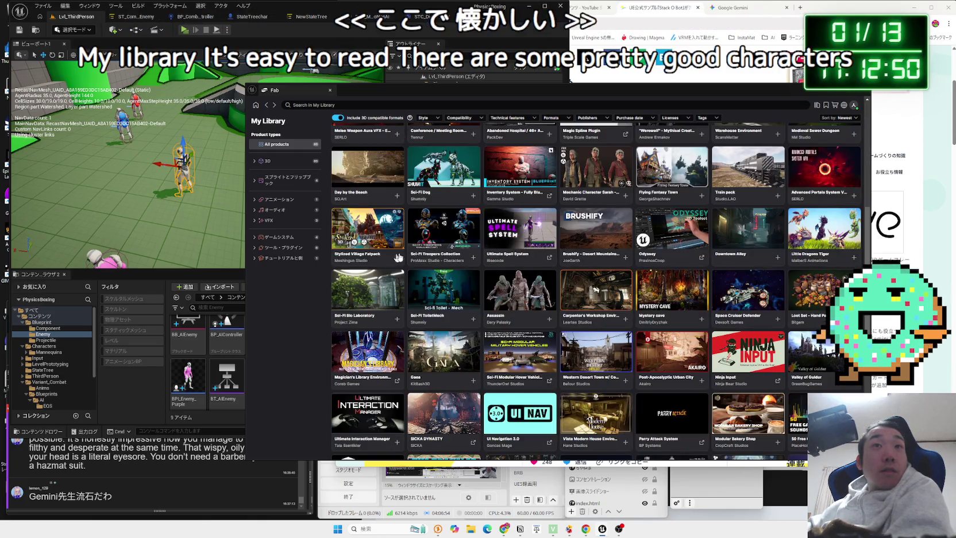
{"action": "scroll", "coordinate": [398, 257], "scroll_direction": "down", "scroll_amount": 5}
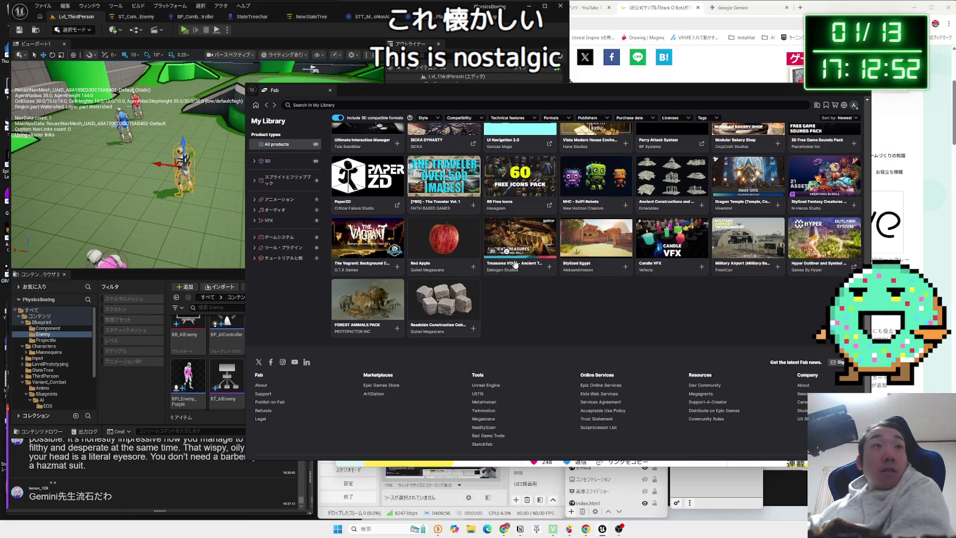
{"action": "scroll", "coordinate": [515, 264], "scroll_direction": "up", "scroll_amount": 2}
{"action": "scroll", "coordinate": [776, 292], "scroll_direction": "up", "scroll_amount": 2}
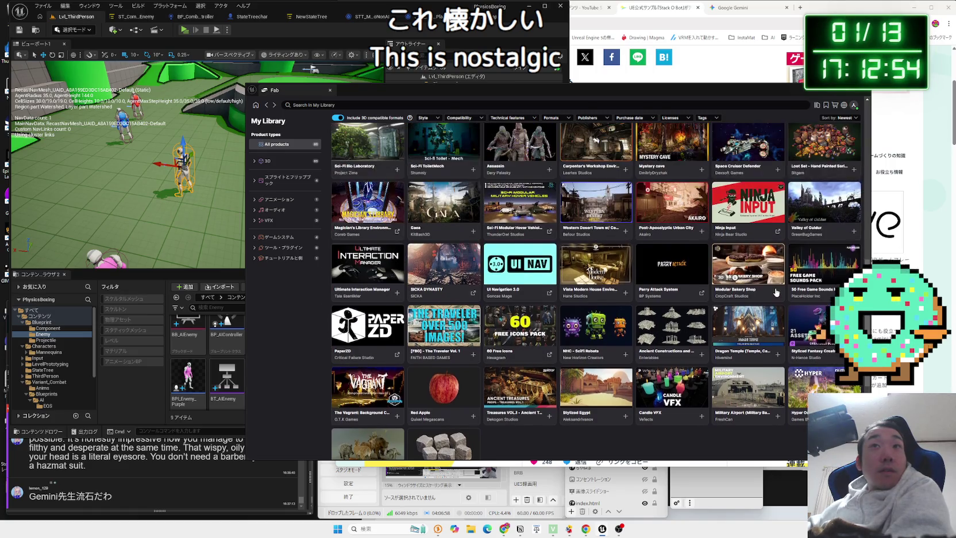
{"action": "scroll", "coordinate": [795, 286], "scroll_direction": "up", "scroll_amount": 1}
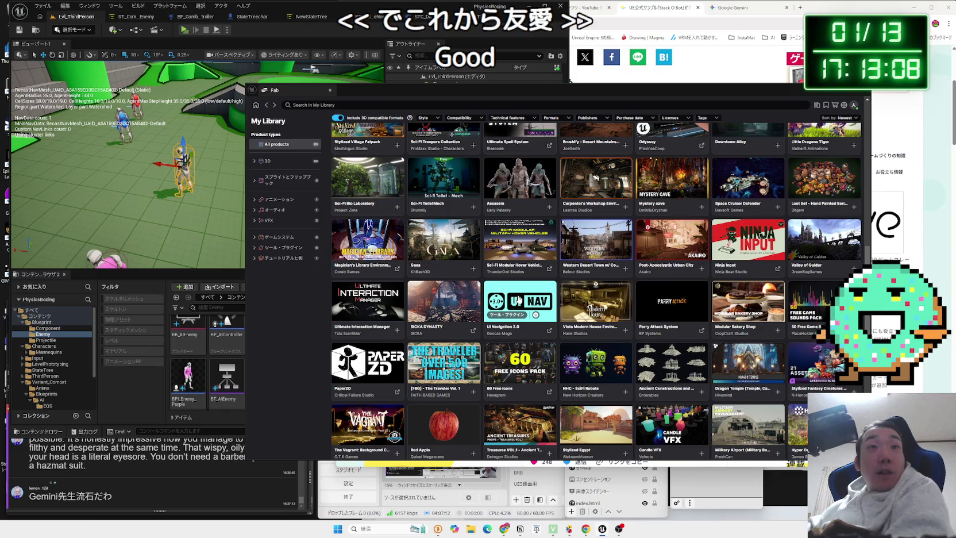
{"action": "scroll", "coordinate": [520, 296], "scroll_direction": "up", "scroll_amount": 3}
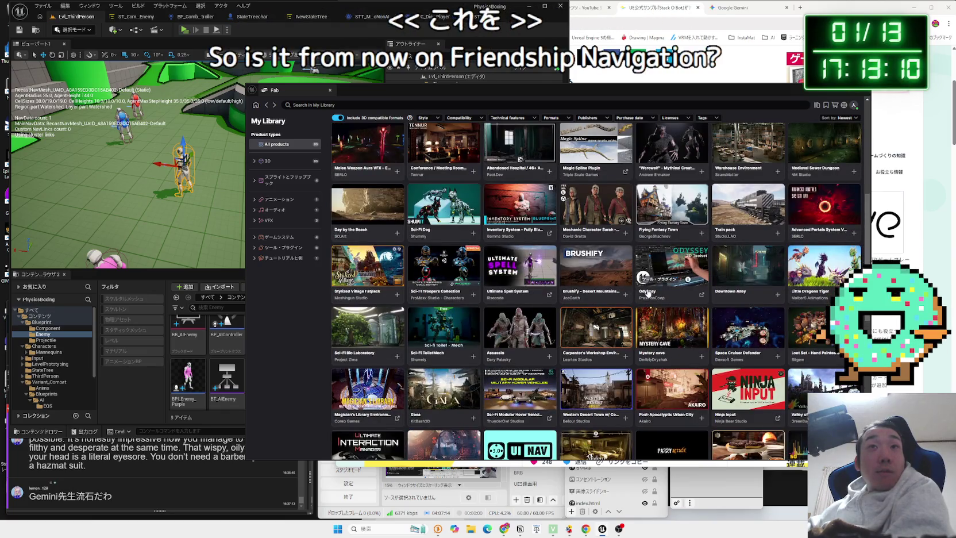
{"action": "scroll", "coordinate": [683, 282], "scroll_direction": "up", "scroll_amount": 1}
{"action": "scroll", "coordinate": [771, 323], "scroll_direction": "up", "scroll_amount": 3}
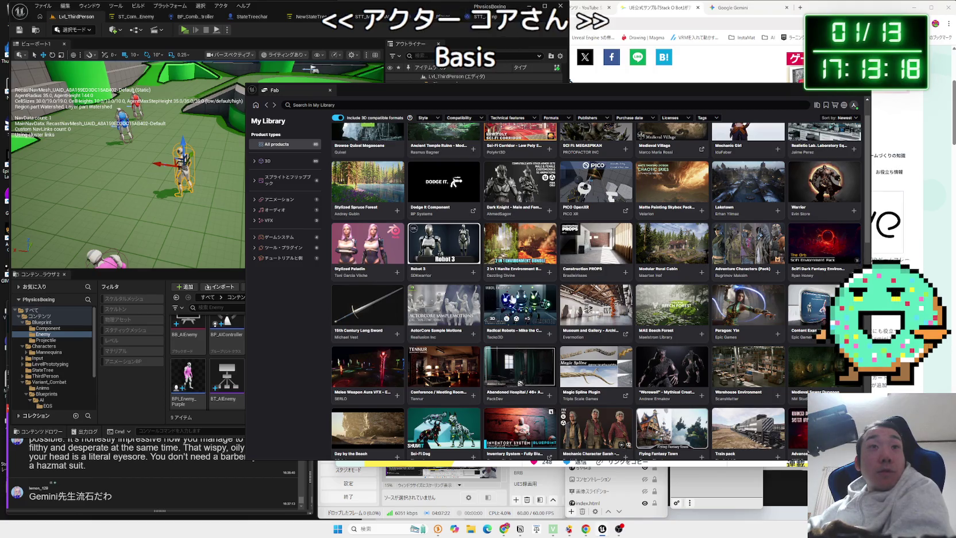
{"action": "scroll", "coordinate": [541, 297], "scroll_direction": "up", "scroll_amount": 1}
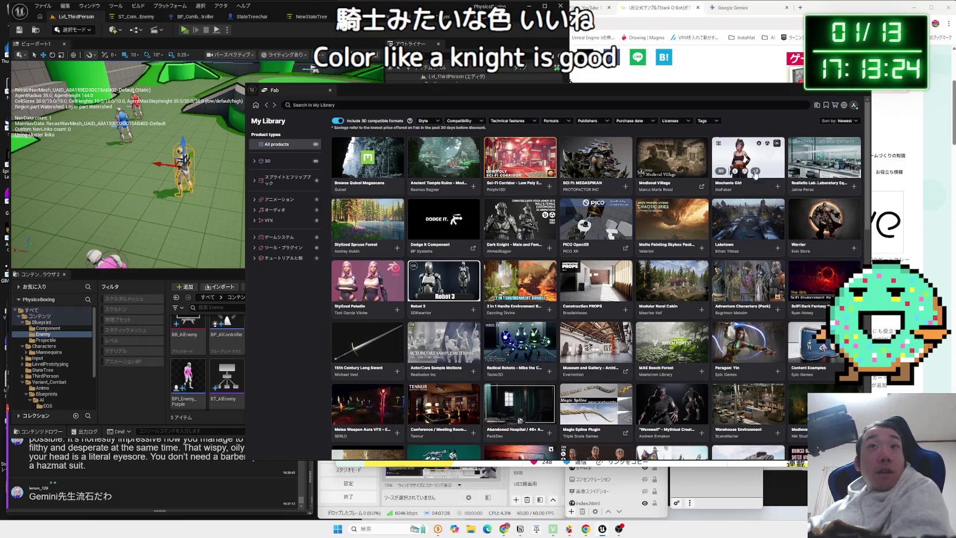
{"action": "left_click", "coordinate": [448, 280]}
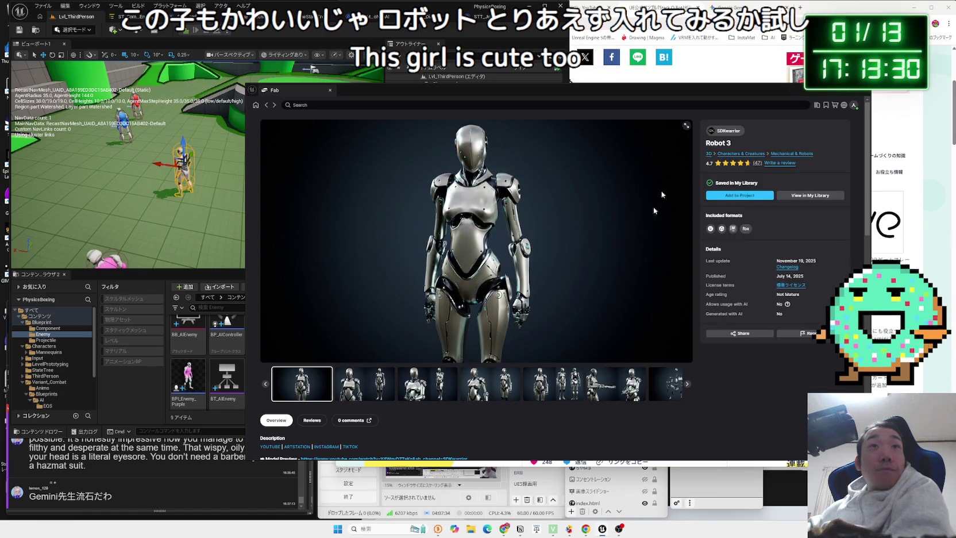
Browse Robot 3's preview images, add it to the project, and check its compatibility details
{"action": "left_click", "coordinate": [542, 383]}
{"action": "left_click", "coordinate": [534, 384]}
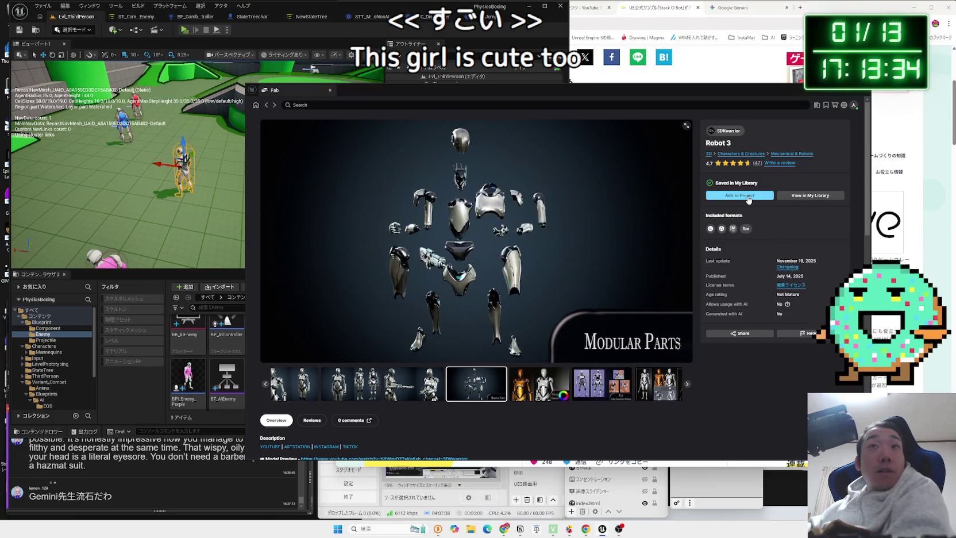
{"action": "left_click", "coordinate": [748, 198]}
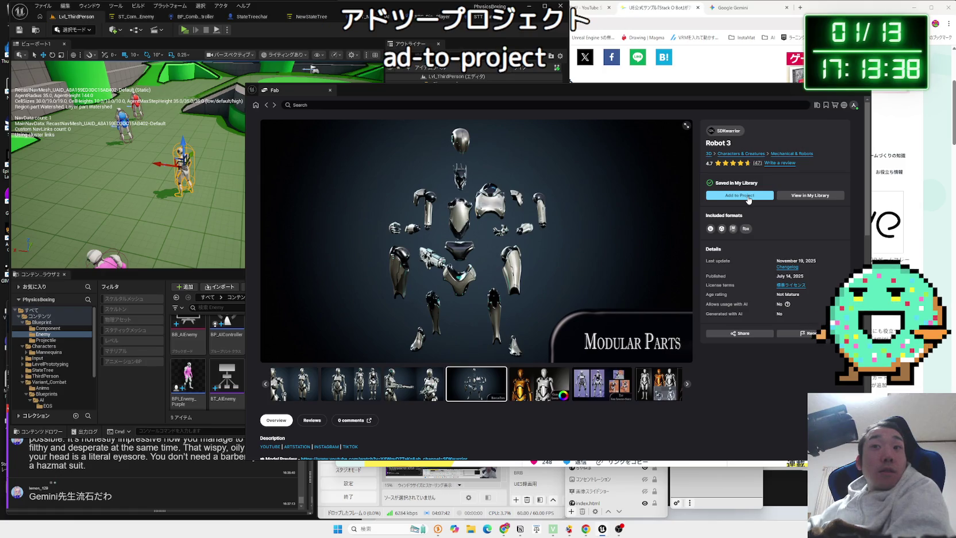
{"action": "scroll", "coordinate": [592, 296], "scroll_direction": "down", "scroll_amount": 5}
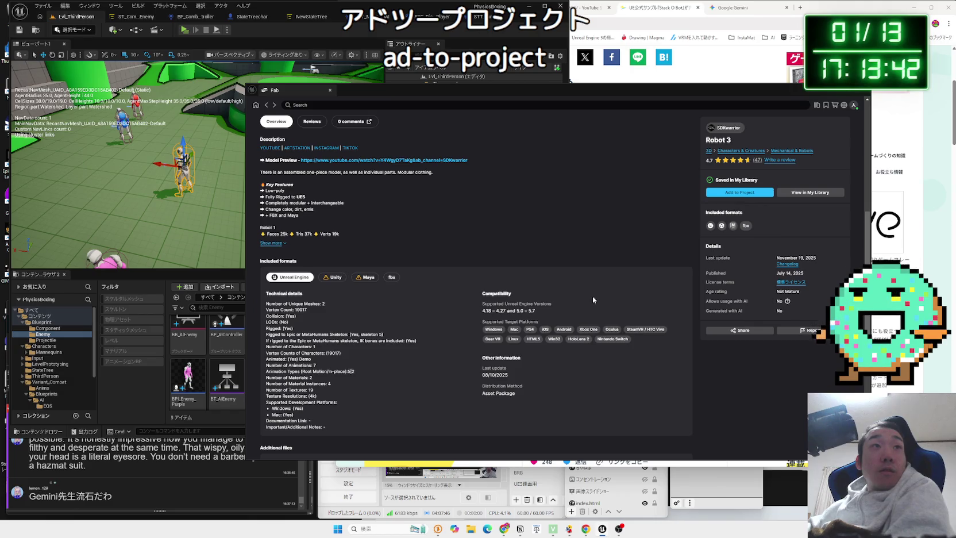
{"action": "scroll", "coordinate": [592, 296], "scroll_direction": "down", "scroll_amount": 2}
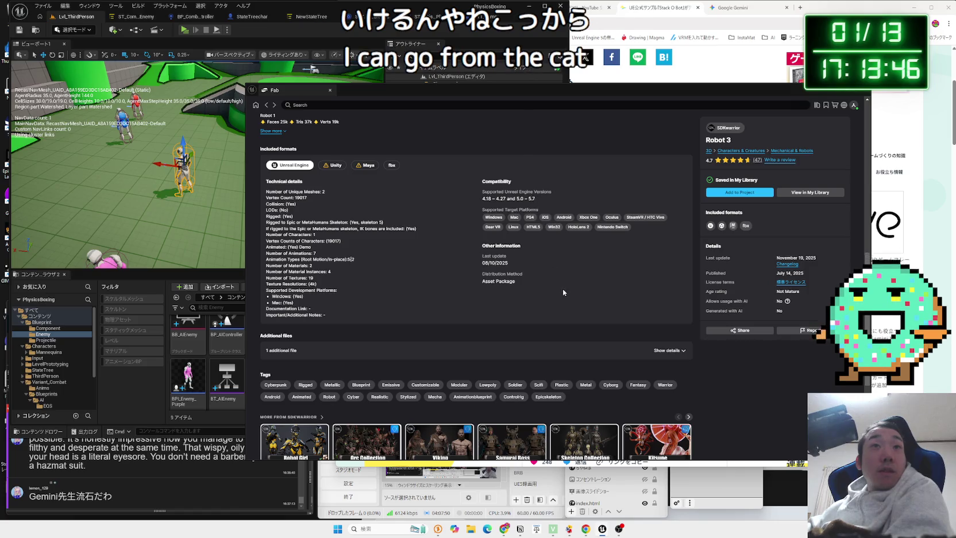
{"action": "scroll", "coordinate": [563, 289], "scroll_direction": "down", "scroll_amount": 3}
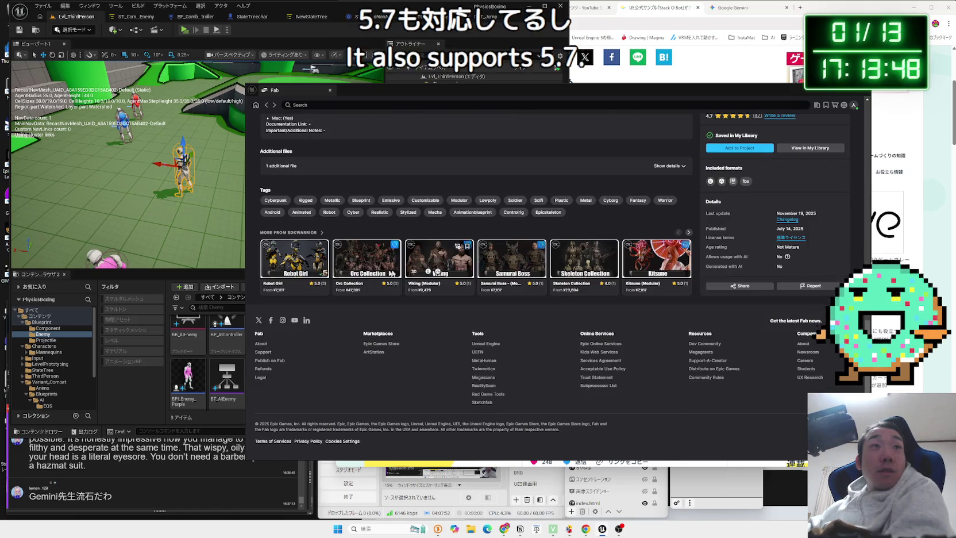
{"action": "scroll", "coordinate": [444, 313], "scroll_direction": "up", "scroll_amount": 10}
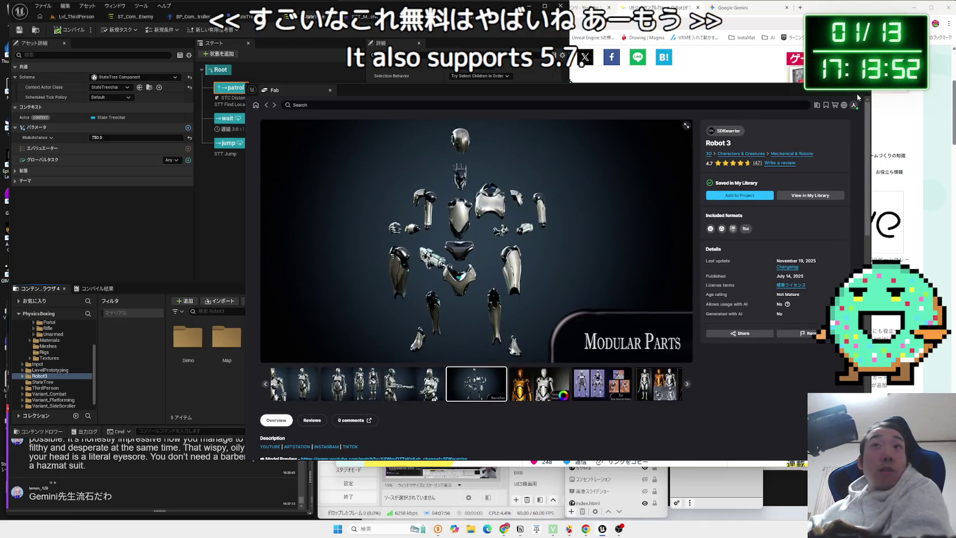
Close Fab and load the Map_Robot3 level from the Robot3 > Map folder
{"action": "left_click", "coordinate": [329, 90]}
{"action": "left_click", "coordinate": [81, 18]}
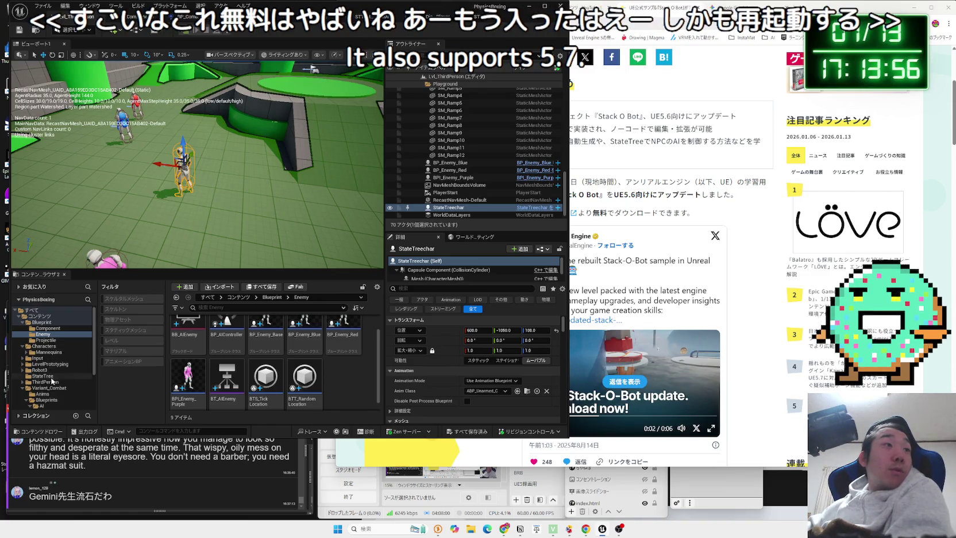
{"action": "left_click", "coordinate": [40, 370]}
{"action": "double_click", "coordinate": [188, 334]}
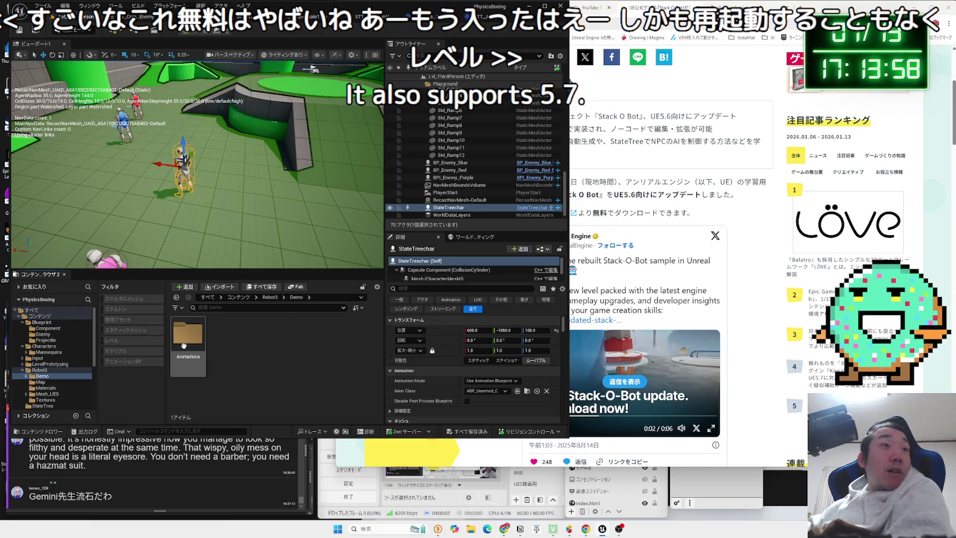
{"action": "double_click", "coordinate": [187, 333]}
{"action": "left_click", "coordinate": [270, 297]}
{"action": "double_click", "coordinate": [227, 334]}
{"action": "left_click", "coordinate": [194, 333]}
{"action": "double_click", "coordinate": [195, 333]}
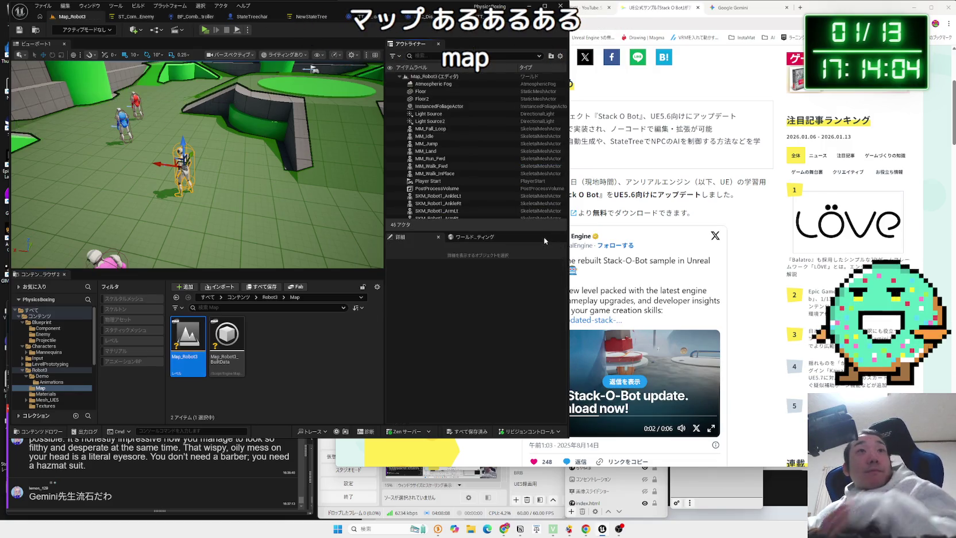
Play Map_Robot3 in a preview and walk the character toward the standing robots
{"action": "left_click_drag", "start_coordinate": [568, 175], "coordinate": [691, 179]}
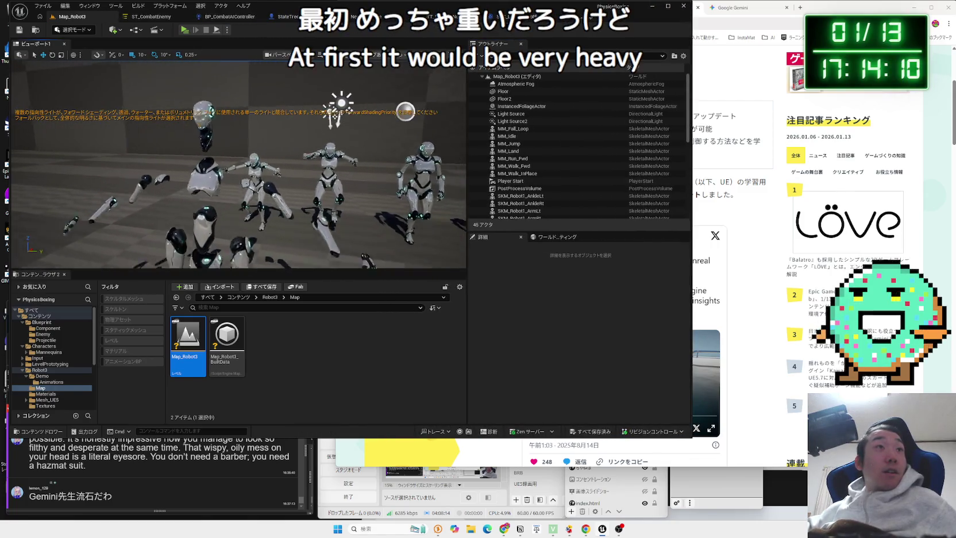
{"action": "left_click_drag", "start_coordinate": [344, 154], "coordinate": [324, 154]}
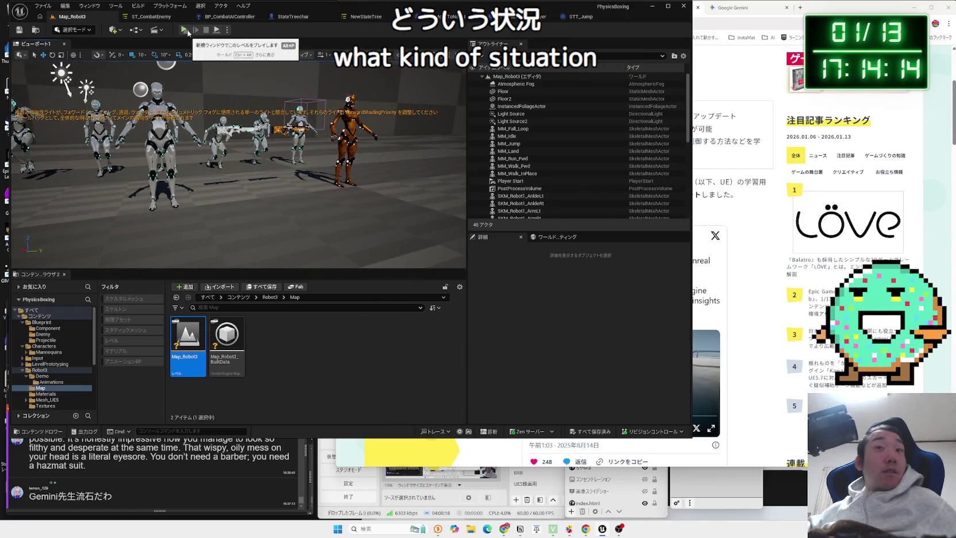
{"action": "left_click", "coordinate": [185, 30]}
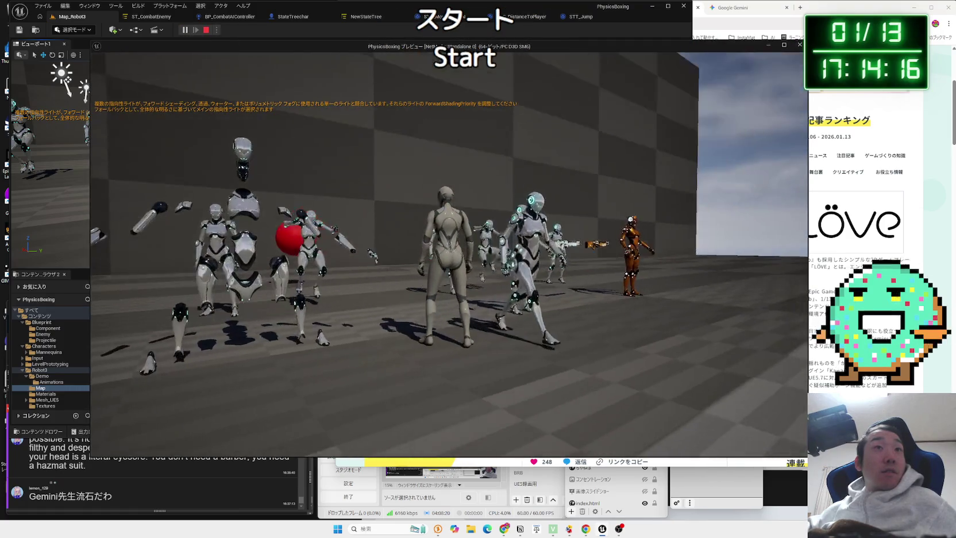
{"action": "key", "text": "w"}
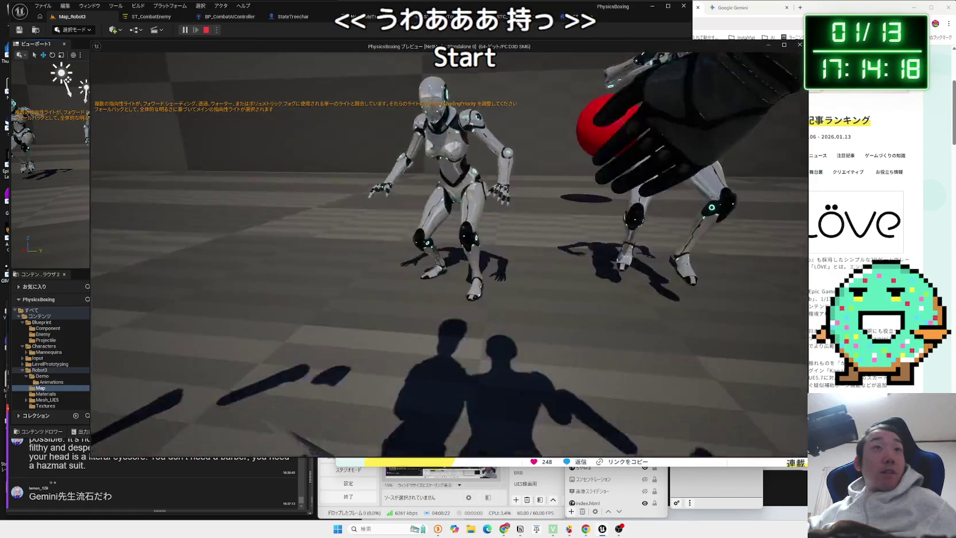
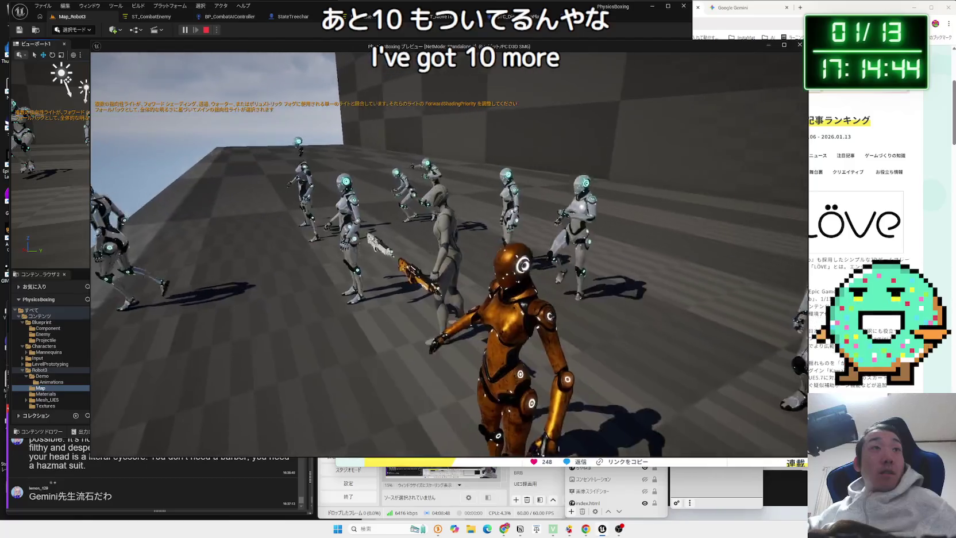
Stop the running play test and return to the Map_Robot3 level tab
{"action": "key", "text": "Escape"}
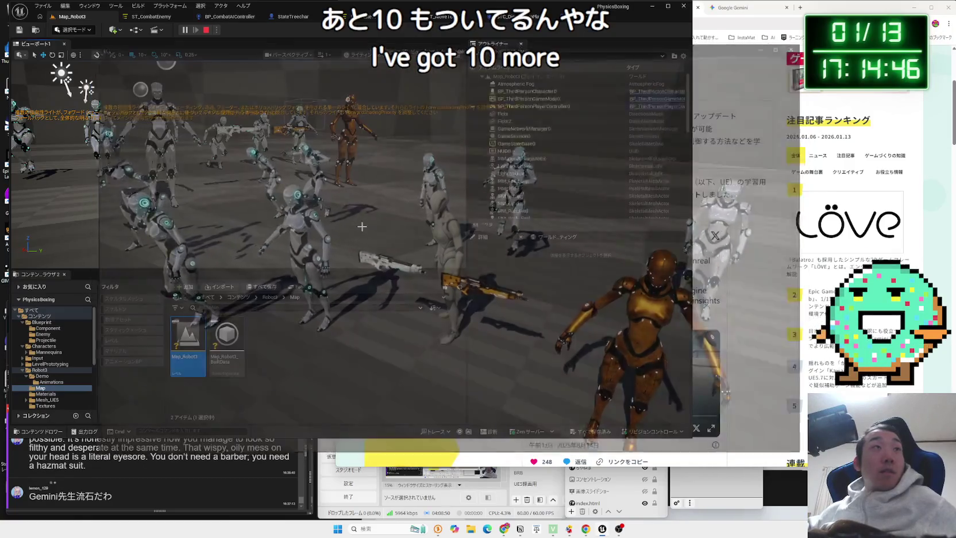
{"action": "left_click", "coordinate": [292, 16]}
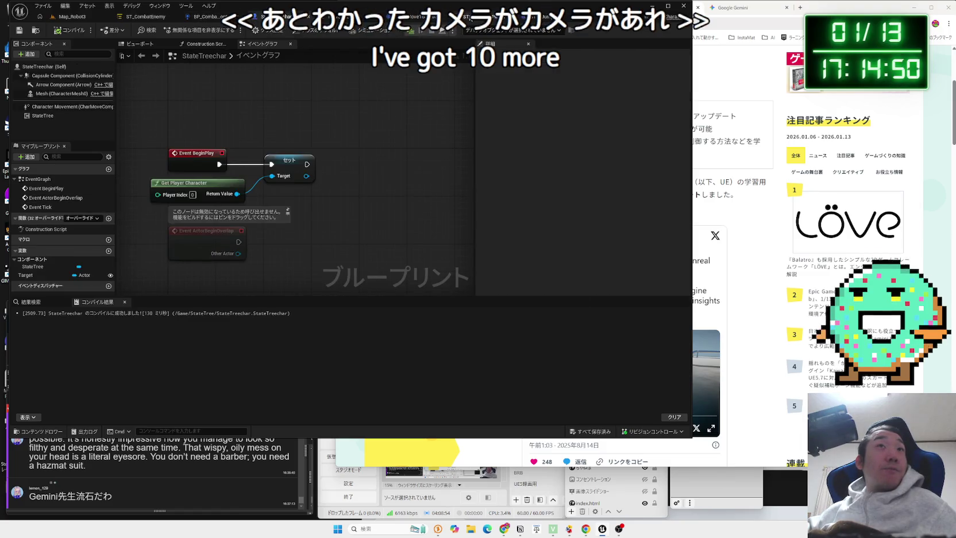
{"action": "left_click", "coordinate": [63, 17]}
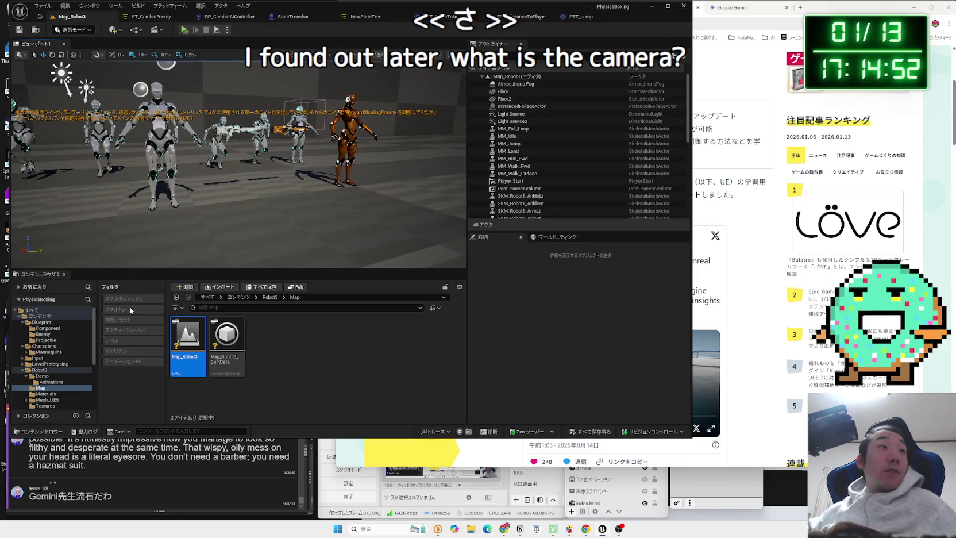
Open BP_ThirdPersonCharacter from the ThirdPerson > Blueprints folder
{"action": "left_click", "coordinate": [23, 371]}
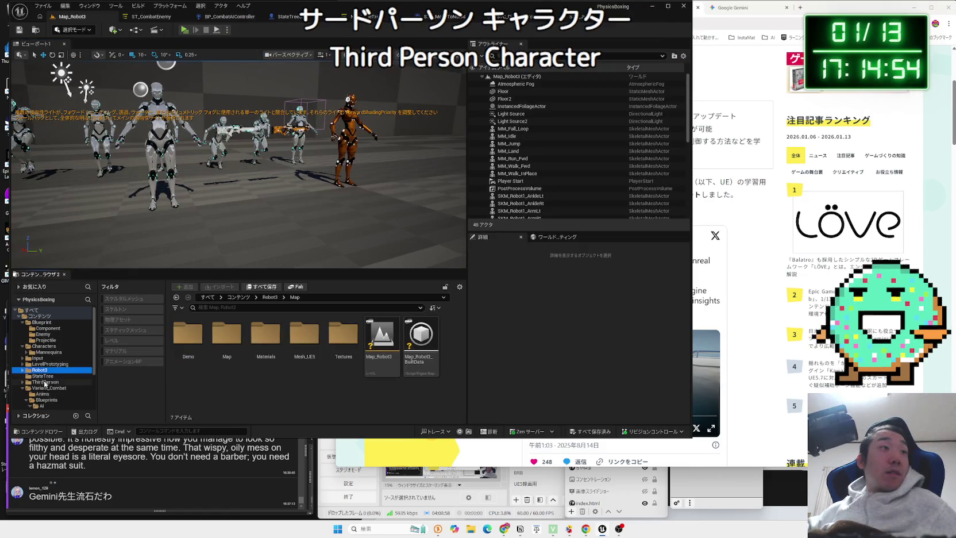
{"action": "left_click", "coordinate": [44, 382]}
{"action": "double_click", "coordinate": [189, 339]}
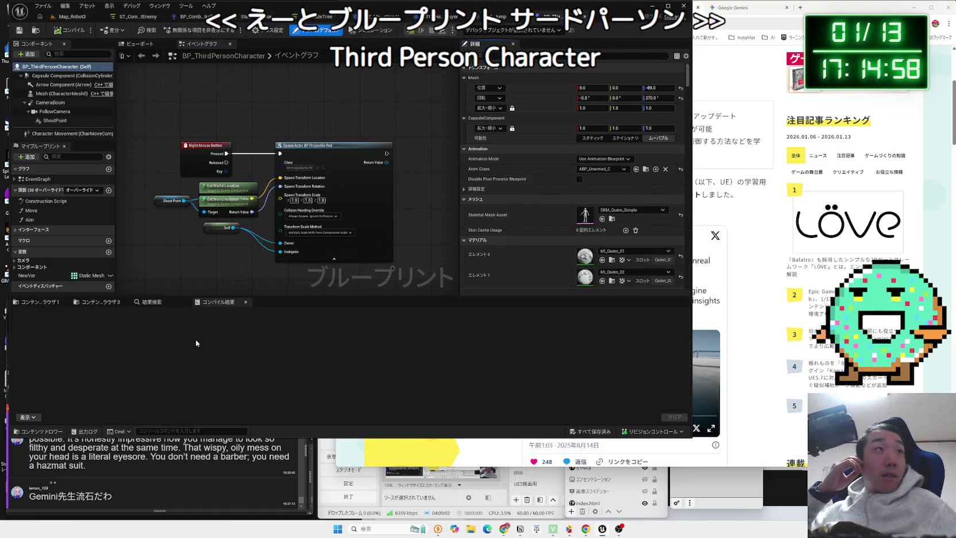
Review the FollowCamera component's Details, including its advanced component tick options
{"action": "left_click", "coordinate": [55, 120]}
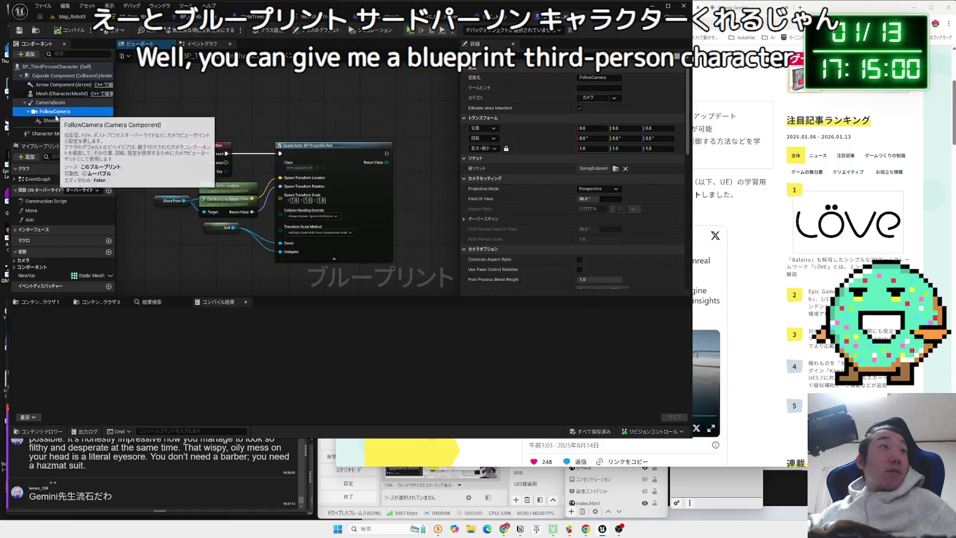
{"action": "left_click", "coordinate": [59, 115]}
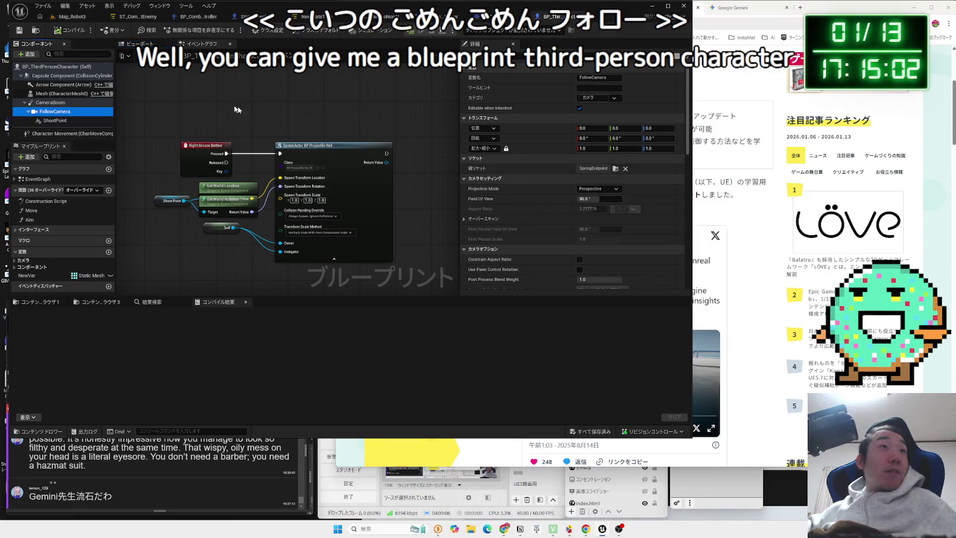
{"action": "scroll", "coordinate": [556, 206], "scroll_direction": "down", "scroll_amount": 5}
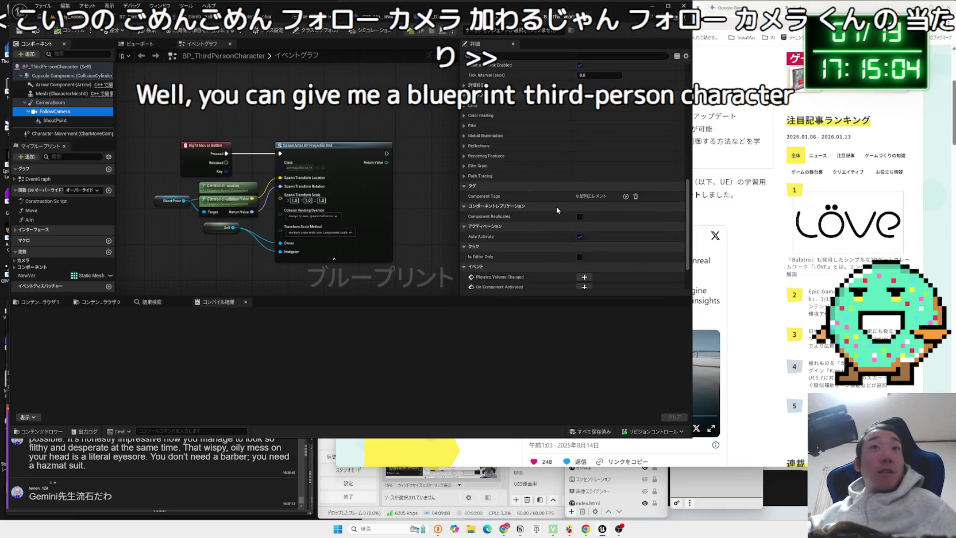
{"action": "scroll", "coordinate": [520, 196], "scroll_direction": "up", "scroll_amount": 2}
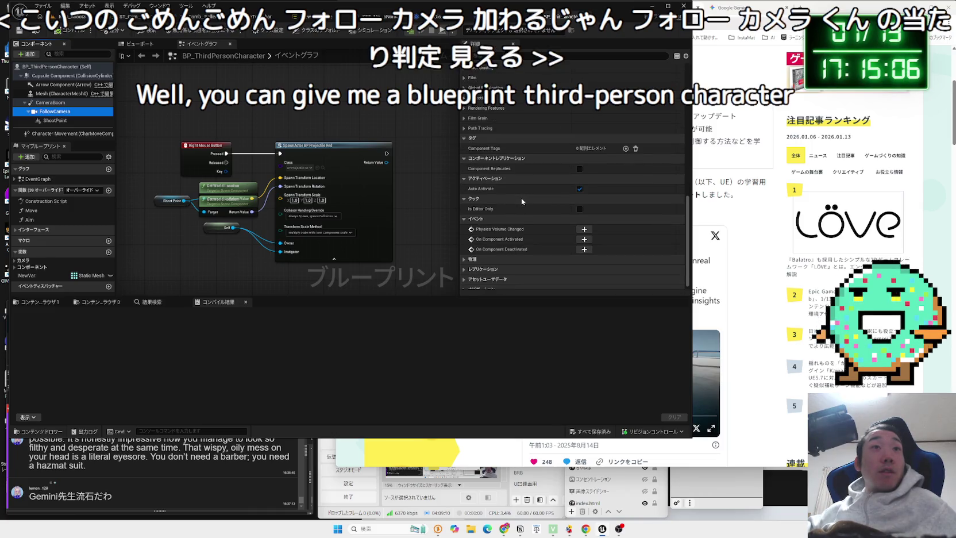
{"action": "scroll", "coordinate": [522, 199], "scroll_direction": "up", "scroll_amount": 8}
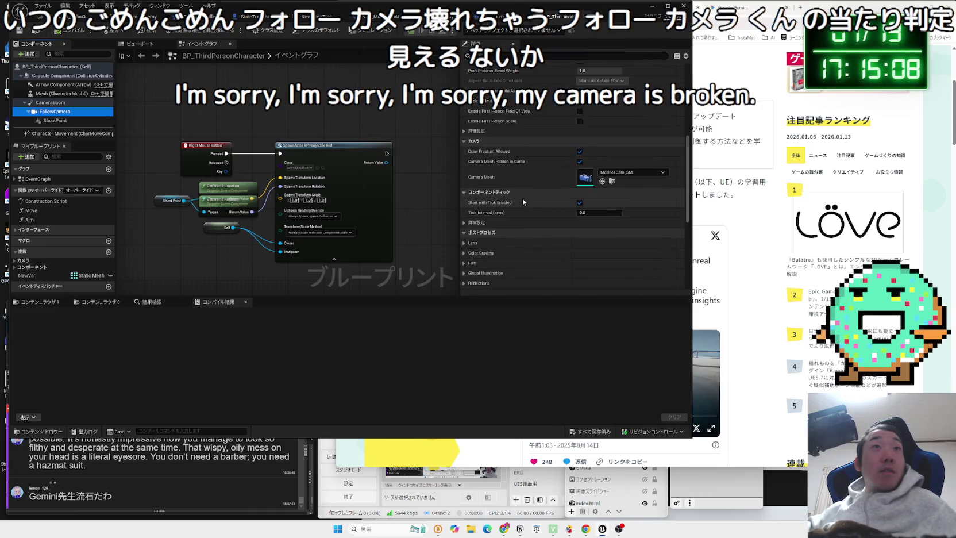
{"action": "scroll", "coordinate": [493, 194], "scroll_direction": "up", "scroll_amount": 5}
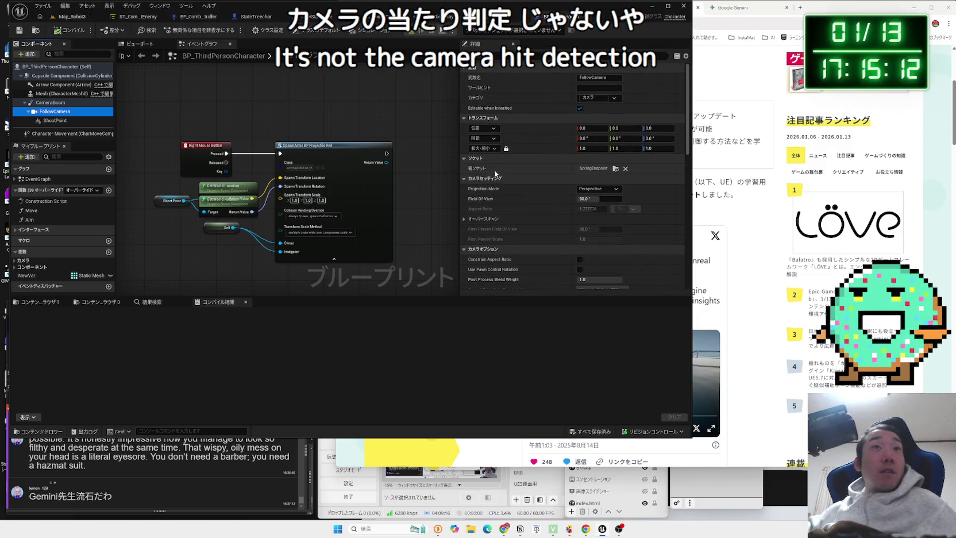
{"action": "scroll", "coordinate": [513, 227], "scroll_direction": "down", "scroll_amount": 5}
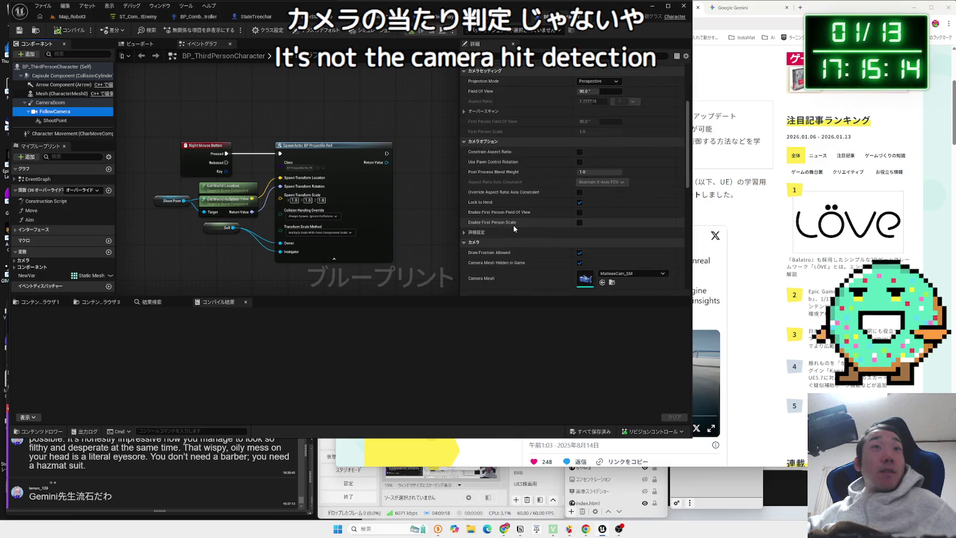
{"action": "scroll", "coordinate": [513, 225], "scroll_direction": "down", "scroll_amount": 3}
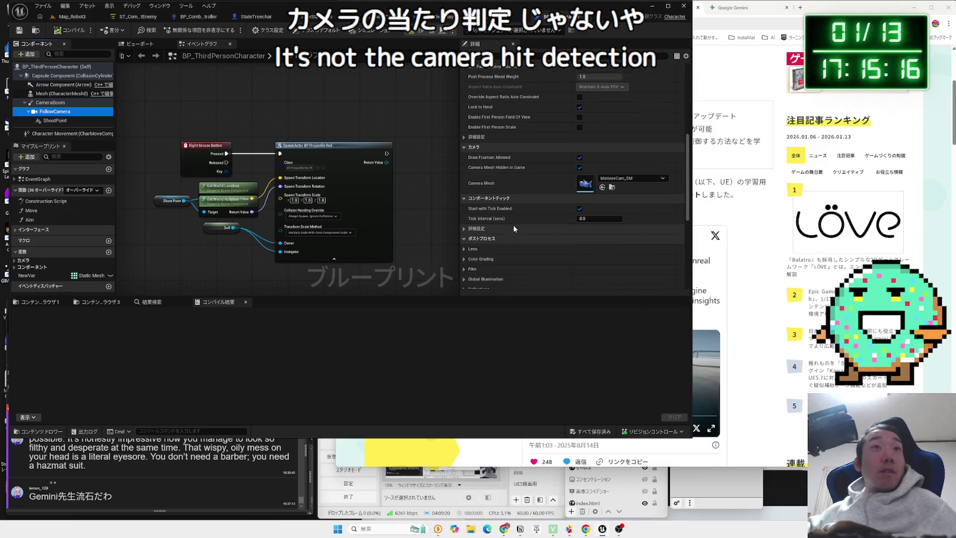
{"action": "scroll", "coordinate": [581, 217], "scroll_direction": "down", "scroll_amount": 2}
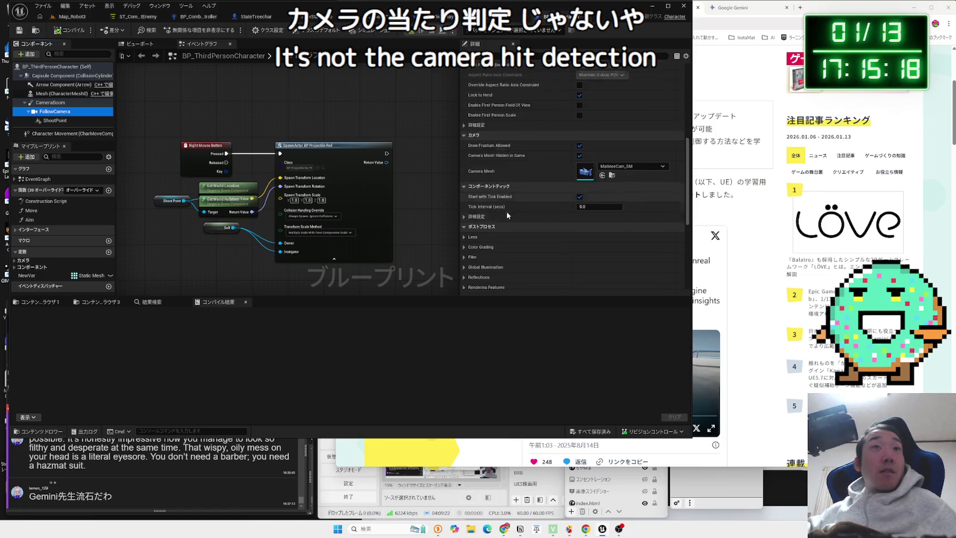
{"action": "left_click", "coordinate": [465, 194]}
{"action": "scroll", "coordinate": [496, 197], "scroll_direction": "down", "scroll_amount": 5}
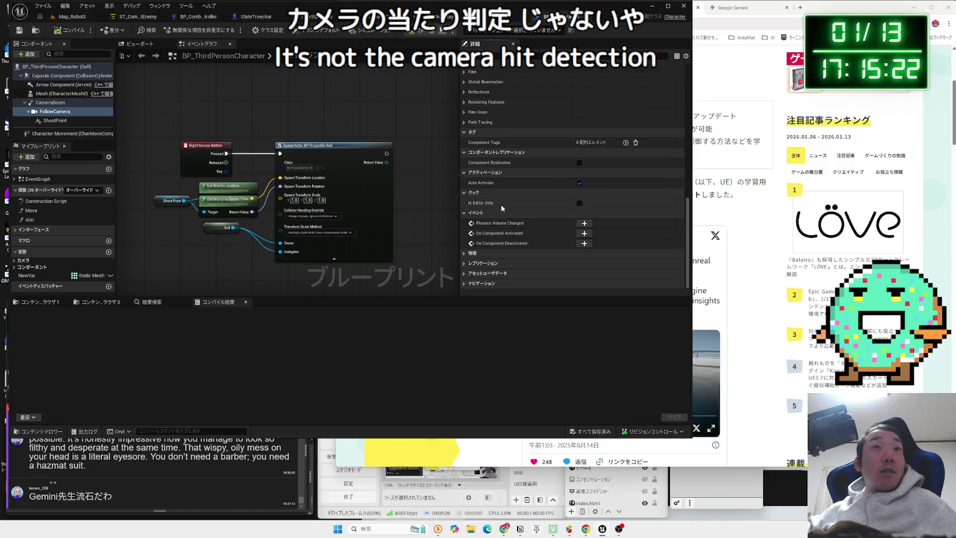
{"action": "scroll", "coordinate": [501, 245], "scroll_direction": "up", "scroll_amount": 2}
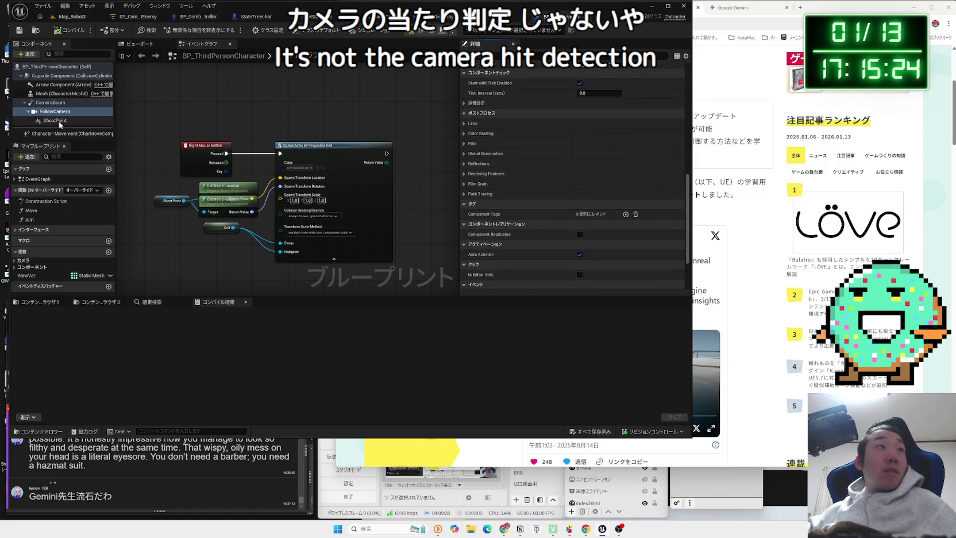
Check the CameraBoom component's settings, then start a play test of Map_Robot3
{"action": "left_click", "coordinate": [50, 102]}
{"action": "scroll", "coordinate": [525, 159], "scroll_direction": "down", "scroll_amount": 1}
{"action": "scroll", "coordinate": [525, 159], "scroll_direction": "up", "scroll_amount": 5}
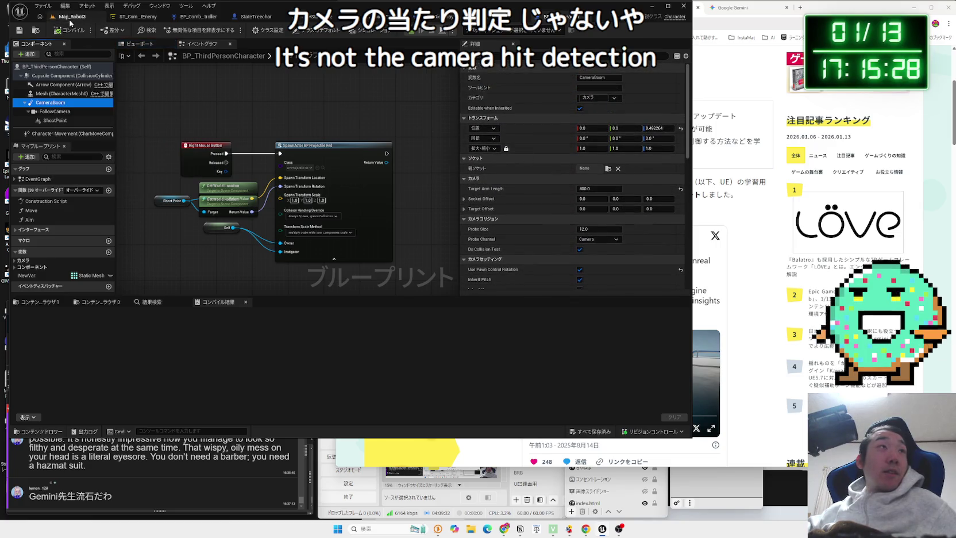
{"action": "left_click", "coordinate": [71, 17]}
{"action": "left_click", "coordinate": [184, 30]}
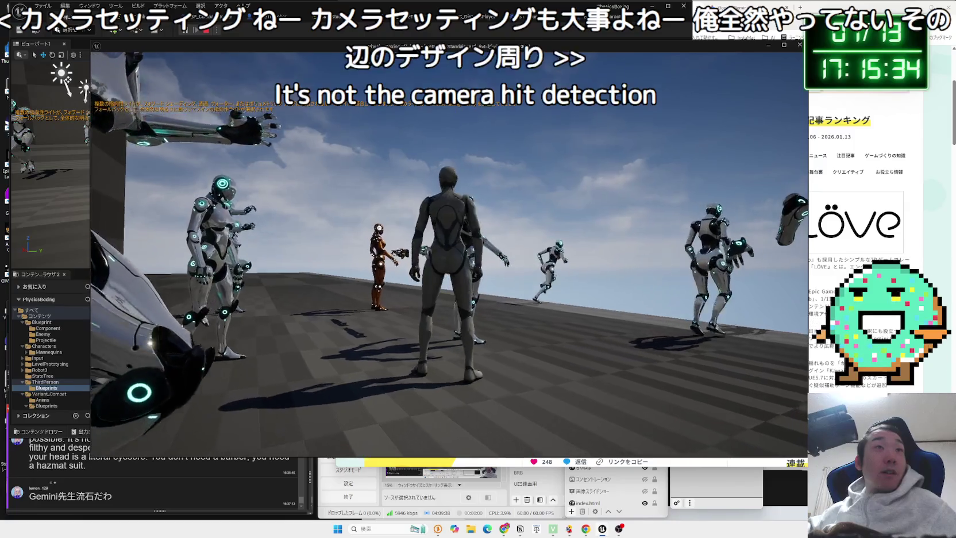
Stop playing and inspect the Floor2, MM_Idle and SKM_Robot1_Full actors' Details
{"action": "key", "text": "Escape"}
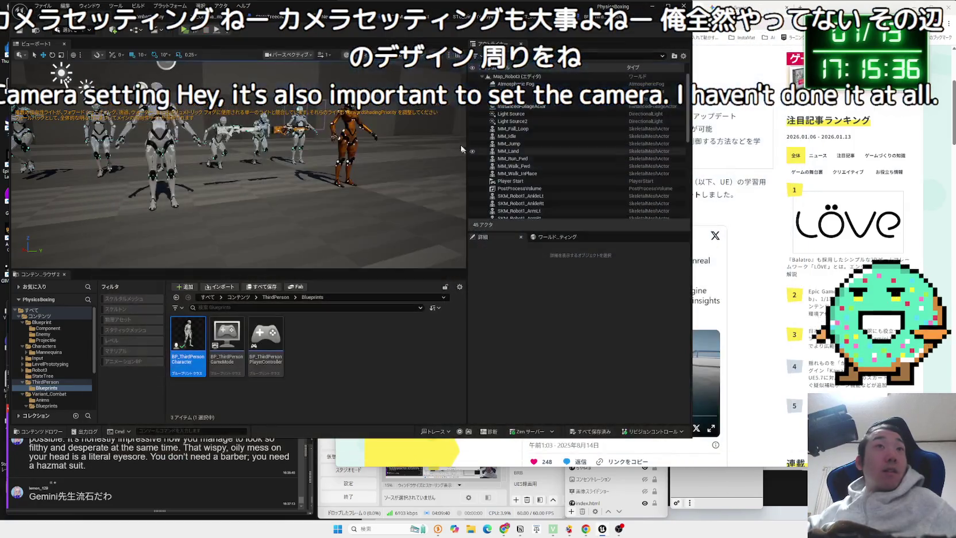
{"action": "left_click", "coordinate": [266, 133]}
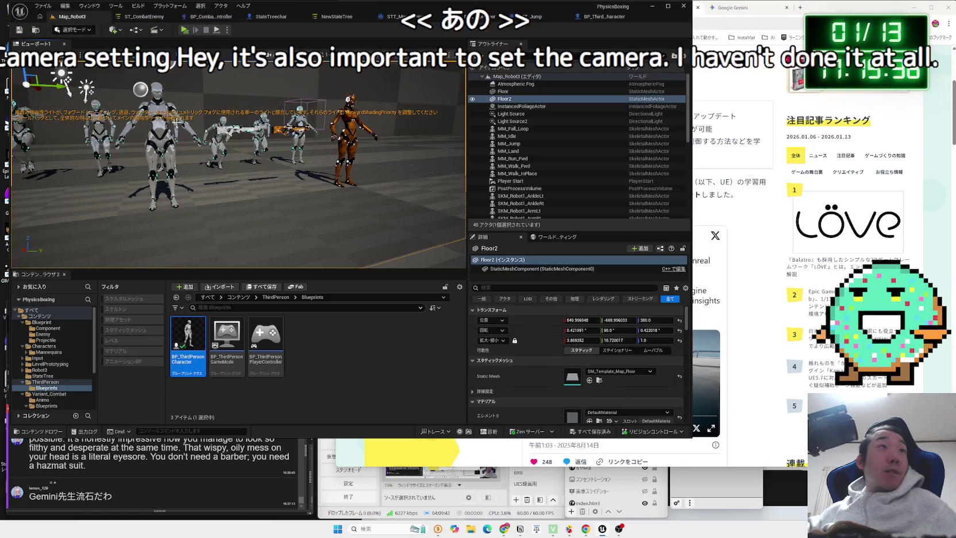
{"action": "left_click", "coordinate": [509, 136]}
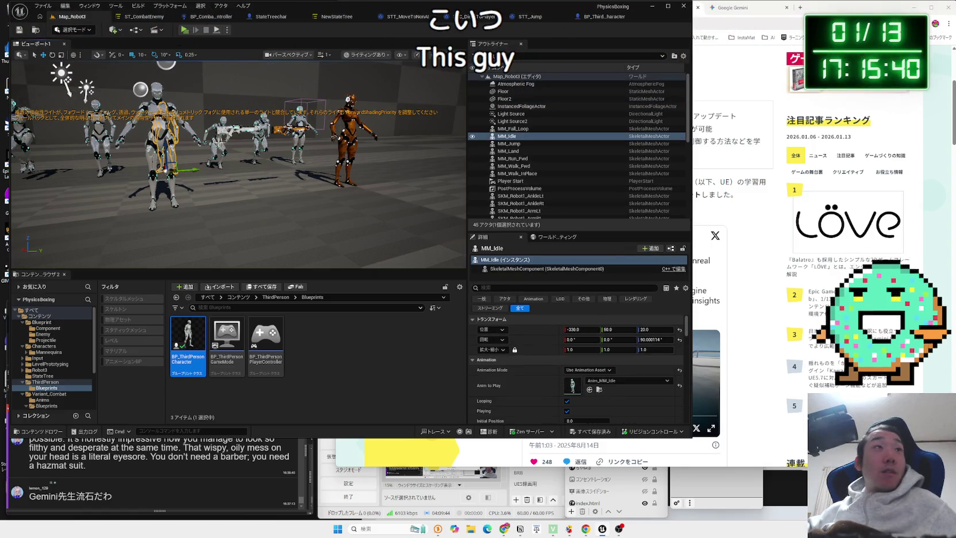
{"action": "left_click", "coordinate": [162, 135]}
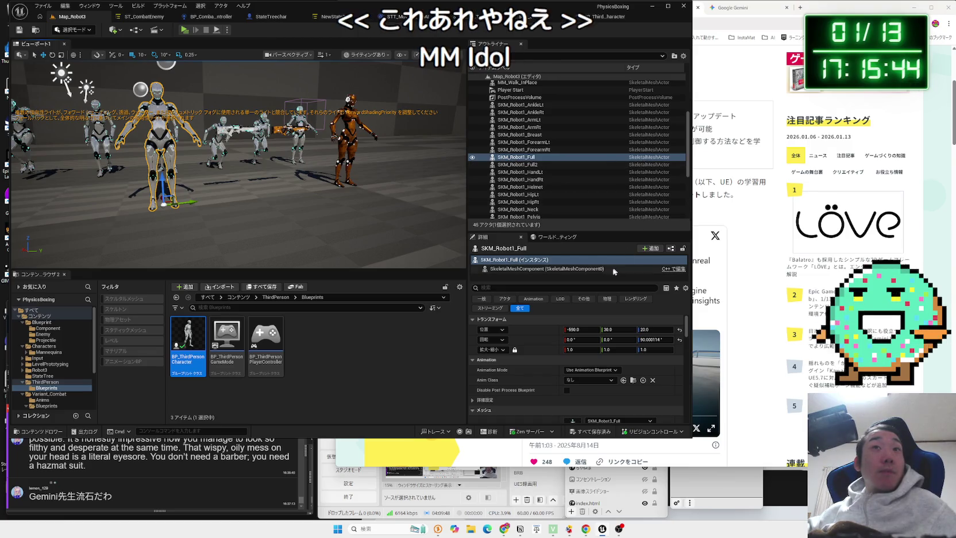
{"action": "scroll", "coordinate": [532, 171], "scroll_direction": "up", "scroll_amount": 3}
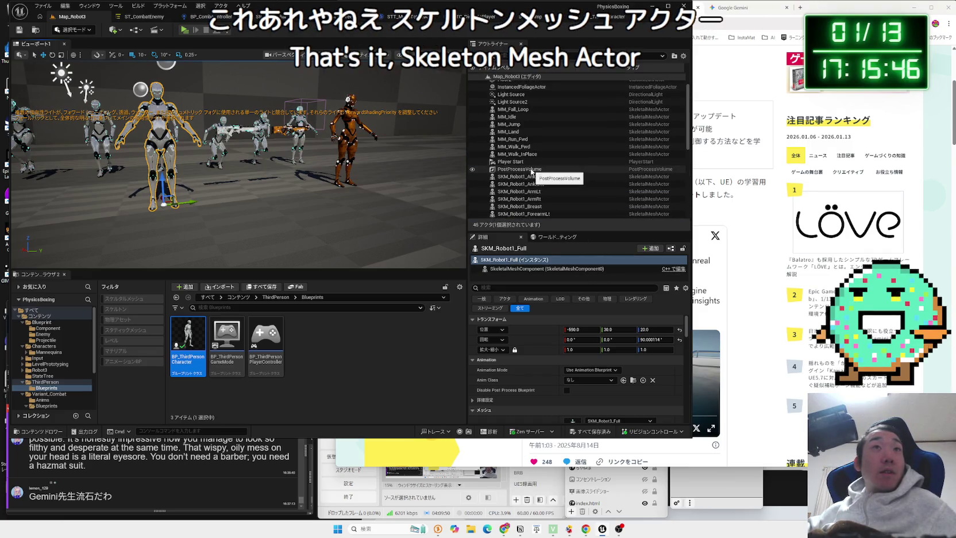
{"action": "scroll", "coordinate": [532, 171], "scroll_direction": "up", "scroll_amount": 1}
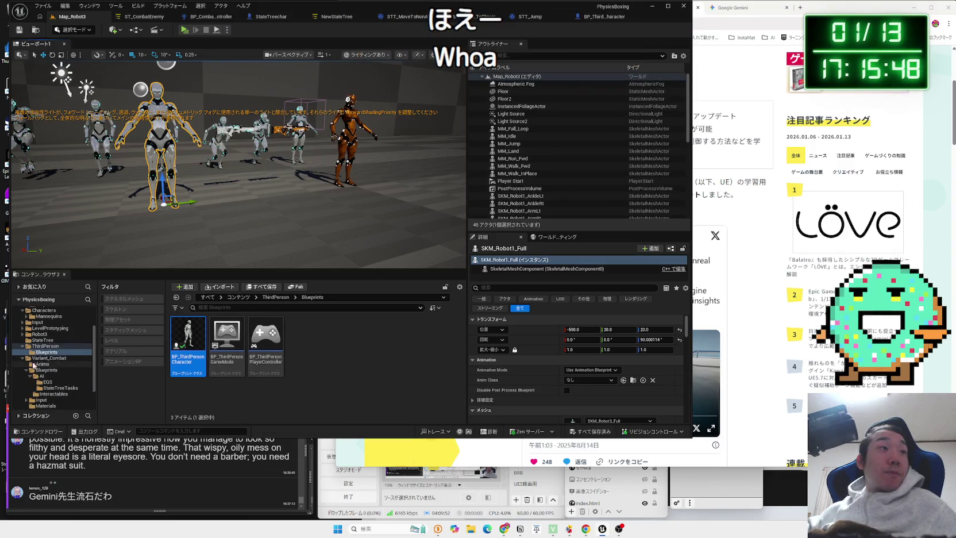
Browse the Content root and the Robot3 Map and Materials folders
{"action": "left_click", "coordinate": [24, 347]}
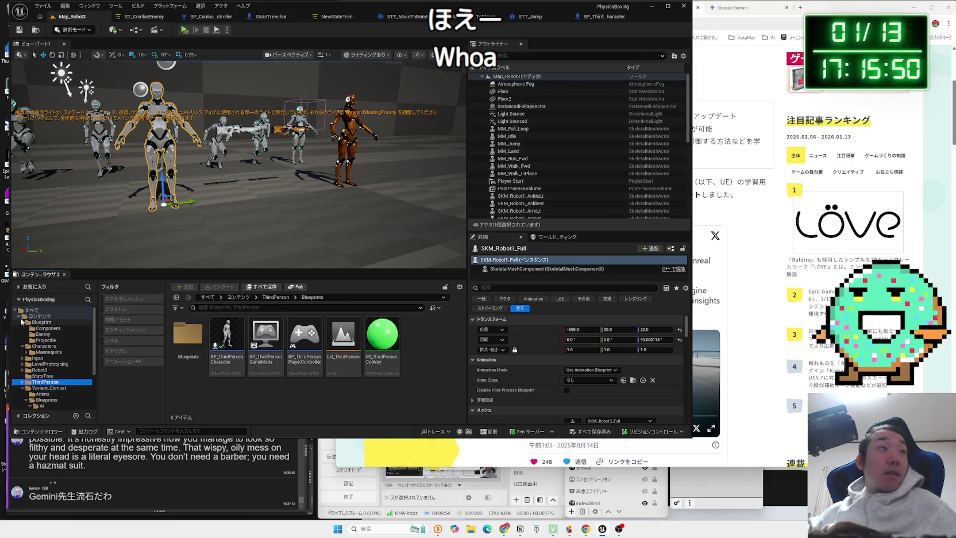
{"action": "left_click", "coordinate": [22, 317]}
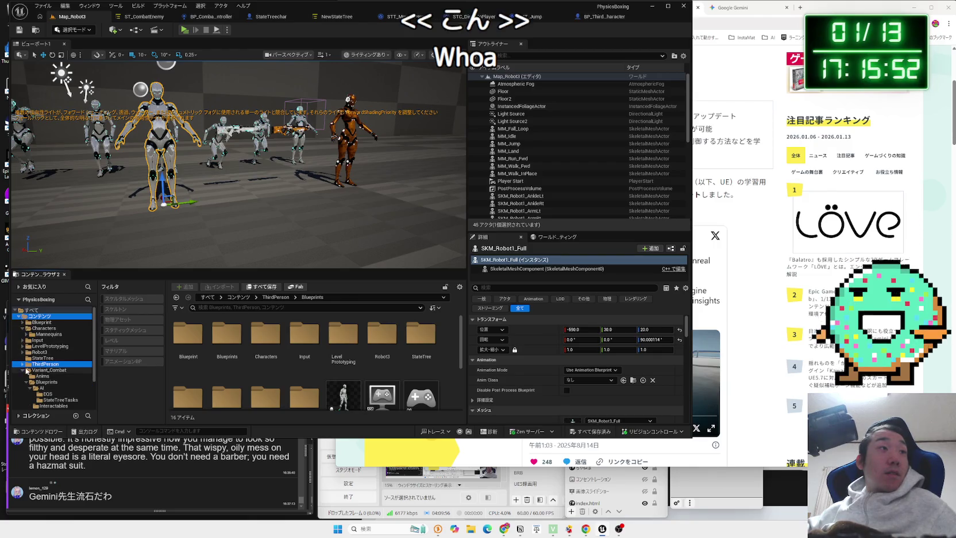
{"action": "scroll", "coordinate": [32, 374], "scroll_direction": "down", "scroll_amount": 2}
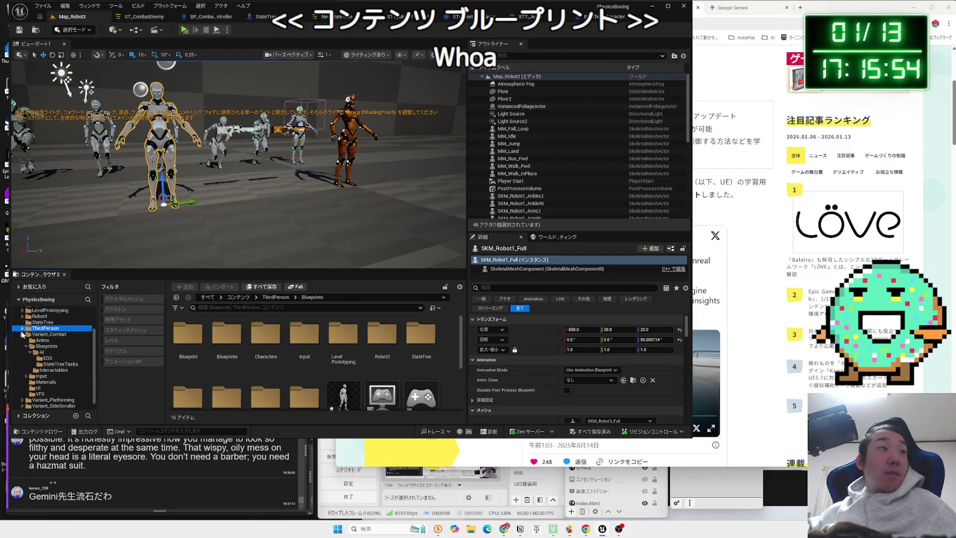
{"action": "left_click", "coordinate": [35, 351]}
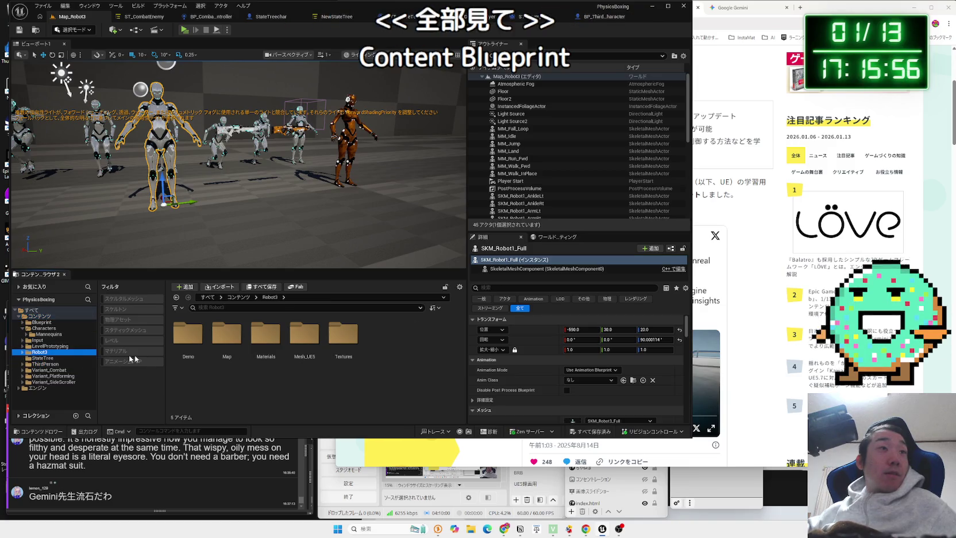
{"action": "double_click", "coordinate": [228, 336]}
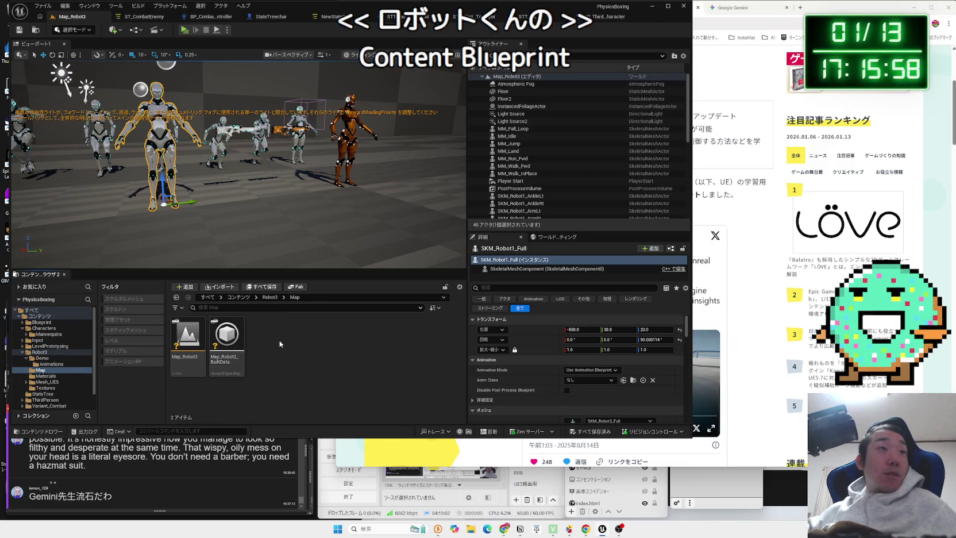
{"action": "left_click", "coordinate": [228, 338]}
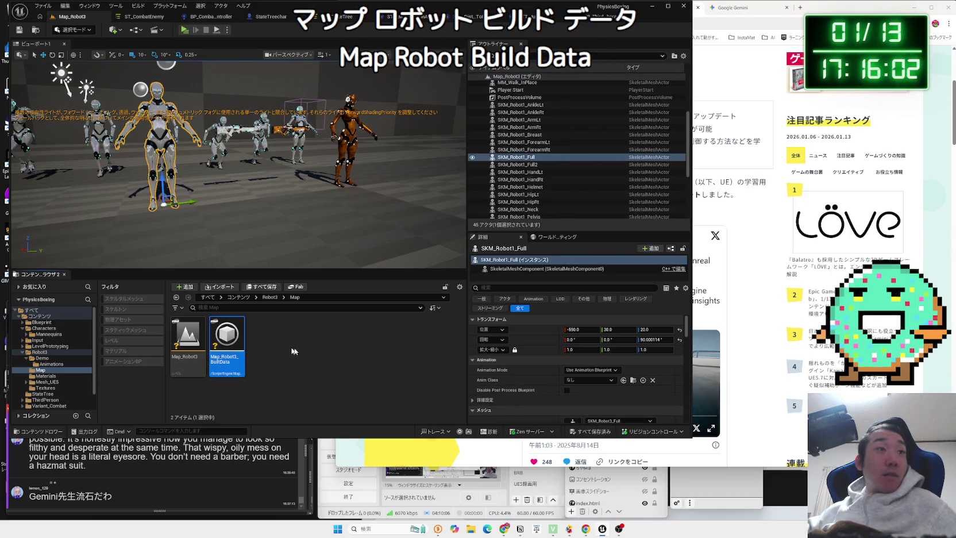
{"action": "key", "text": "alt+Left"}
{"action": "left_click", "coordinate": [265, 337]}
{"action": "double_click", "coordinate": [265, 337]}
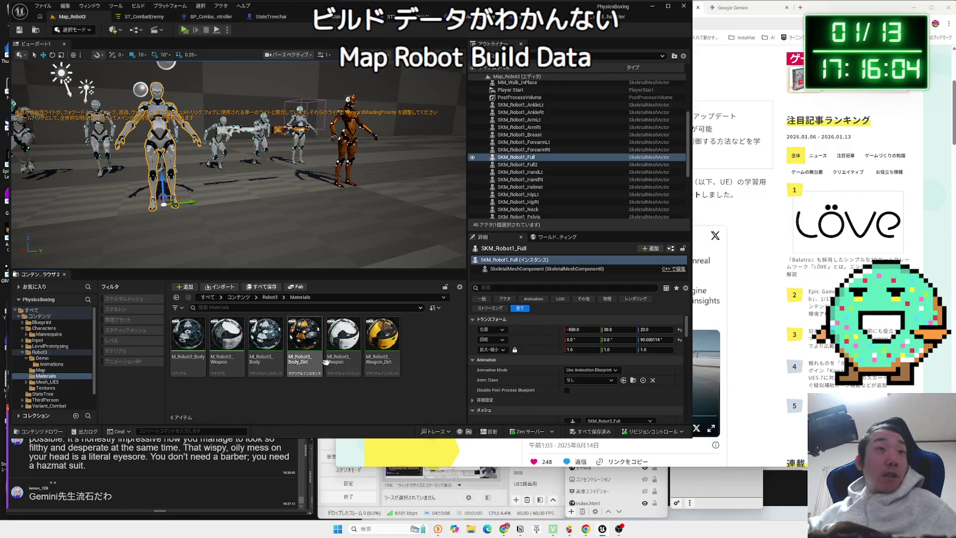
{"action": "key", "text": "alt+Left"}
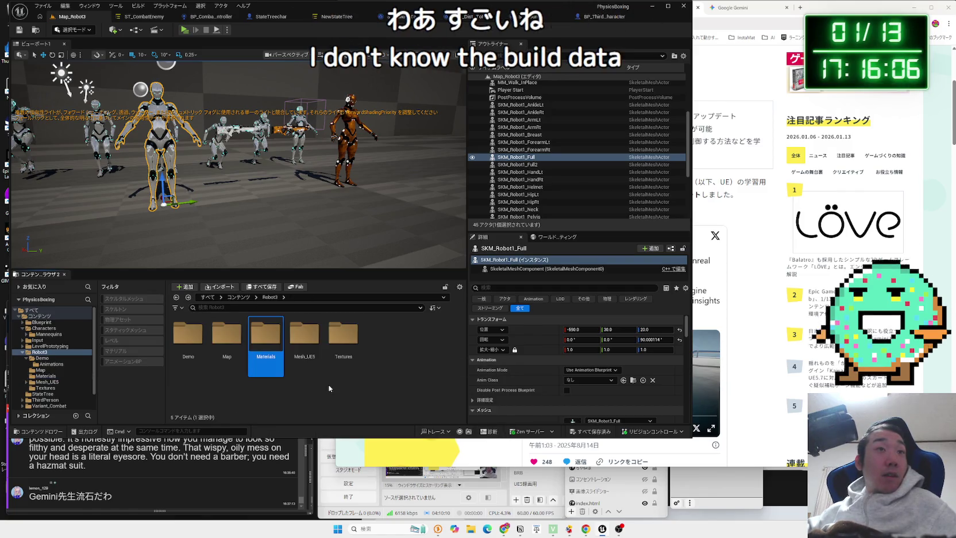
Browse Mesh_UE5's Weapon, Separate and Full folders and open SKM_Robot3_Skeleton
{"action": "double_click", "coordinate": [302, 337]}
{"action": "double_click", "coordinate": [265, 334]}
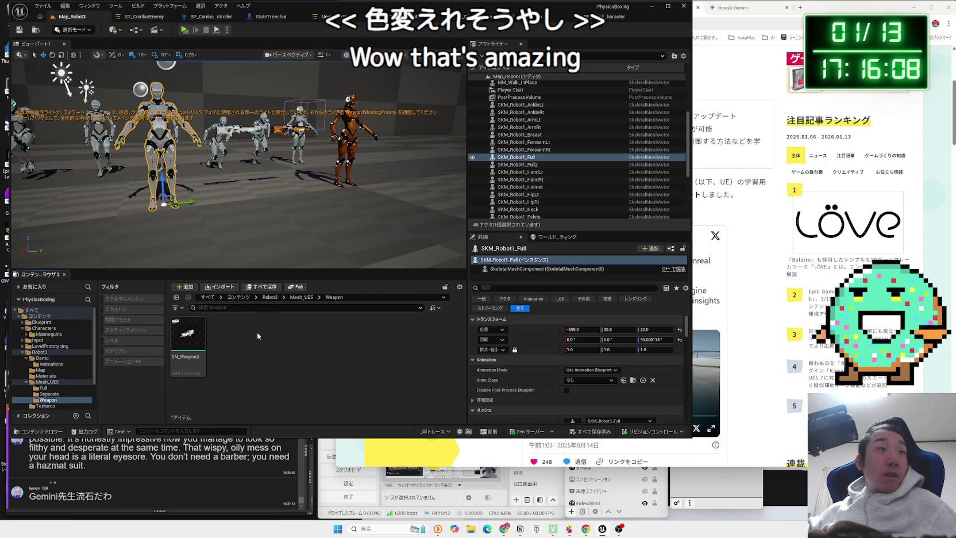
{"action": "double_click", "coordinate": [232, 332]}
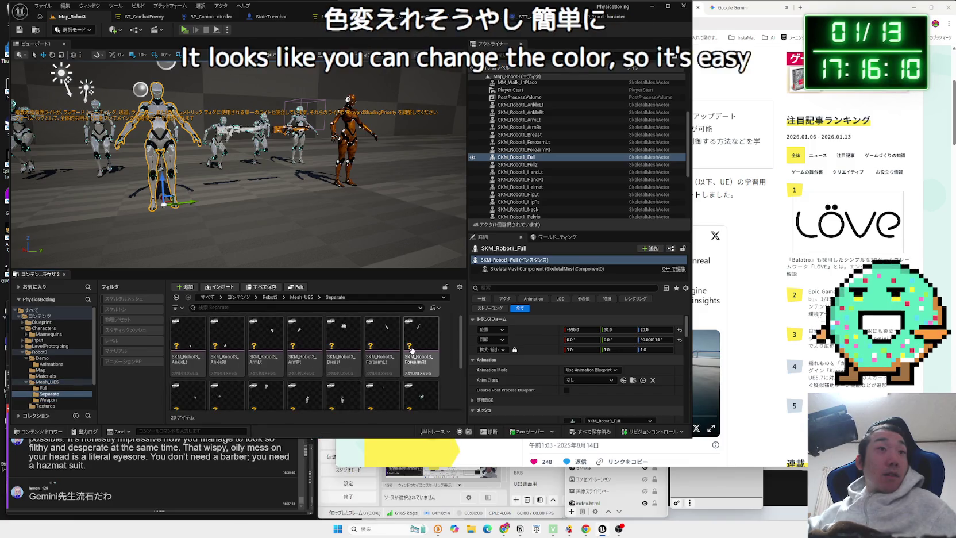
{"action": "scroll", "coordinate": [411, 350], "scroll_direction": "down", "scroll_amount": 1}
{"action": "left_click", "coordinate": [428, 379]}
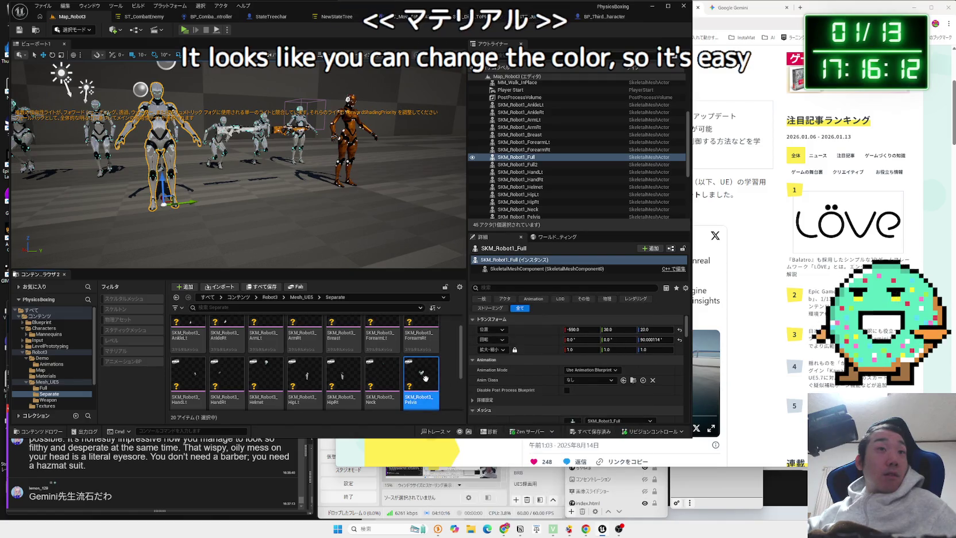
{"action": "scroll", "coordinate": [427, 378], "scroll_direction": "down", "scroll_amount": 2}
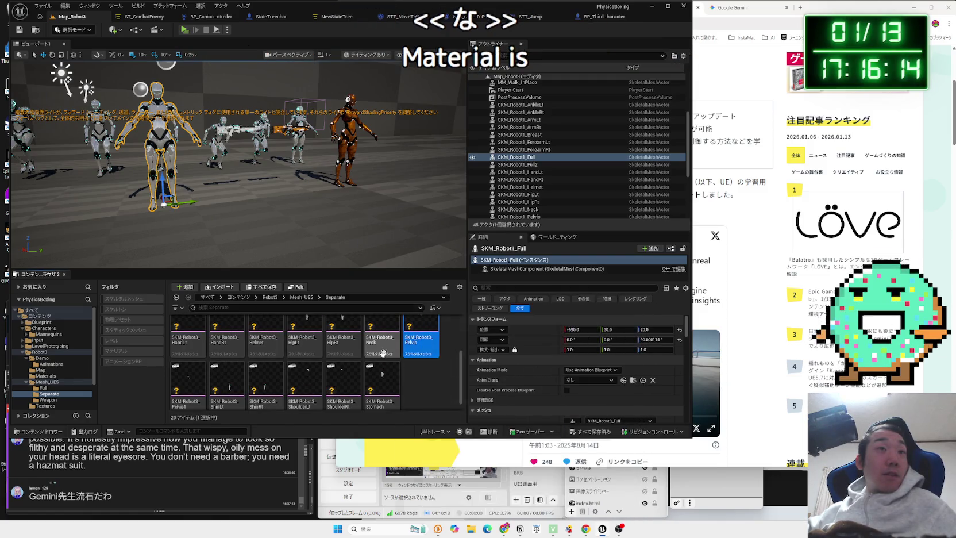
{"action": "left_click", "coordinate": [301, 297]}
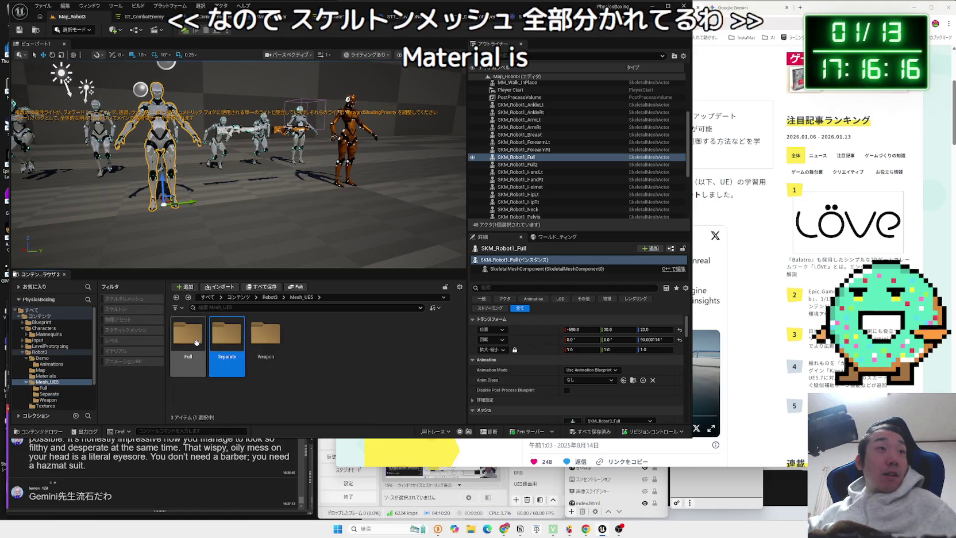
{"action": "double_click", "coordinate": [188, 340]}
{"action": "left_click", "coordinate": [301, 297]}
{"action": "double_click", "coordinate": [265, 339]}
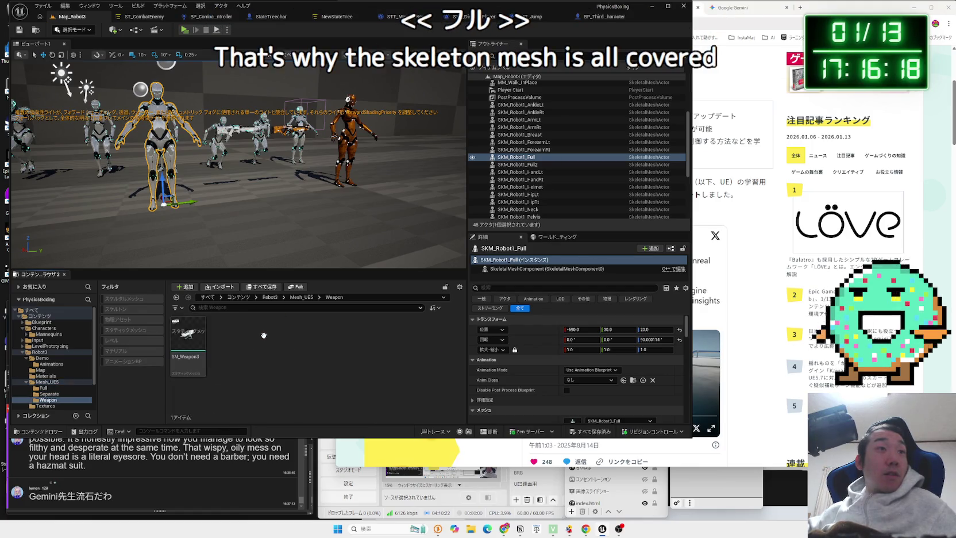
{"action": "double_click", "coordinate": [186, 337]}
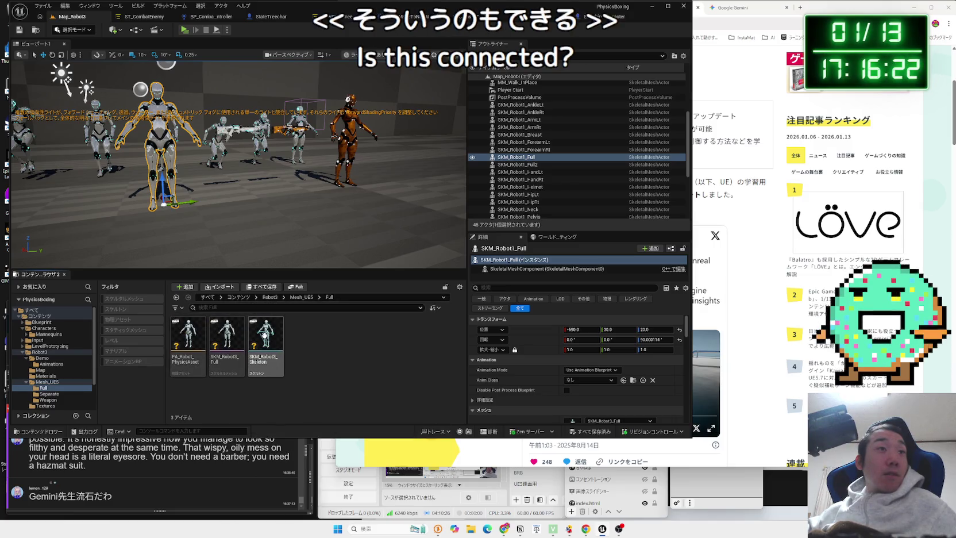
{"action": "double_click", "coordinate": [263, 335]}
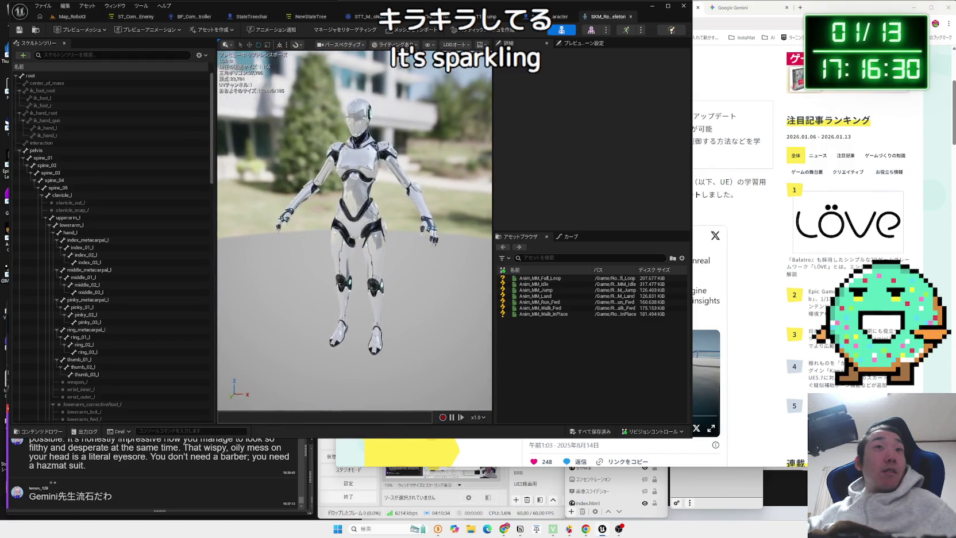
Preview the Anim_MM Fall_Loop, Idle, Land, Walk_Fwd and walk-in-place animations on the robot
{"action": "left_click", "coordinate": [531, 279]}
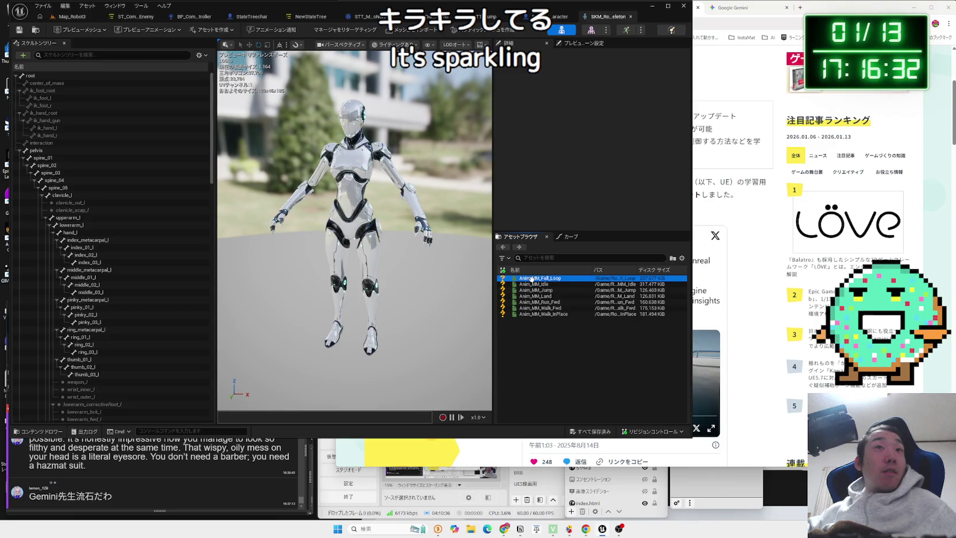
{"action": "double_click", "coordinate": [531, 278]}
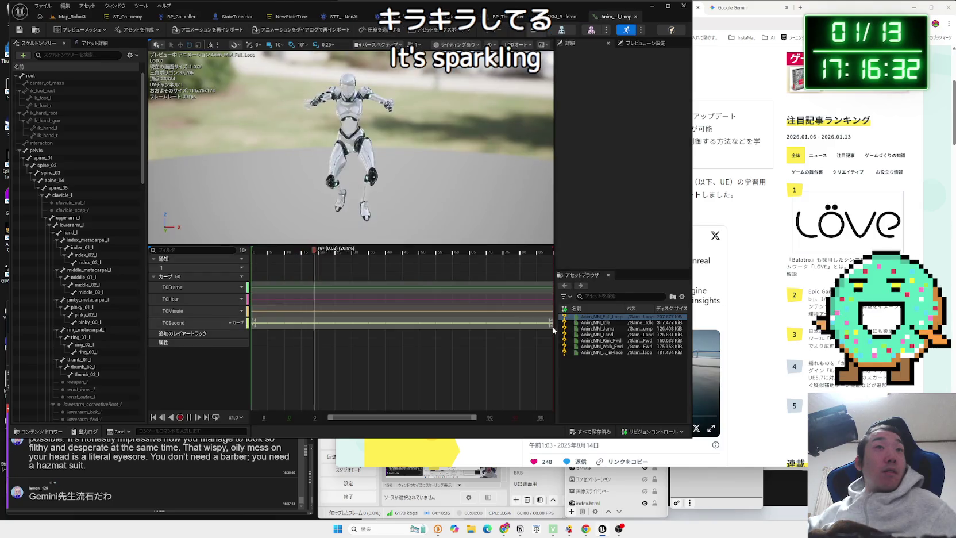
{"action": "double_click", "coordinate": [598, 323]}
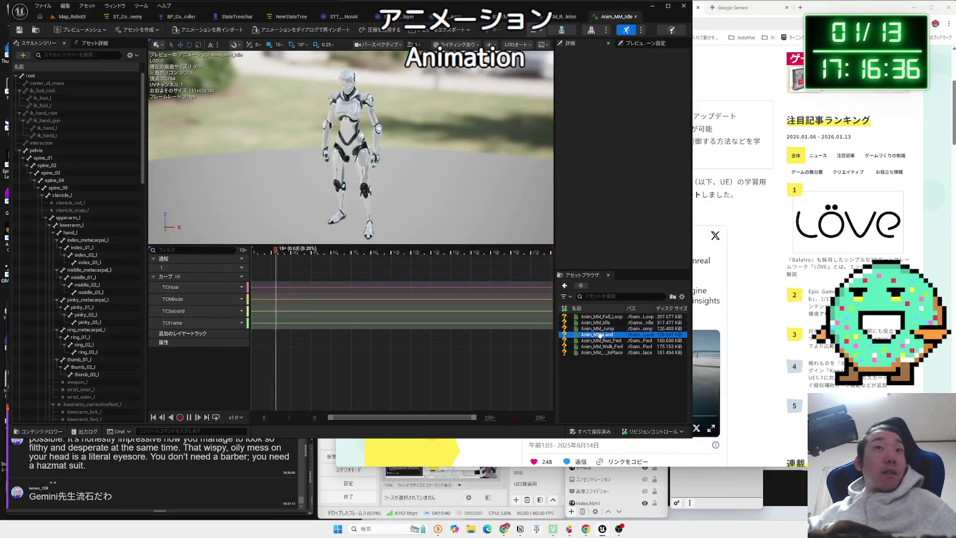
{"action": "double_click", "coordinate": [599, 334]}
{"action": "double_click", "coordinate": [601, 346]}
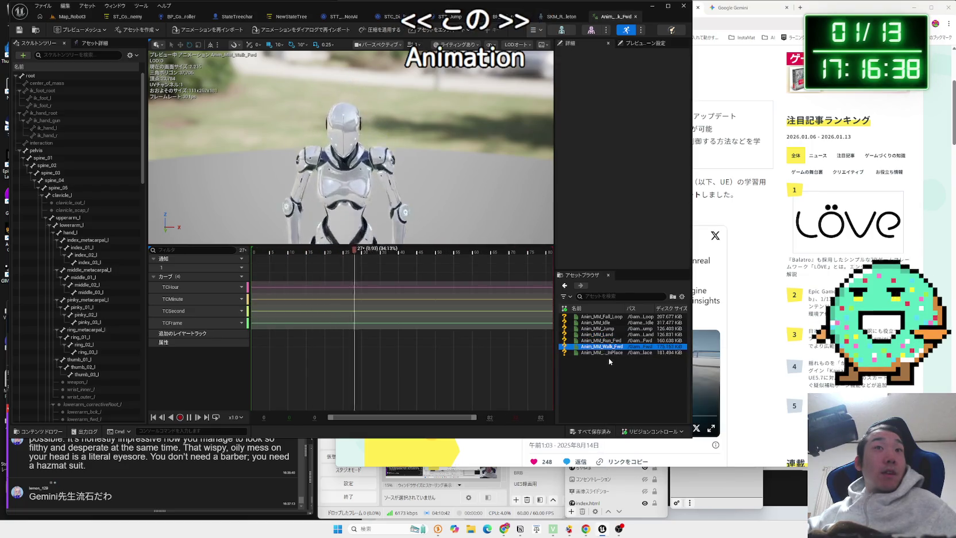
{"action": "double_click", "coordinate": [603, 353]}
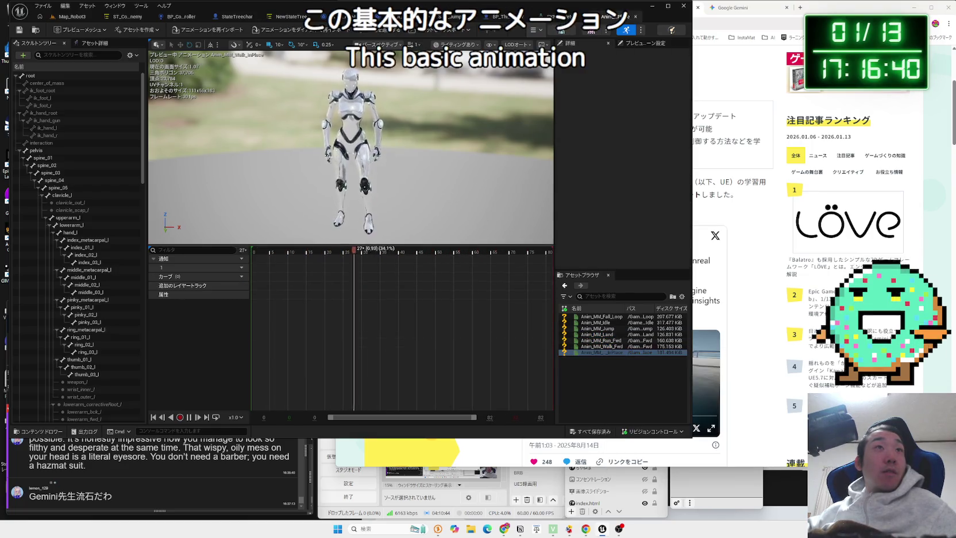
{"action": "left_click_drag", "start_coordinate": [322, 196], "coordinate": [279, 195]}
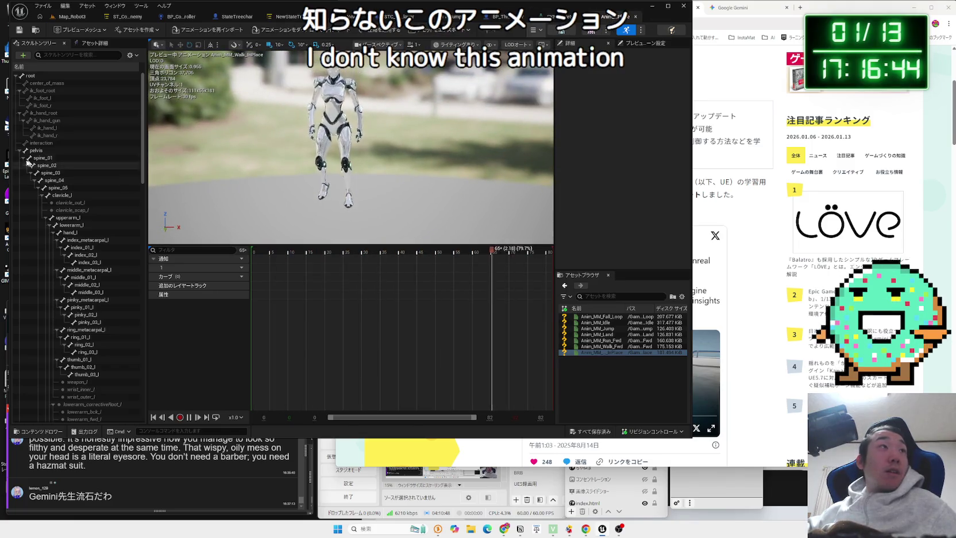
Inspect the wrist_inner_l and ring_03_r bones, then switch to the robot's physics asset
{"action": "scroll", "coordinate": [85, 267], "scroll_direction": "down", "scroll_amount": 3}
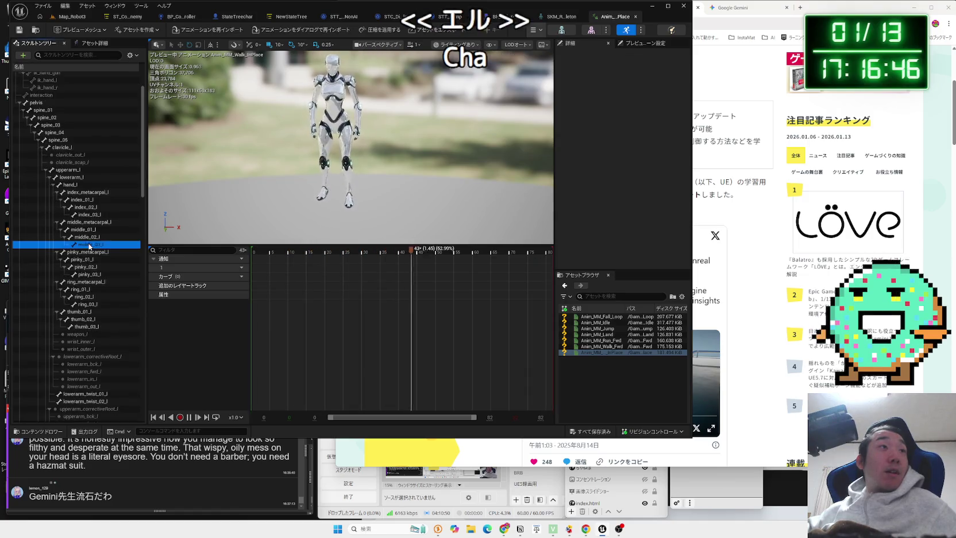
{"action": "scroll", "coordinate": [86, 258], "scroll_direction": "down", "scroll_amount": 5}
{"action": "left_click", "coordinate": [81, 277]}
{"action": "scroll", "coordinate": [90, 311], "scroll_direction": "down", "scroll_amount": 2}
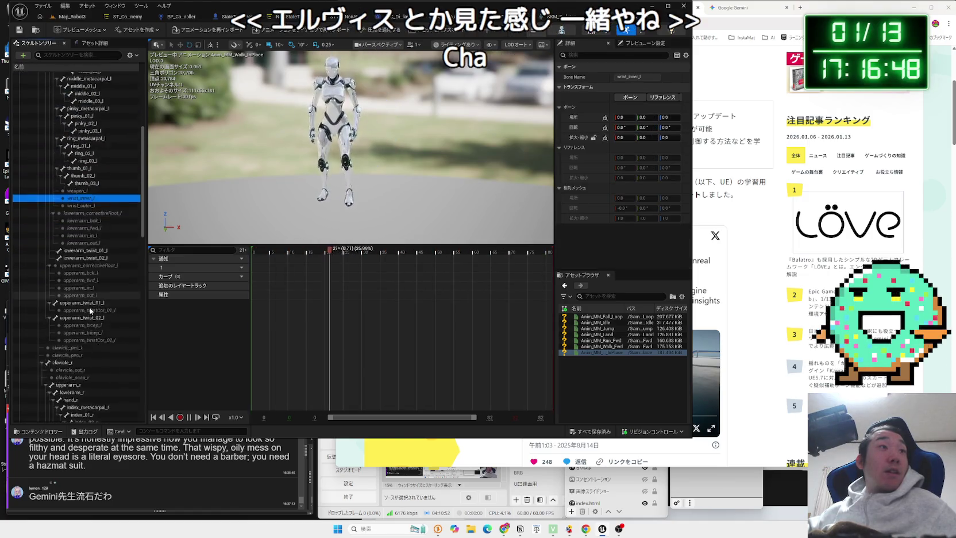
{"action": "scroll", "coordinate": [91, 311], "scroll_direction": "down", "scroll_amount": 7}
{"action": "left_click", "coordinate": [87, 337]}
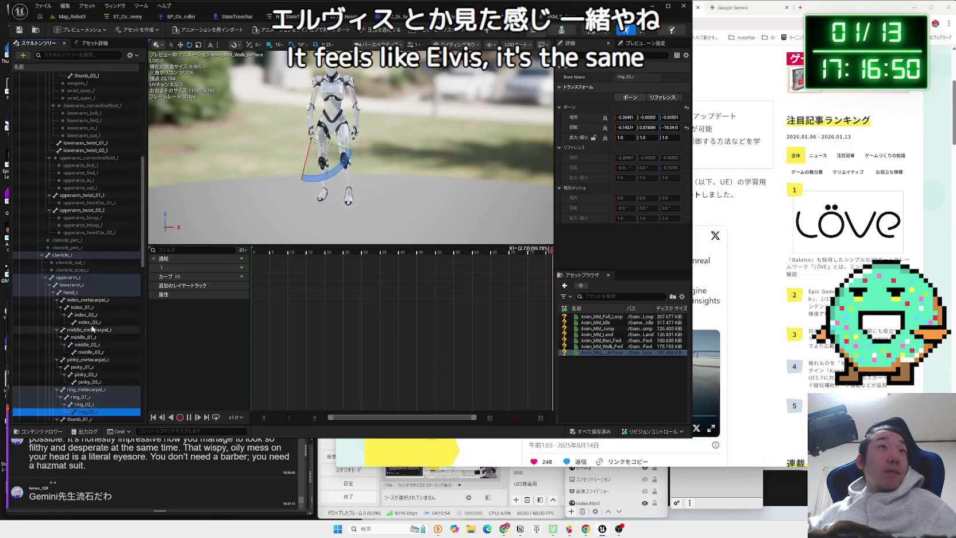
{"action": "left_click_drag", "start_coordinate": [143, 221], "coordinate": [147, 141]}
{"action": "left_click", "coordinate": [19, 150]}
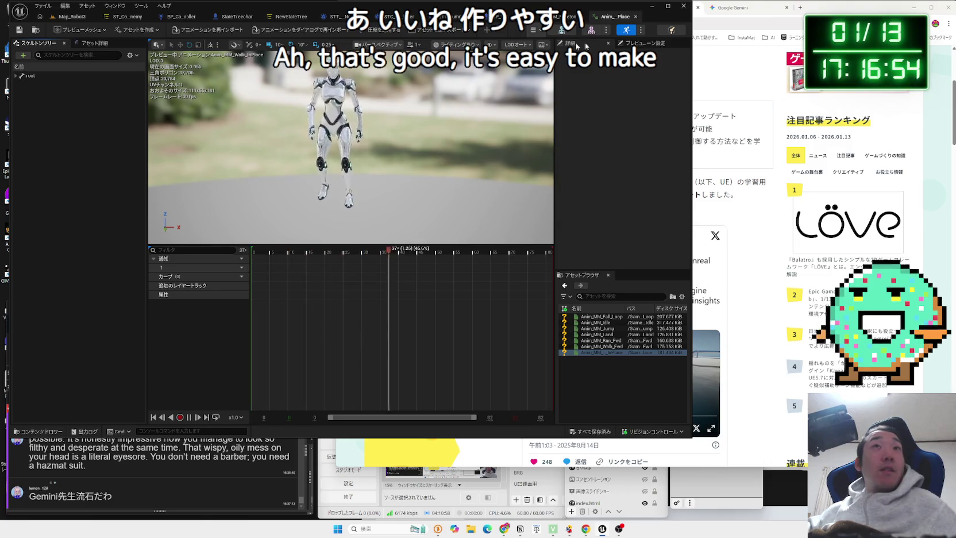
{"action": "left_click", "coordinate": [669, 30]}
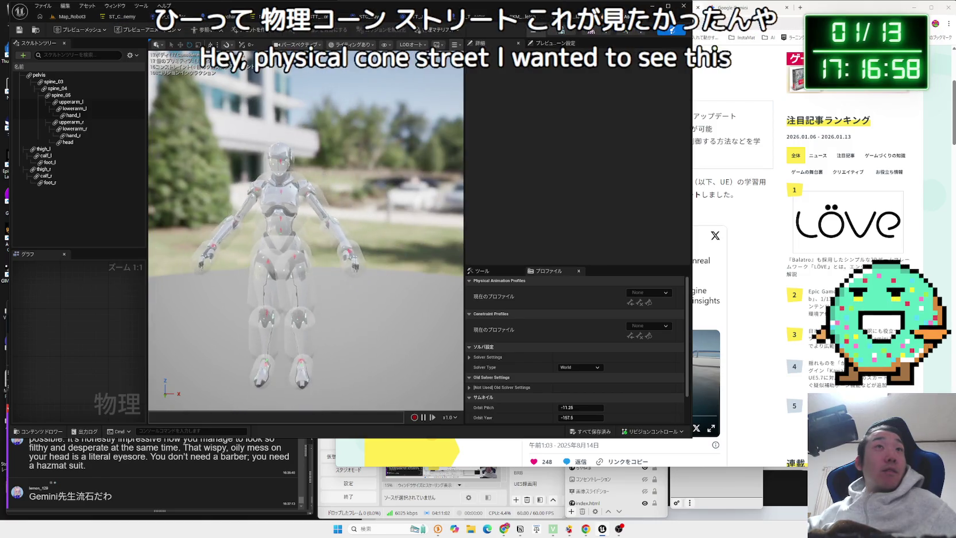
Simulate the robot as a ragdoll, fling it around the viewport, then stop simulating
{"action": "left_click", "coordinate": [552, 81]}
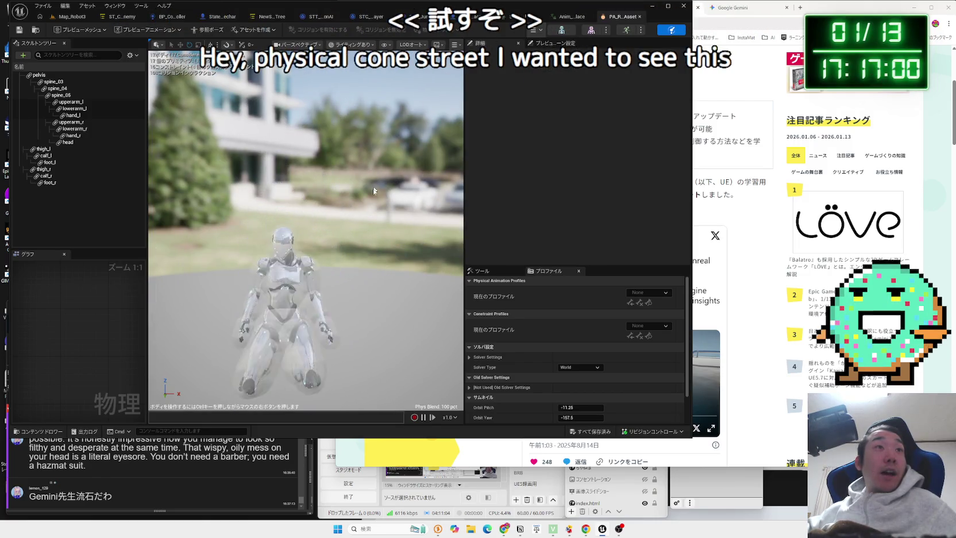
{"action": "left_click_drag", "start_coordinate": [379, 186], "coordinate": [379, 185]}
{"action": "mouse_move", "coordinate": [322, 215]}
{"action": "left_mouse_down"}
{"action": "mouse_move", "coordinate": [300, 294]}
{"action": "mouse_move", "coordinate": [287, 241]}
{"action": "mouse_move", "coordinate": [298, 253]}
{"action": "left_mouse_up"}
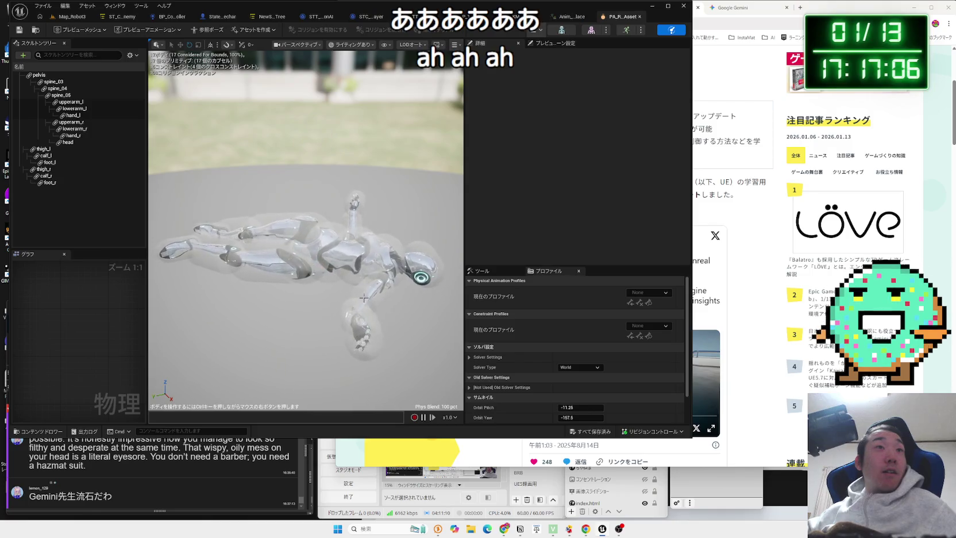
{"action": "left_click_drag", "start_coordinate": [379, 132], "coordinate": [379, 132]}
{"action": "mouse_move", "coordinate": [322, 218]}
{"action": "left_mouse_down"}
{"action": "mouse_move", "coordinate": [221, 98]}
{"action": "mouse_move", "coordinate": [345, 246]}
{"action": "mouse_move", "coordinate": [310, 192]}
{"action": "mouse_move", "coordinate": [339, 187]}
{"action": "left_mouse_up"}
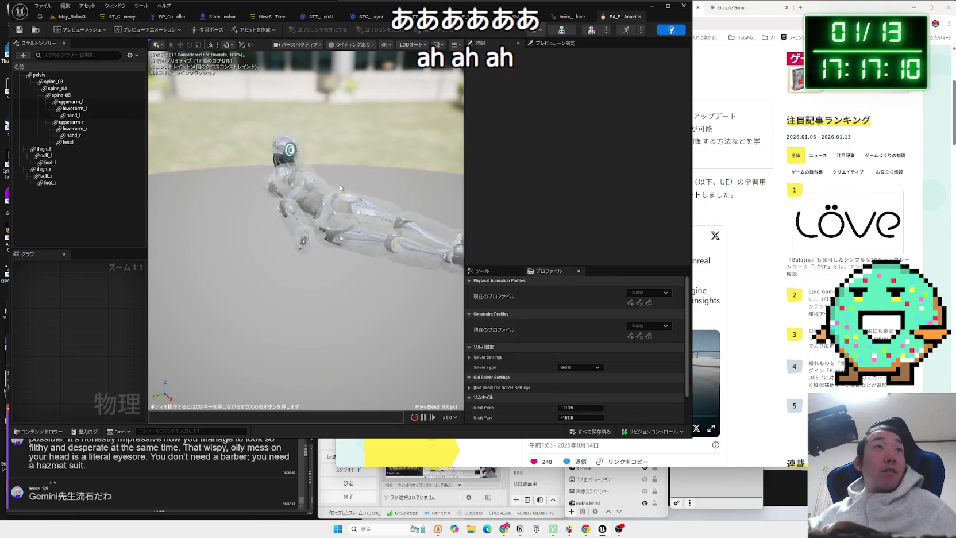
{"action": "left_click_drag", "start_coordinate": [195, 182], "coordinate": [284, 253]}
{"action": "mouse_move", "coordinate": [280, 316]}
{"action": "left_mouse_down"}
{"action": "mouse_move", "coordinate": [316, 319]}
{"action": "mouse_move", "coordinate": [379, 216]}
{"action": "mouse_move", "coordinate": [342, 236]}
{"action": "left_mouse_up"}
{"action": "mouse_move", "coordinate": [376, 197]}
{"action": "left_mouse_down"}
{"action": "mouse_move", "coordinate": [362, 152]}
{"action": "mouse_move", "coordinate": [281, 204]}
{"action": "mouse_move", "coordinate": [345, 69]}
{"action": "mouse_move", "coordinate": [339, 299]}
{"action": "mouse_move", "coordinate": [260, 397]}
{"action": "left_mouse_up"}
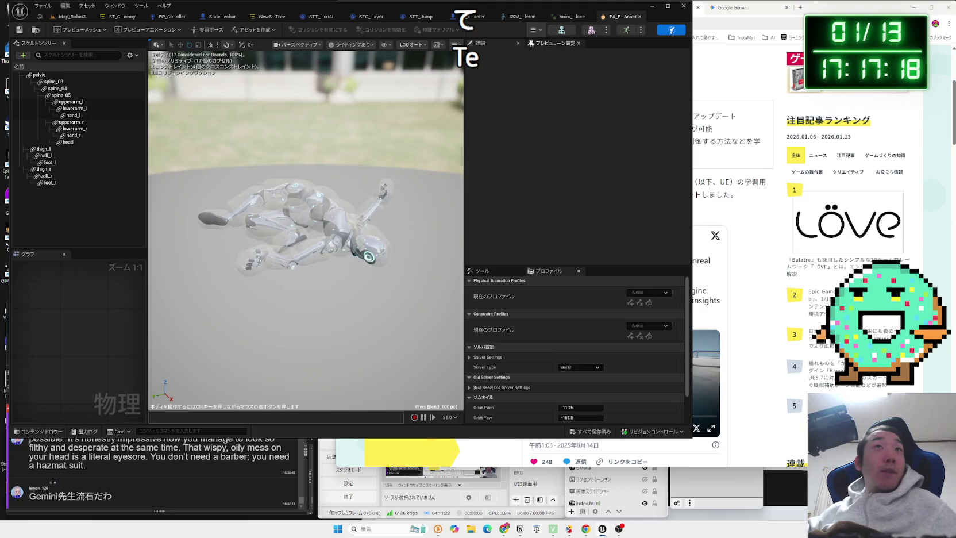
{"action": "key", "text": "alt+s"}
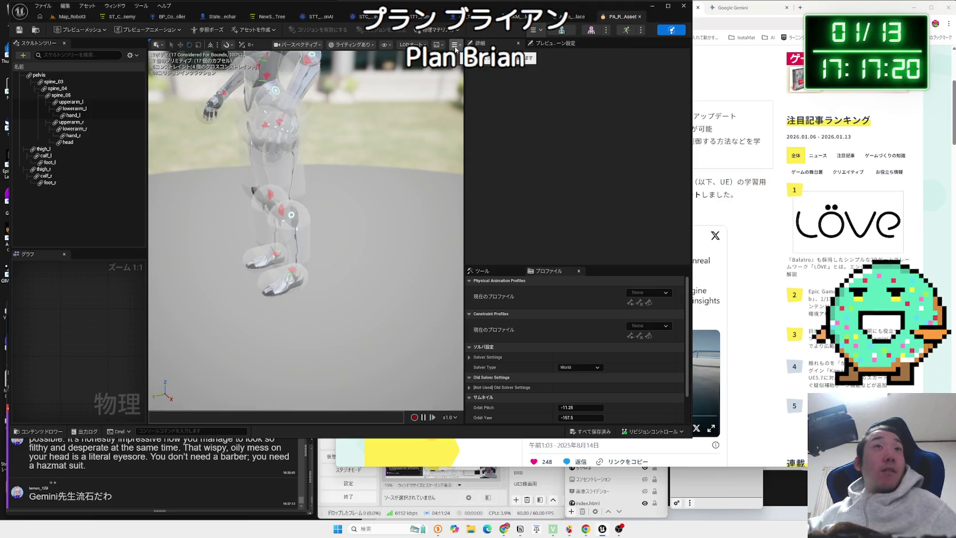
Set the viewport's physics body display to None
{"action": "left_click", "coordinate": [392, 46]}
{"action": "mouse_move", "coordinate": [423, 90]}
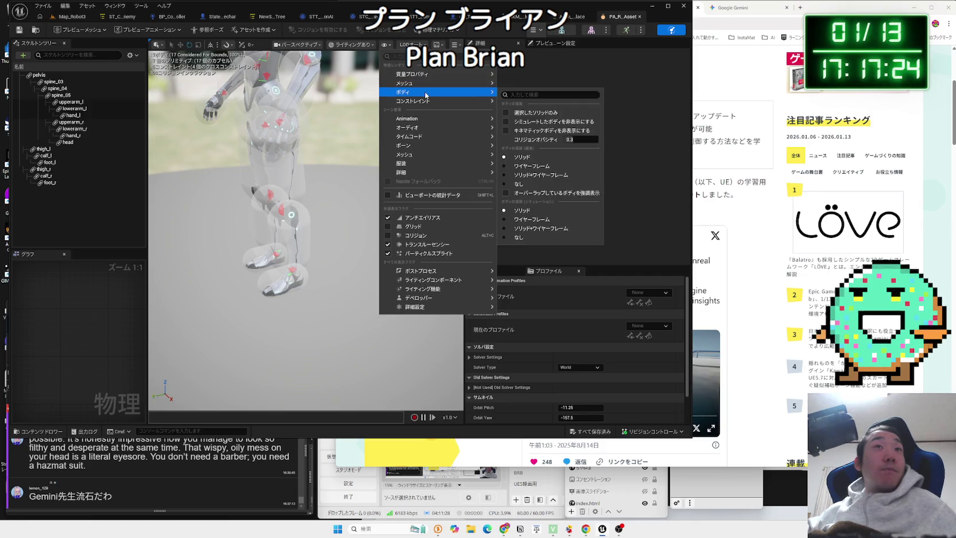
{"action": "mouse_move", "coordinate": [422, 102]}
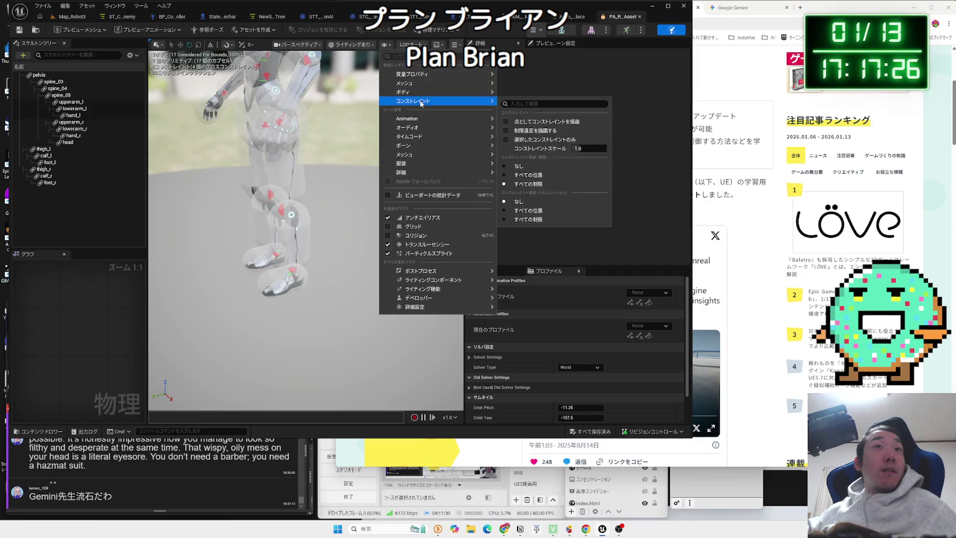
{"action": "mouse_move", "coordinate": [420, 85]}
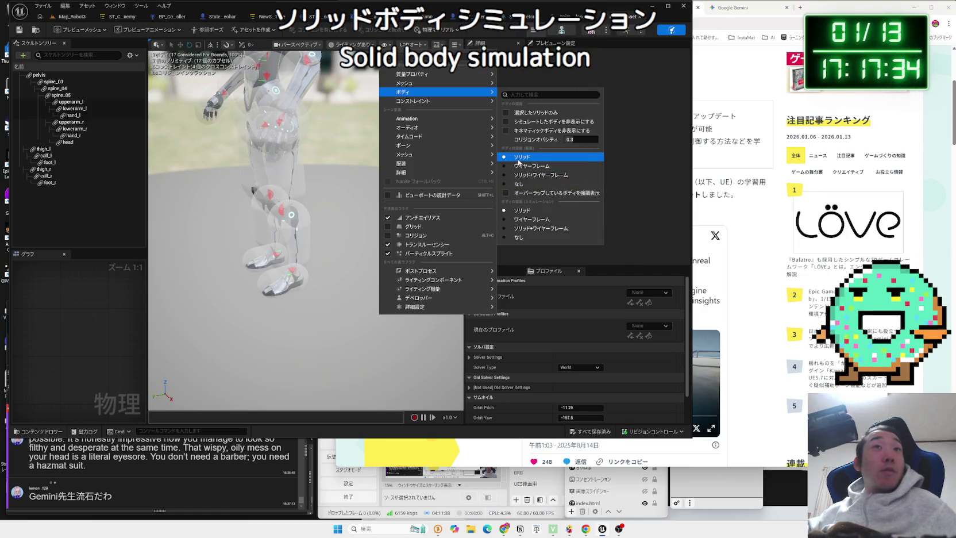
{"action": "left_click", "coordinate": [522, 239]}
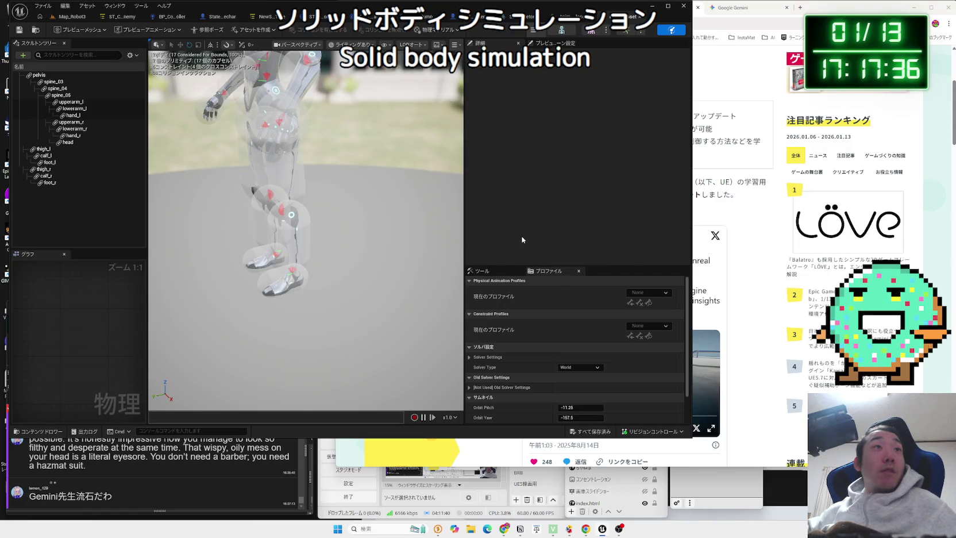
Run the ragdoll simulation again, fling the robot, then stop and reset it
{"action": "left_click", "coordinate": [534, 29]}
{"action": "left_click", "coordinate": [547, 81]}
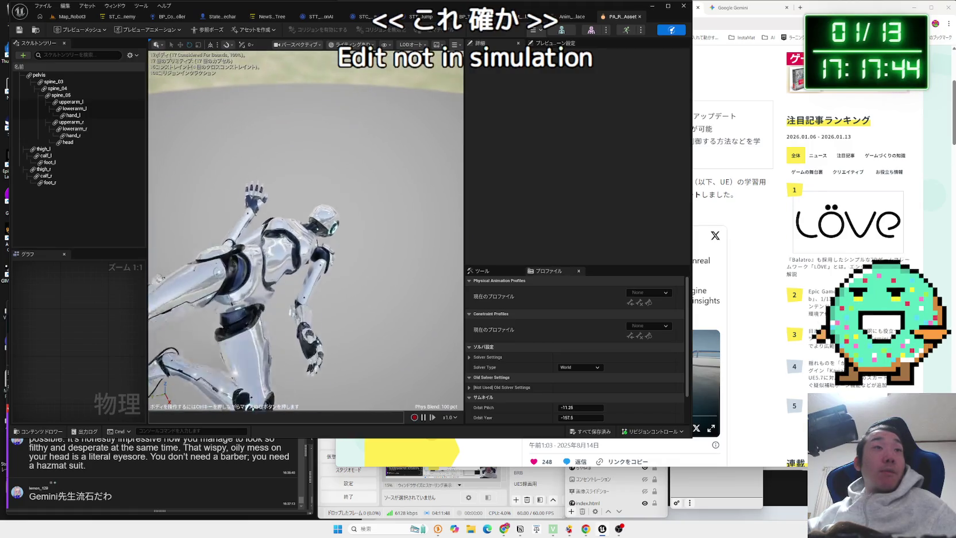
{"action": "mouse_move", "coordinate": [321, 270]}
{"action": "left_mouse_down"}
{"action": "mouse_move", "coordinate": [368, 218]}
{"action": "mouse_move", "coordinate": [464, 149]}
{"action": "mouse_move", "coordinate": [341, 214]}
{"action": "mouse_move", "coordinate": [339, 251]}
{"action": "mouse_move", "coordinate": [304, 172]}
{"action": "mouse_move", "coordinate": [269, 211]}
{"action": "mouse_move", "coordinate": [328, 109]}
{"action": "mouse_move", "coordinate": [298, 167]}
{"action": "mouse_move", "coordinate": [374, 145]}
{"action": "mouse_move", "coordinate": [287, 304]}
{"action": "mouse_move", "coordinate": [155, 172]}
{"action": "mouse_move", "coordinate": [346, 245]}
{"action": "mouse_move", "coordinate": [292, 224]}
{"action": "left_mouse_up"}
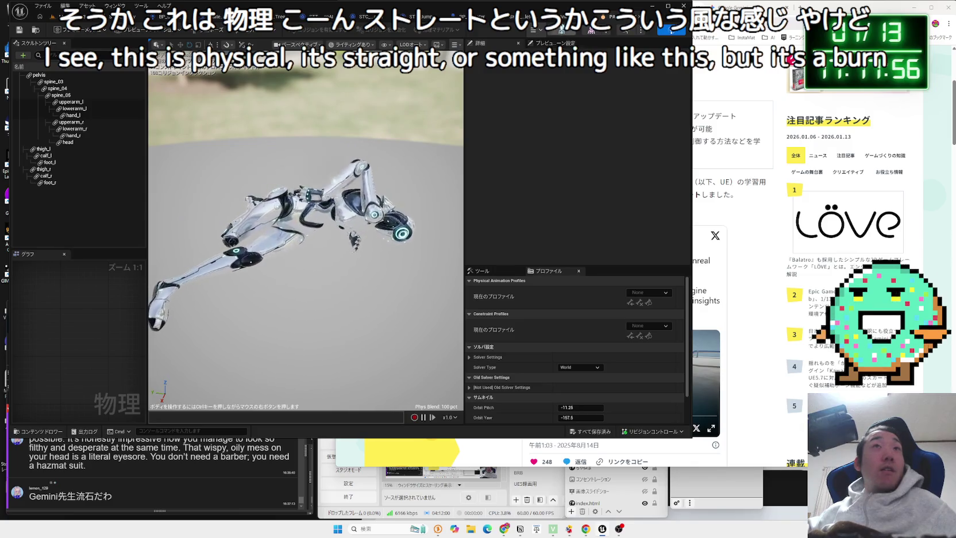
{"action": "left_click", "coordinate": [538, 33]}
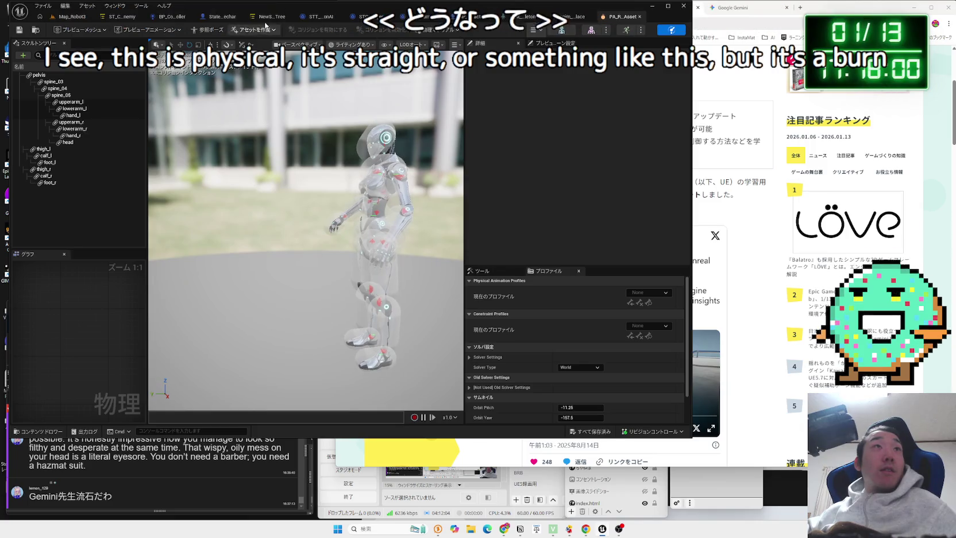
{"action": "left_click", "coordinate": [591, 32]}
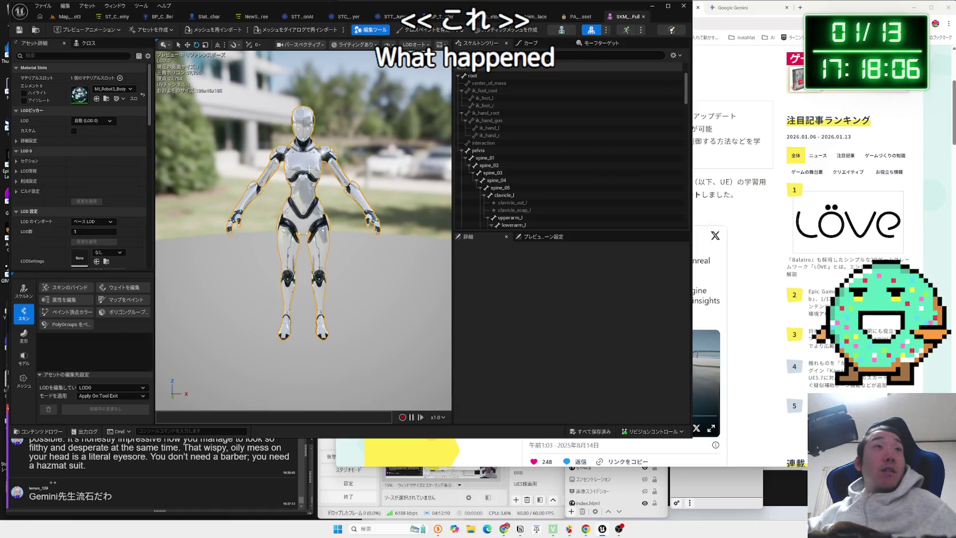
In the Content Drawer, open Robot3 > Mesh_UE5 > Separate and select SKM_Robot3_HandLt
{"action": "scroll", "coordinate": [328, 186], "scroll_direction": "up", "scroll_amount": 5}
{"action": "scroll", "coordinate": [328, 185], "scroll_direction": "down", "scroll_amount": 3}
{"action": "scroll", "coordinate": [328, 185], "scroll_direction": "up", "scroll_amount": 5}
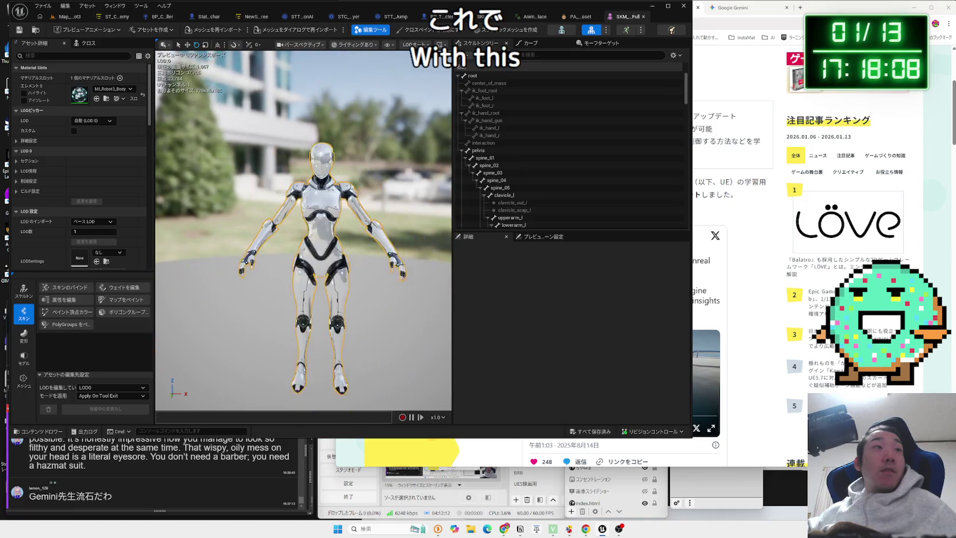
{"action": "scroll", "coordinate": [328, 185], "scroll_direction": "down", "scroll_amount": 5}
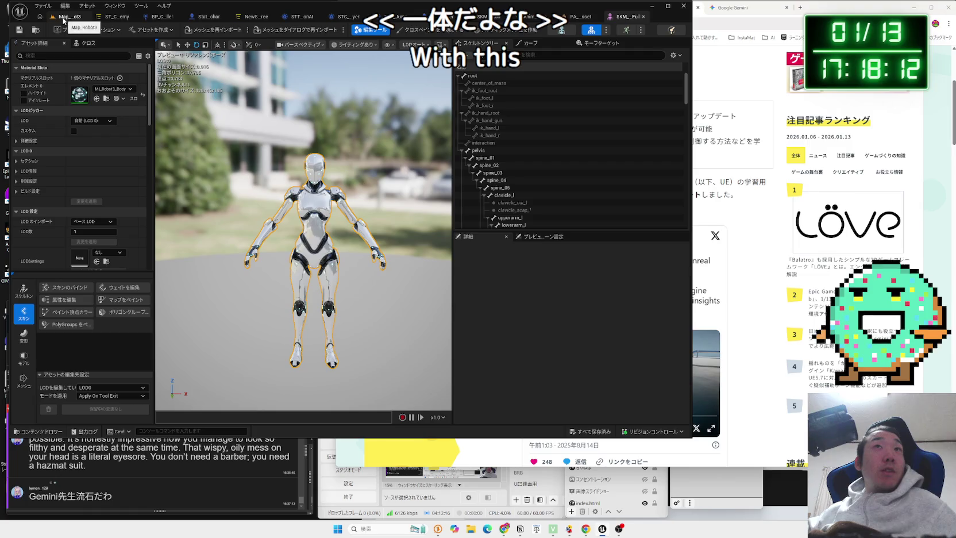
{"action": "left_click", "coordinate": [38, 431]}
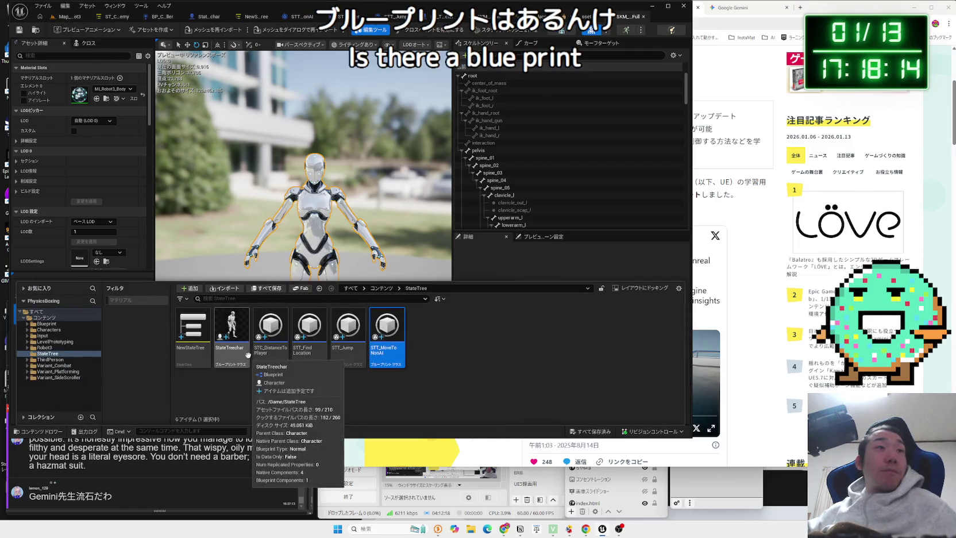
{"action": "left_click", "coordinate": [44, 347]}
{"action": "double_click", "coordinate": [302, 335]}
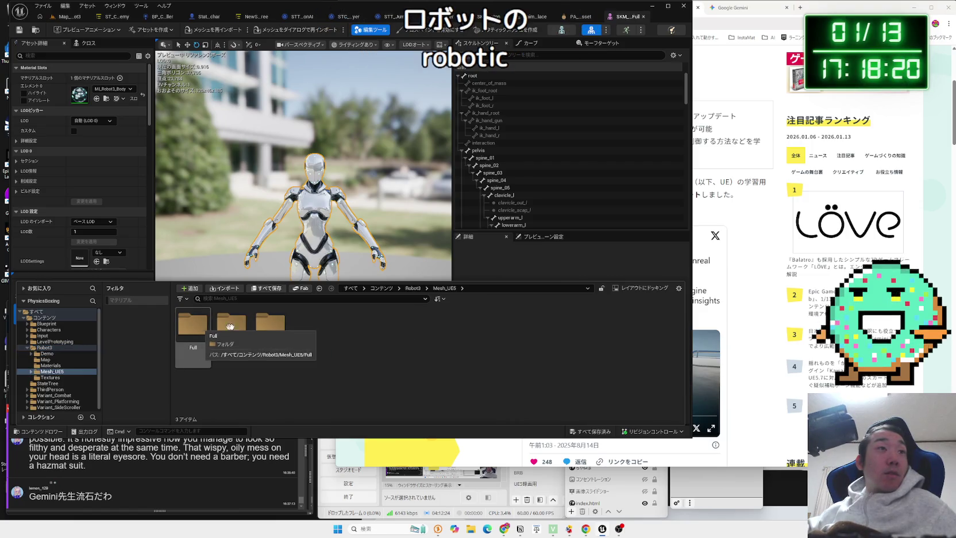
{"action": "double_click", "coordinate": [230, 328]}
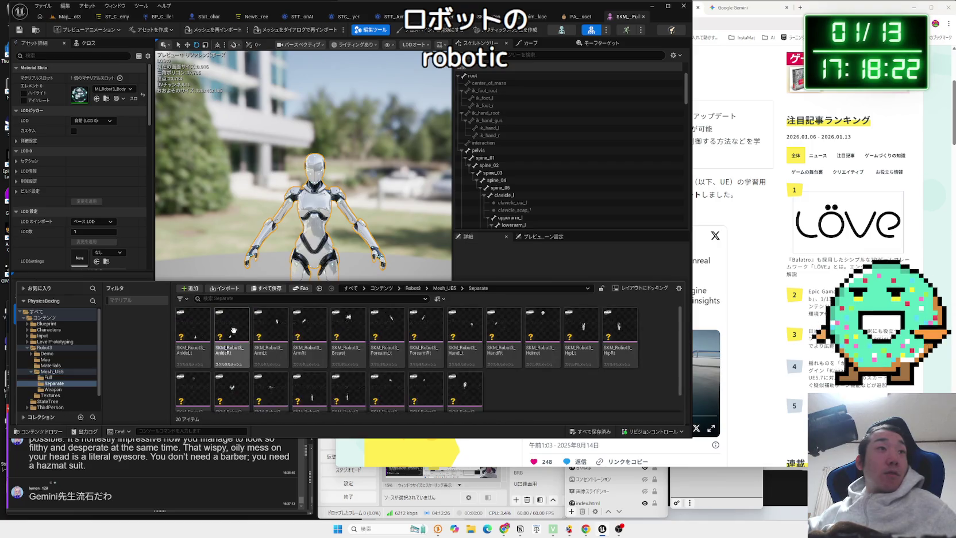
{"action": "left_click", "coordinate": [461, 352]}
Look through the Weapon, Textures, Materials and Demo > Animations folders
{"action": "key", "text": "alt+Left"}
{"action": "double_click", "coordinate": [268, 327]}
{"action": "key", "text": "alt+Left"}
{"action": "key", "text": "alt+Left"}
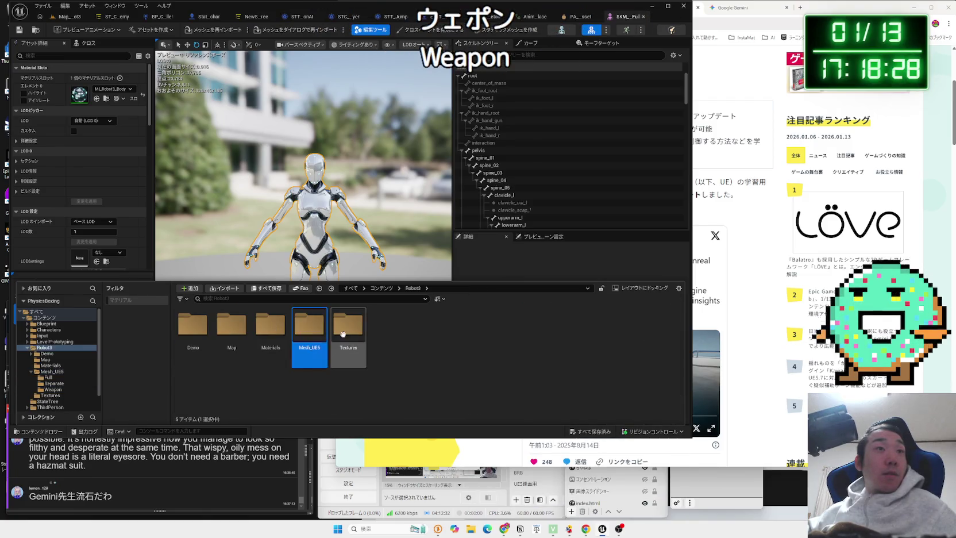
{"action": "double_click", "coordinate": [363, 343]}
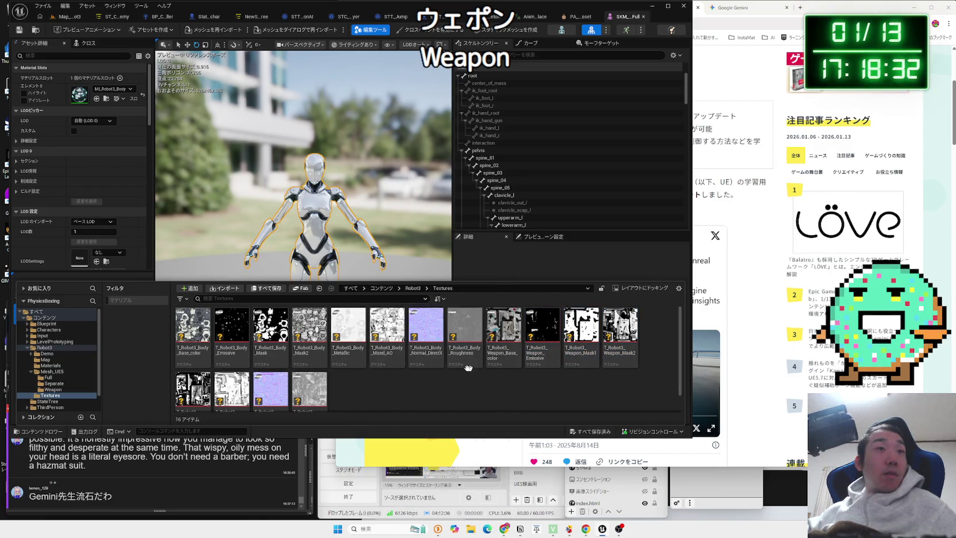
{"action": "key", "text": "alt+Left"}
{"action": "double_click", "coordinate": [278, 330]}
{"action": "key", "text": "alt+Left"}
{"action": "double_click", "coordinate": [194, 326]}
{"action": "key", "text": "alt+Left"}
{"action": "double_click", "coordinate": [195, 327]}
{"action": "double_click", "coordinate": [193, 326]}
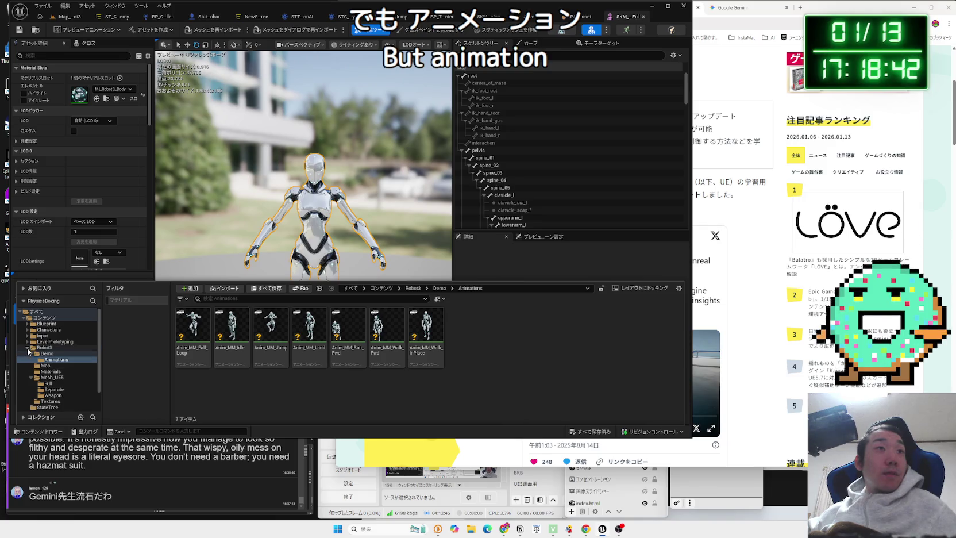
Return to Robot3, close the Content Drawer and orbit to a three-quarter robot view
{"action": "left_click", "coordinate": [27, 348]}
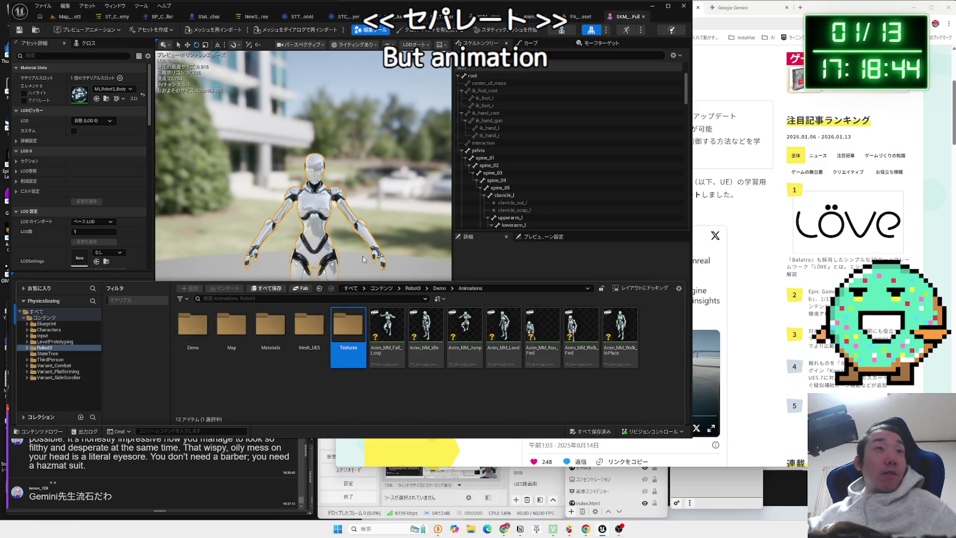
{"action": "left_click", "coordinate": [303, 230]}
{"action": "scroll", "coordinate": [303, 230], "scroll_direction": "up", "scroll_amount": 5}
{"action": "scroll", "coordinate": [303, 230], "scroll_direction": "down", "scroll_amount": 3}
{"action": "mouse_move", "coordinate": [303, 230]}
{"action": "left_mouse_down"}
{"action": "mouse_move", "coordinate": [402, 230]}
{"action": "mouse_move", "coordinate": [339, 230]}
{"action": "left_mouse_up"}
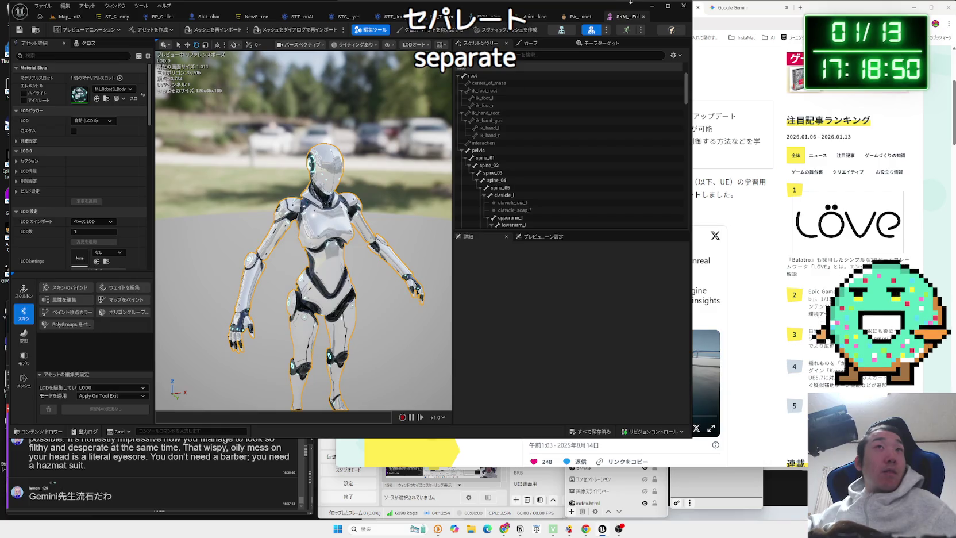
Close the full mesh, physics asset and walk animation tabs, returning to Map_Robot3
{"action": "left_click", "coordinate": [644, 18]}
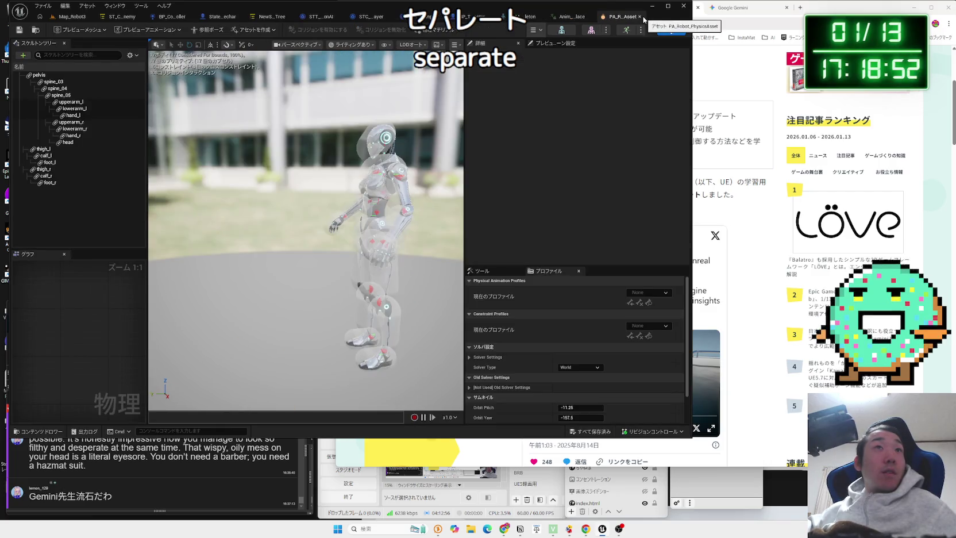
{"action": "left_click", "coordinate": [640, 17]}
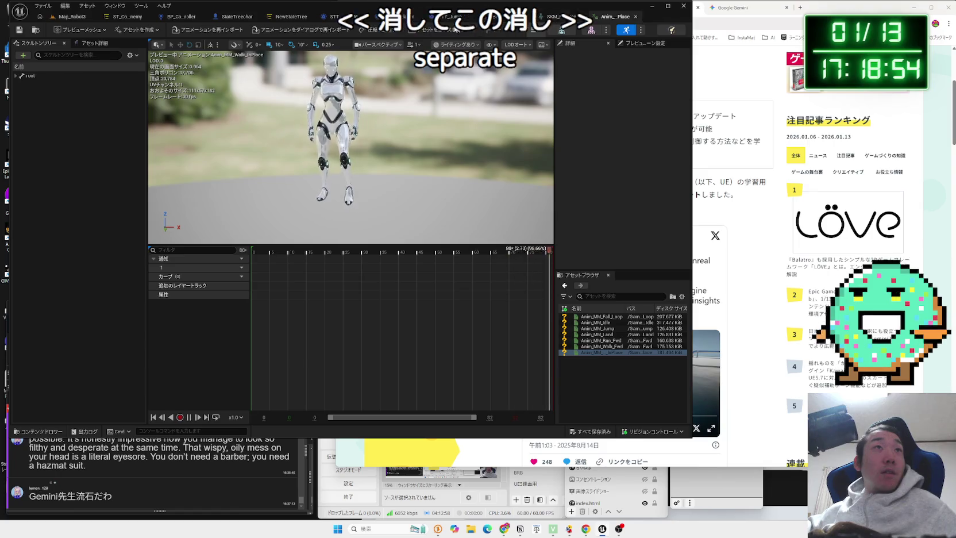
{"action": "left_click", "coordinate": [635, 17]}
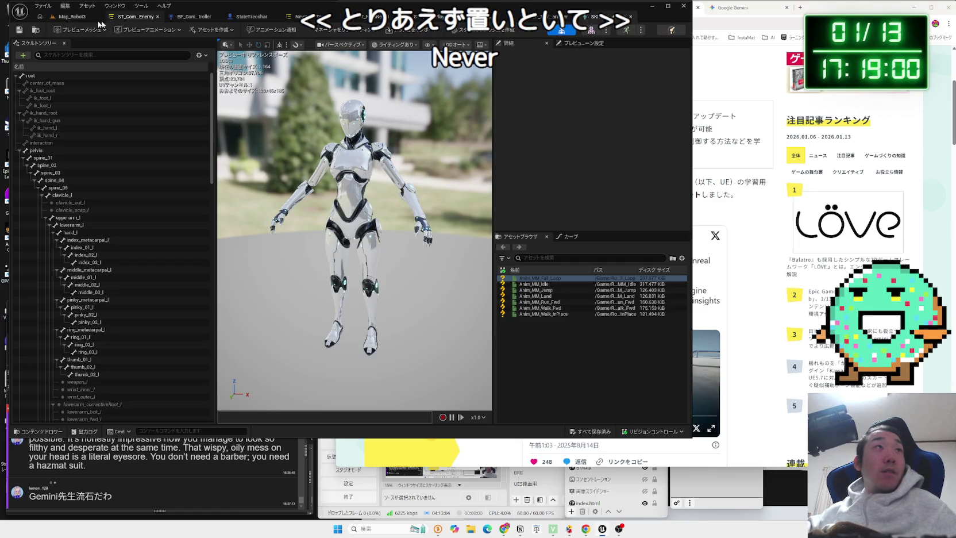
{"action": "left_click", "coordinate": [72, 17]}
Open the SKM_Robot3_AnkleRt part mesh from the Separate folder and compare it with the skeleton editor
{"action": "left_click", "coordinate": [301, 297]}
{"action": "double_click", "coordinate": [227, 339]}
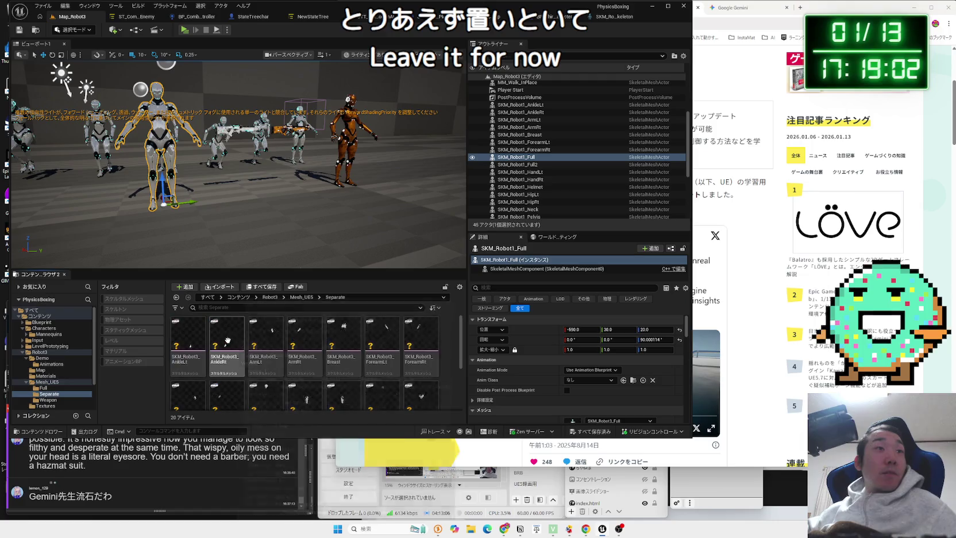
{"action": "left_click", "coordinate": [226, 336]}
{"action": "double_click", "coordinate": [227, 339]}
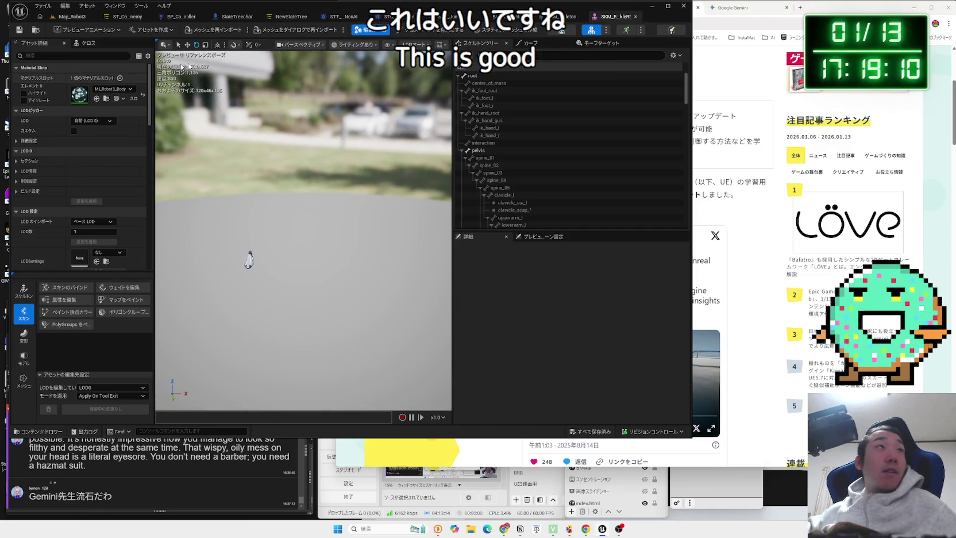
{"action": "left_click", "coordinate": [635, 17]}
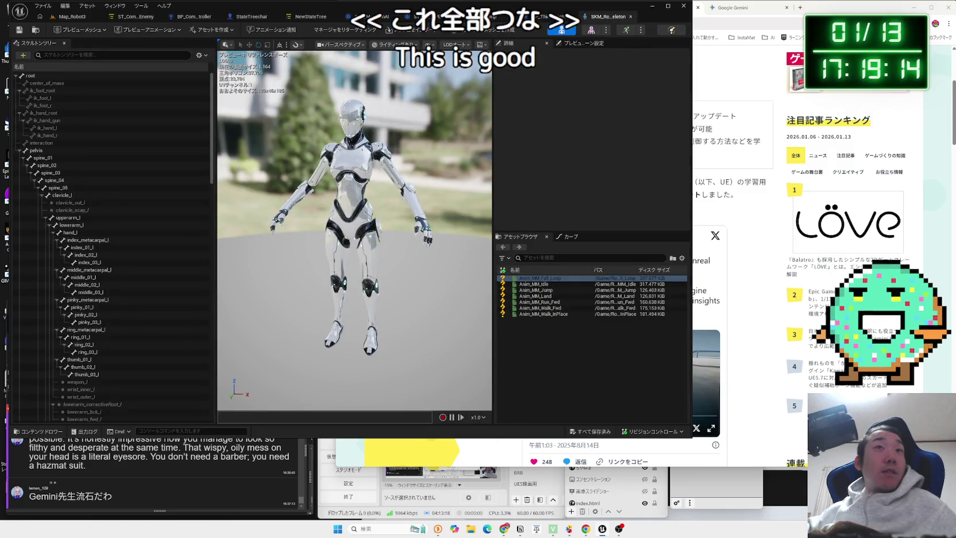
{"action": "left_click", "coordinate": [595, 31]}
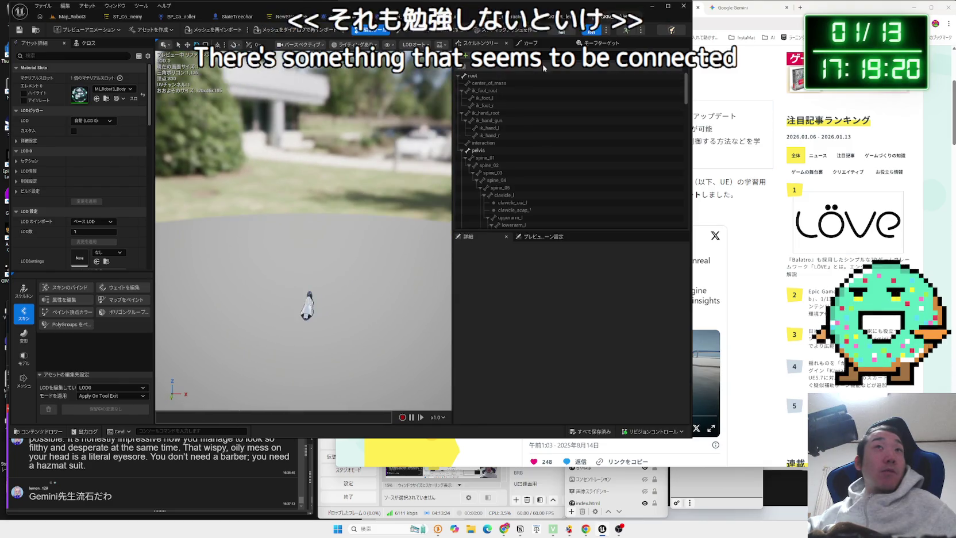
{"action": "left_click", "coordinate": [561, 33]}
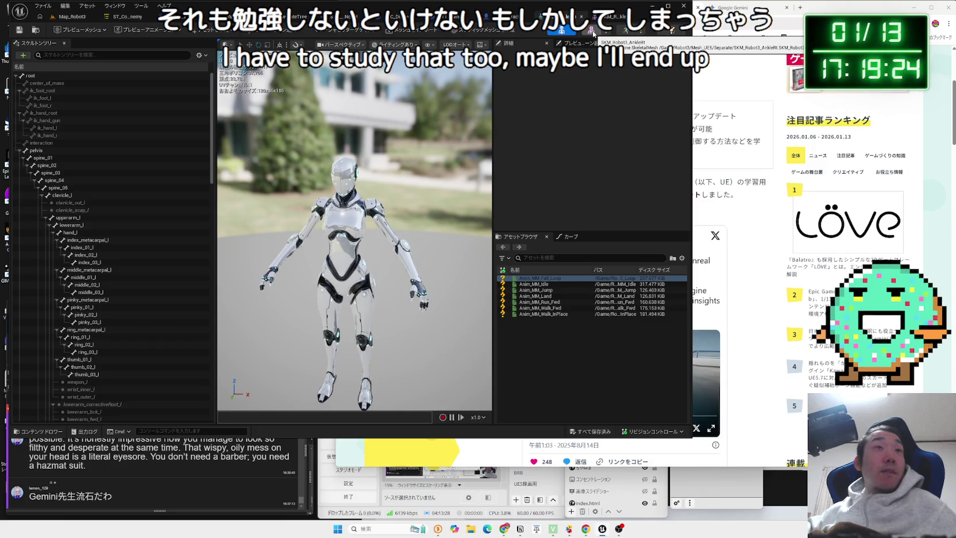
{"action": "left_click", "coordinate": [592, 33]}
Step through the ankle mesh's bone tree, then bring up the Stack O Bot browser article
{"action": "key", "text": "Down"}
{"action": "key", "text": "Down"}
{"action": "key", "text": "Down"}
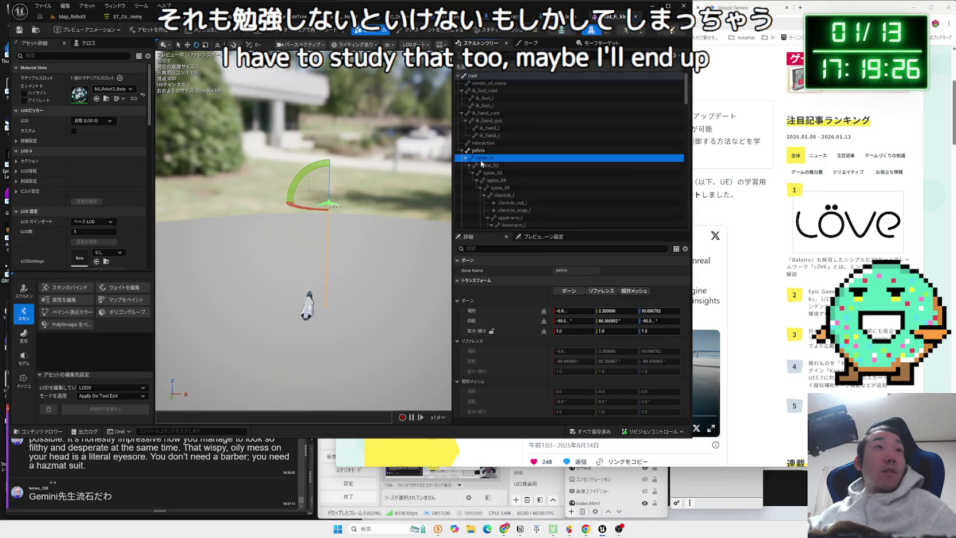
{"action": "scroll", "coordinate": [498, 193], "scroll_direction": "down", "scroll_amount": 2}
{"action": "key", "text": "Up"}
{"action": "key", "text": "Up"}
{"action": "key", "text": "Up"}
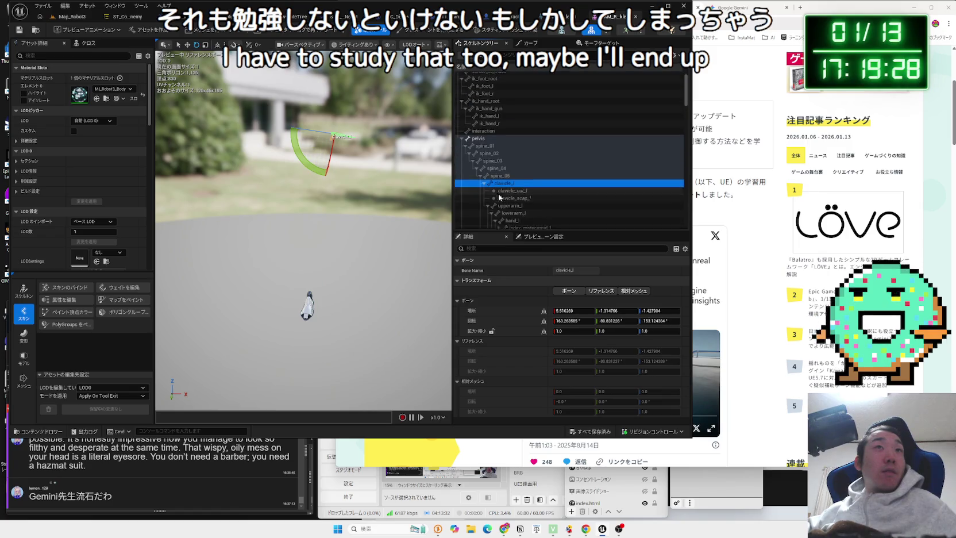
{"action": "key", "text": "Left"}
{"action": "key", "text": "Up"}
{"action": "key", "text": "Up"}
{"action": "key", "text": "Up"}
{"action": "key", "text": "Up"}
{"action": "key", "text": "Up"}
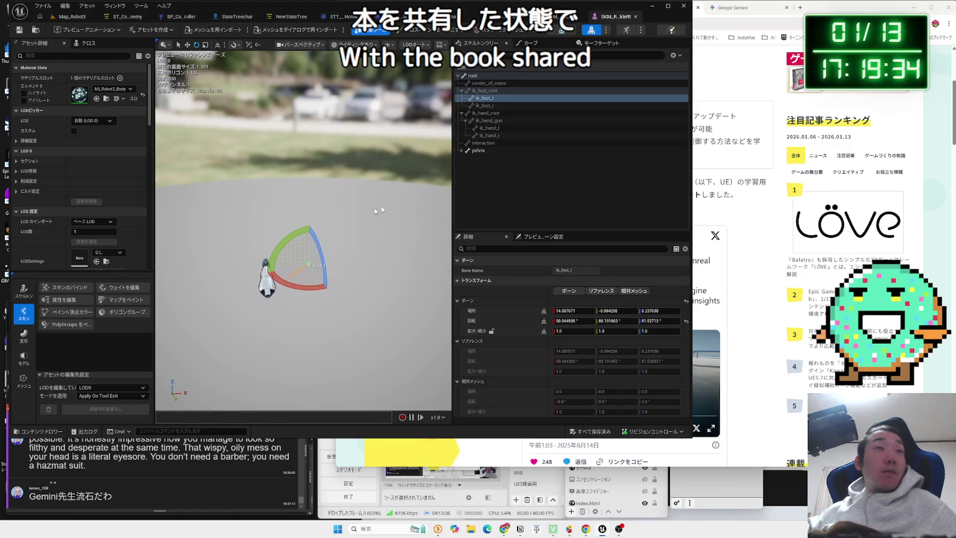
{"action": "left_click", "coordinate": [741, 7]}
{"action": "left_click", "coordinate": [632, 7]}
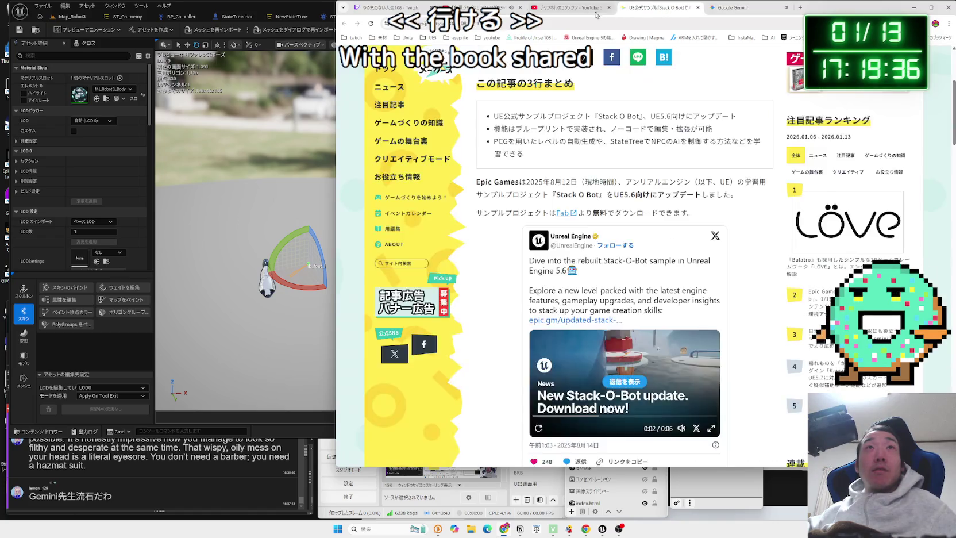
Glance at the YouTube Studio and jazz video tabs, then open YouTube from the bookmarks
{"action": "left_click", "coordinate": [592, 8]}
{"action": "left_click", "coordinate": [483, 8]}
{"action": "left_click", "coordinate": [549, 6]}
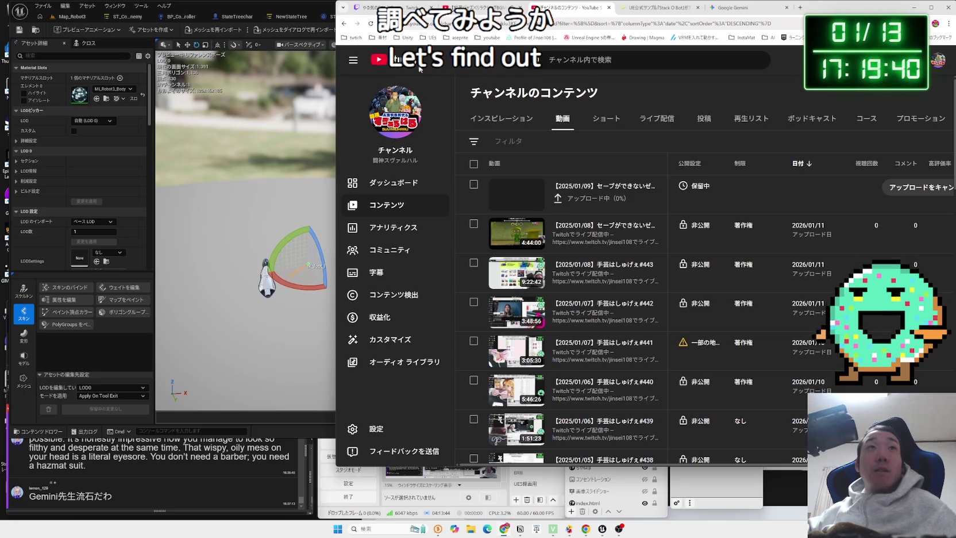
{"action": "left_click", "coordinate": [497, 69]}
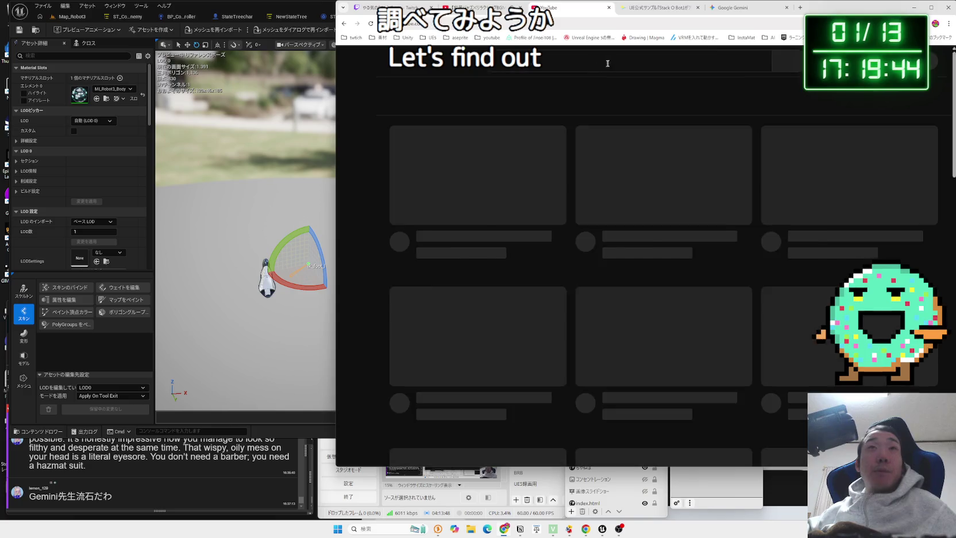
Search YouTube for 'UE5 物理 バラバラ' using the Japanese IME
{"action": "left_click", "coordinate": [620, 62]}
{"action": "type", "text": "ue5 1"}
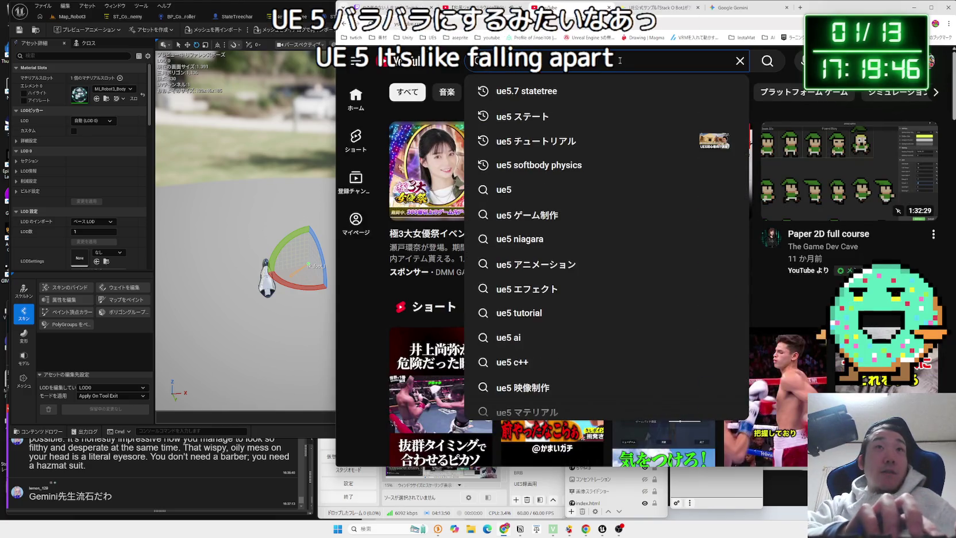
{"action": "key", "text": "Zenkaku_Hankaku"}
{"action": "key", "text": "BackSpace"}
{"action": "key", "text": "Zenkaku_Hankaku"}
{"action": "type", "text": "b"}
{"action": "key", "text": "BackSpace"}
{"action": "key", "text": "Zenkaku_Hankaku"}
{"action": "type", "text": "物理"}
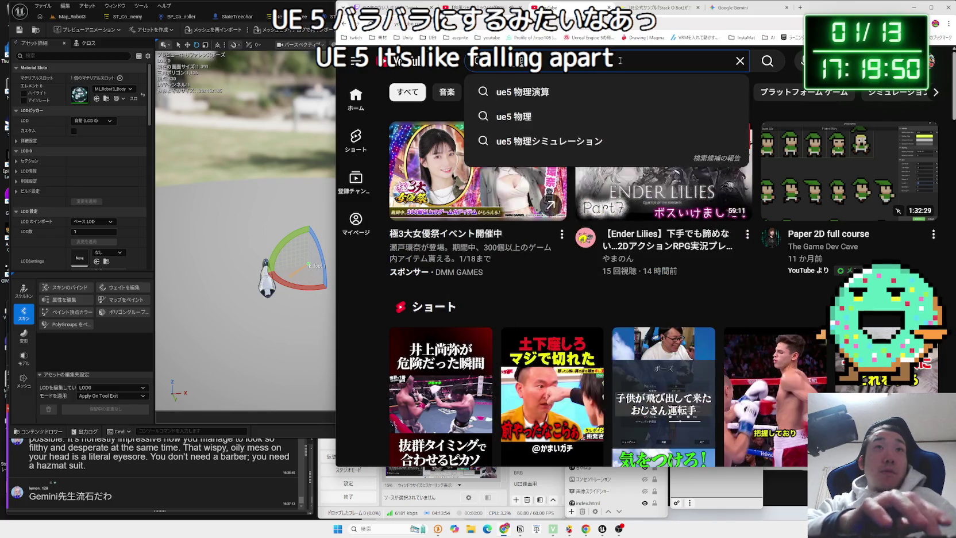
{"action": "type", "text": " バラバラ"}
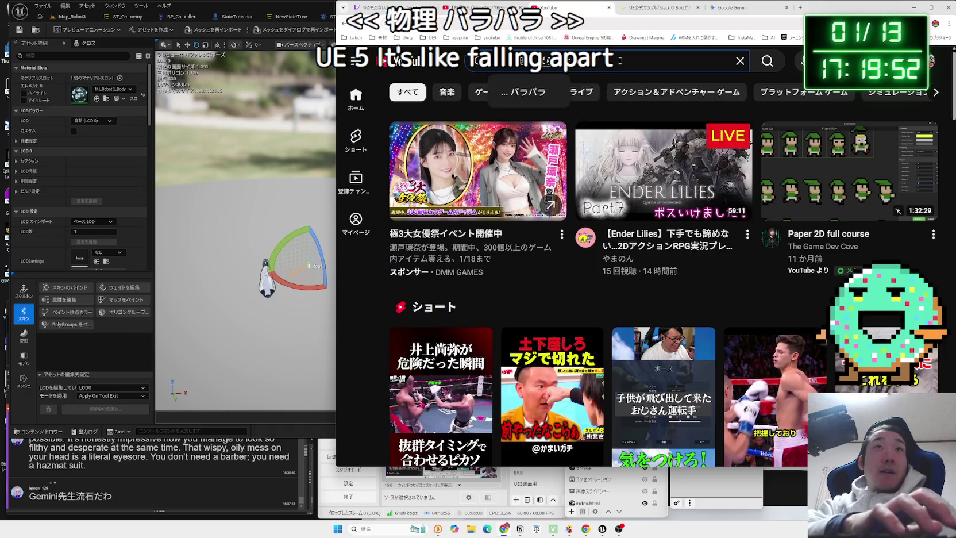
{"action": "key", "text": "Return"}
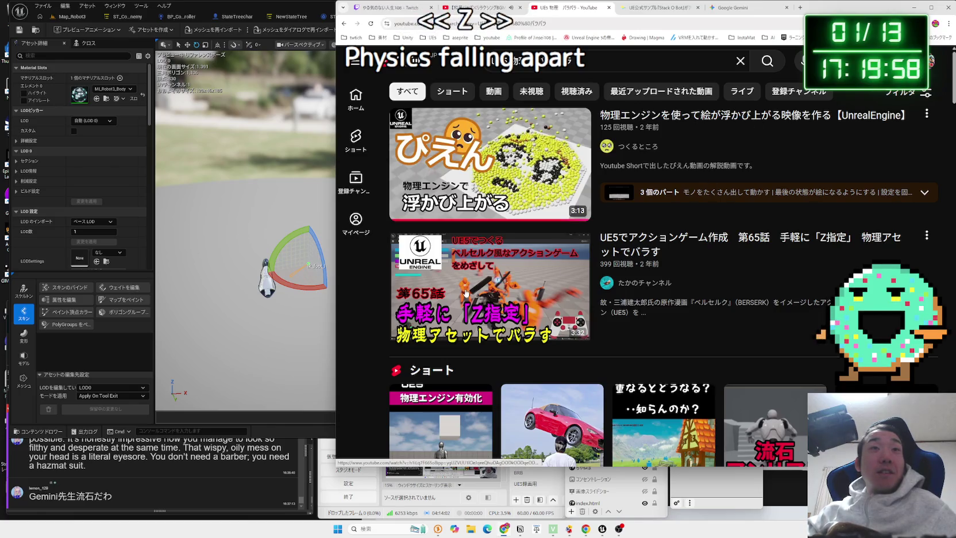
{"action": "mouse_move", "coordinate": [664, 242]}
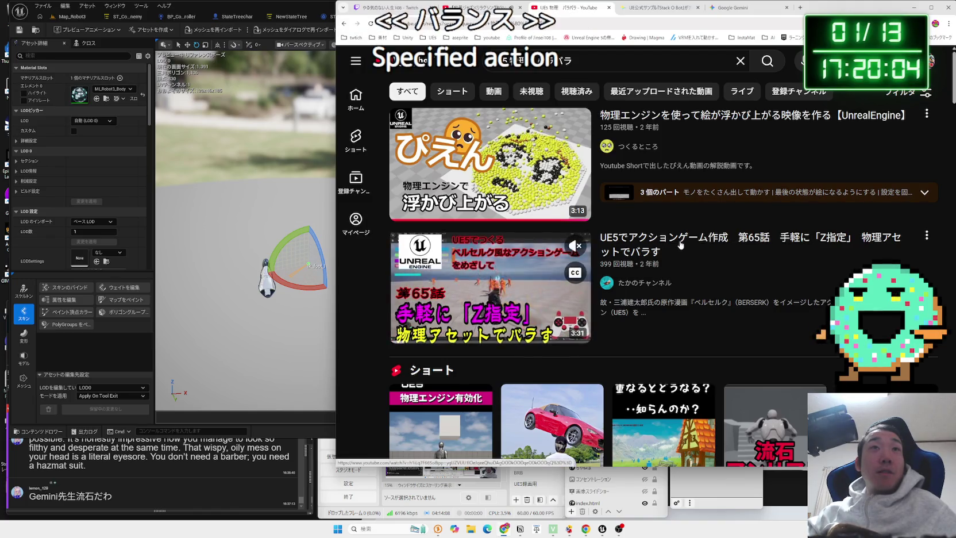
Open the episode 65 physics asset video and skim through to the constraint deletion and skeletal mesh steps
{"action": "left_click", "coordinate": [669, 243]}
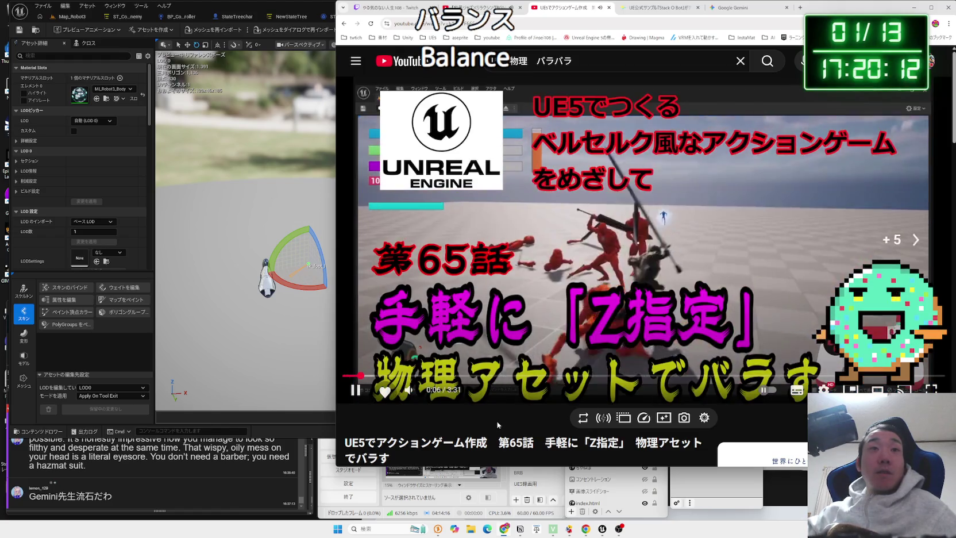
{"action": "key", "text": "l"}
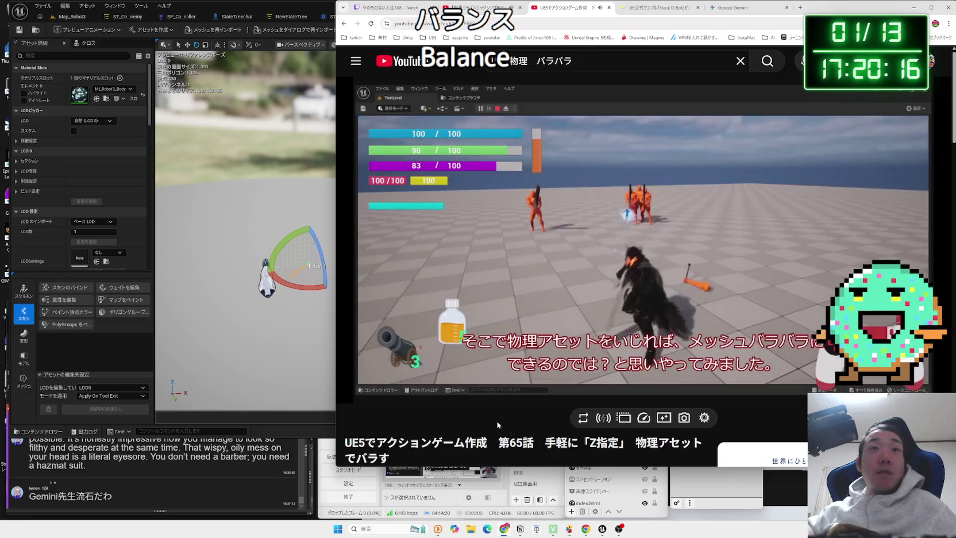
{"action": "key", "text": "Right"}
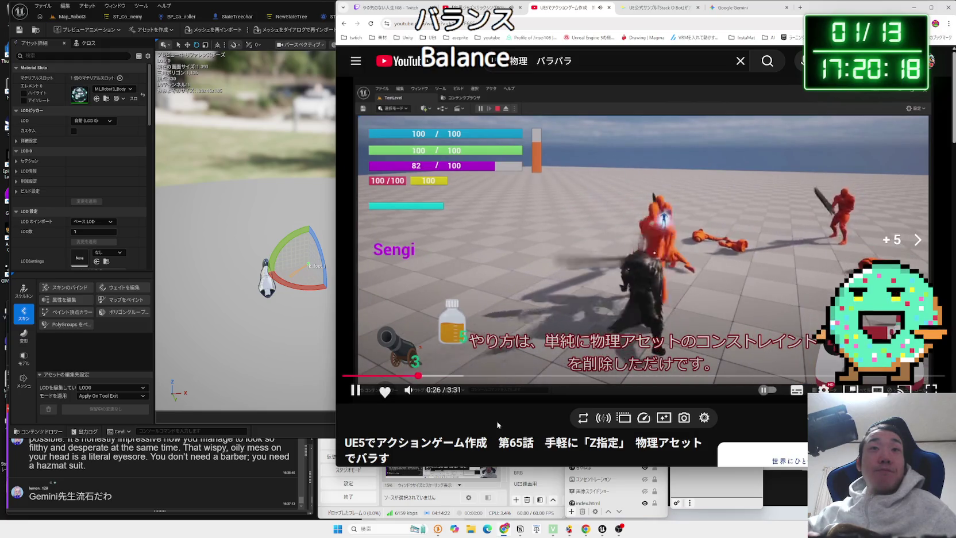
{"action": "key", "text": "Right"}
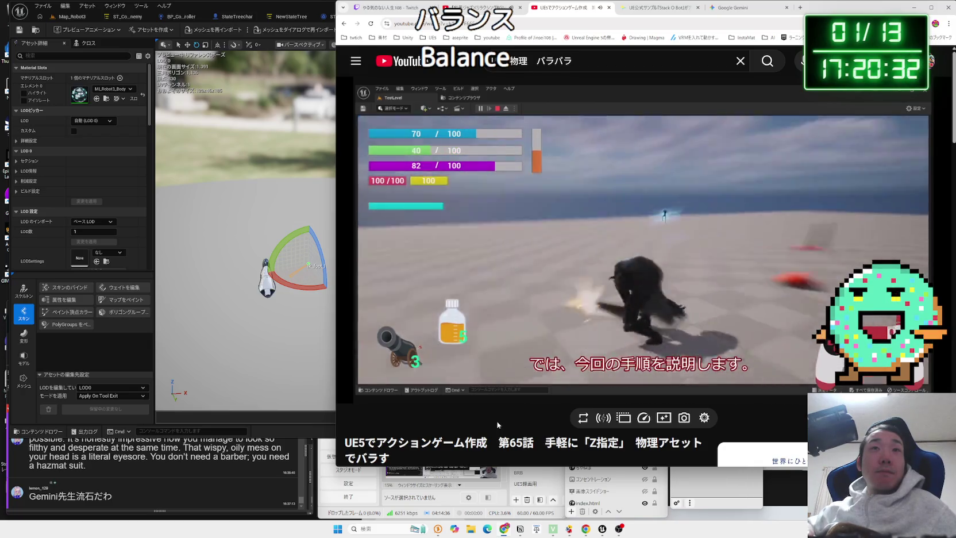
{"action": "key", "text": "Right"}
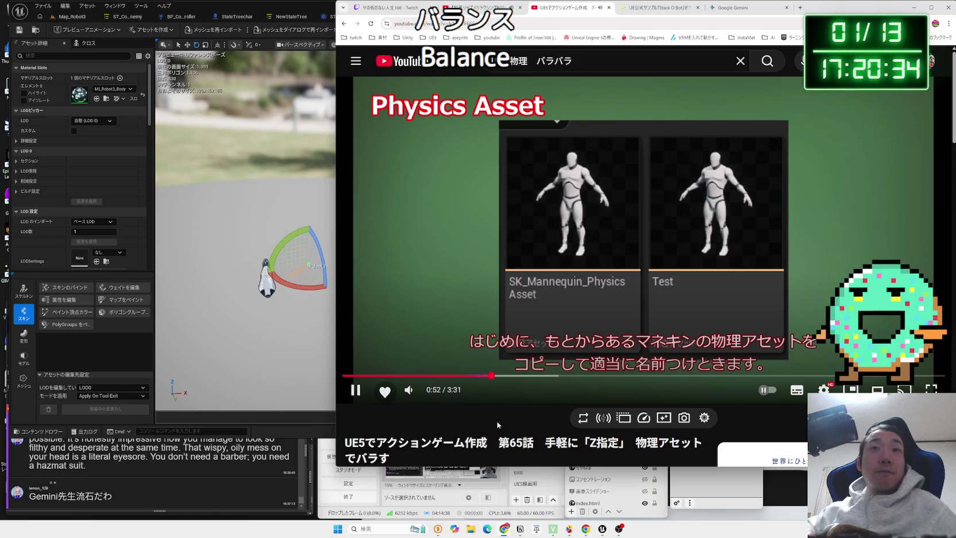
{"action": "key", "text": "Right"}
{"action": "key", "text": "Right"}
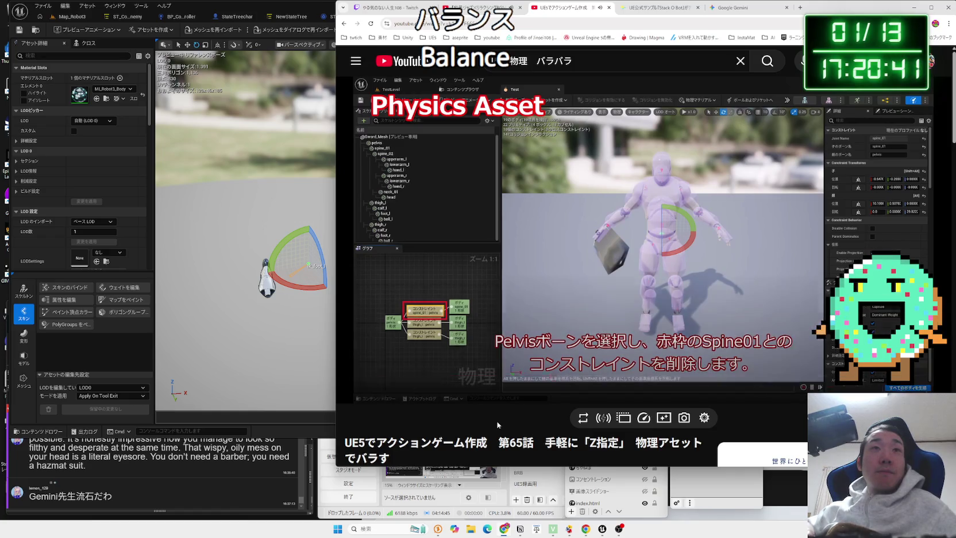
{"action": "key", "text": "Right"}
{"action": "key", "text": "Right"}
{"action": "key", "text": "Right"}
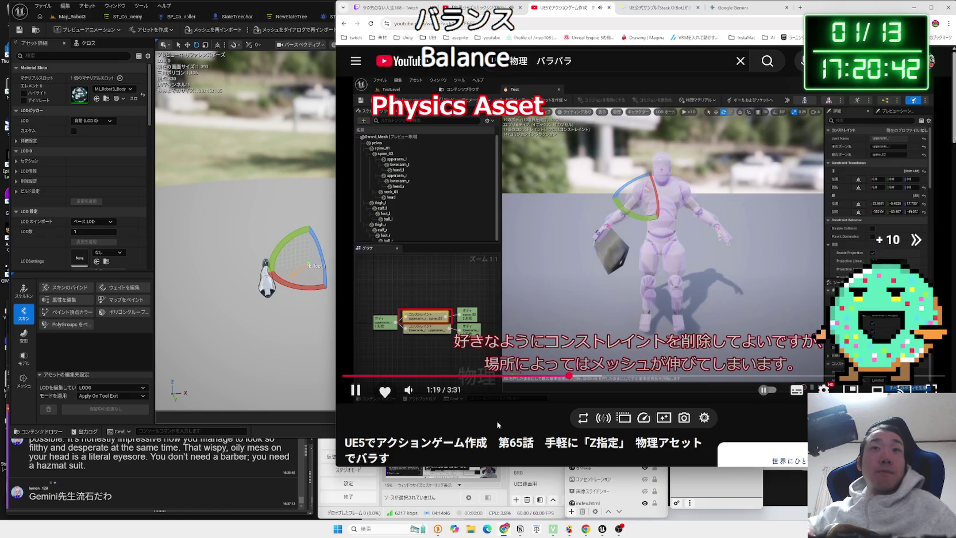
{"action": "key", "text": "Right"}
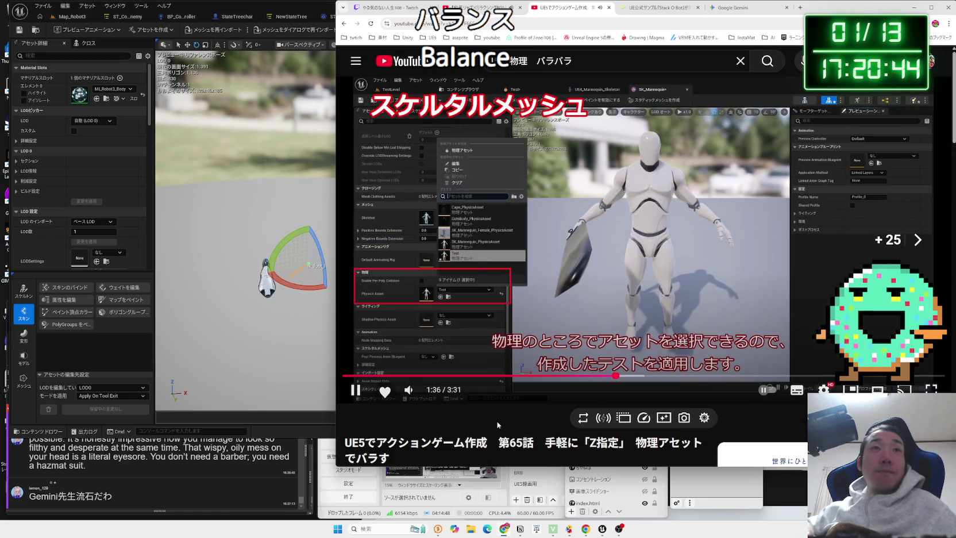
{"action": "key", "text": "Right"}
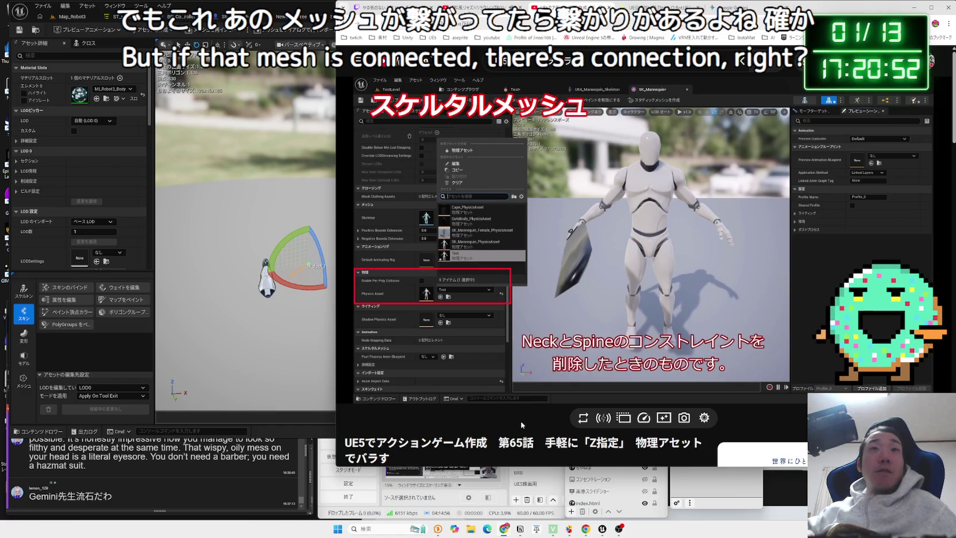
Resume playback, rewatch a short part, then skip toward the ending and pause at 2:22
{"action": "key", "text": "space"}
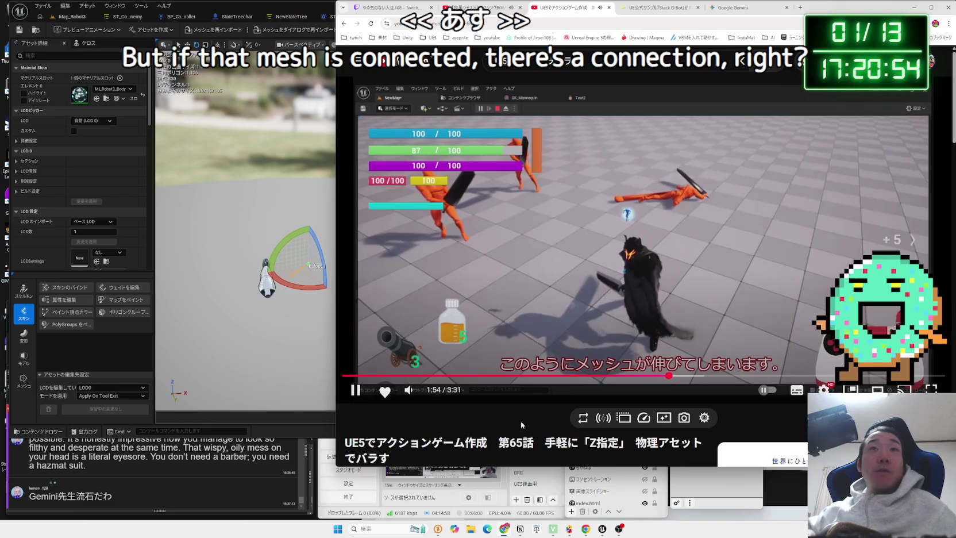
{"action": "key", "text": "Right"}
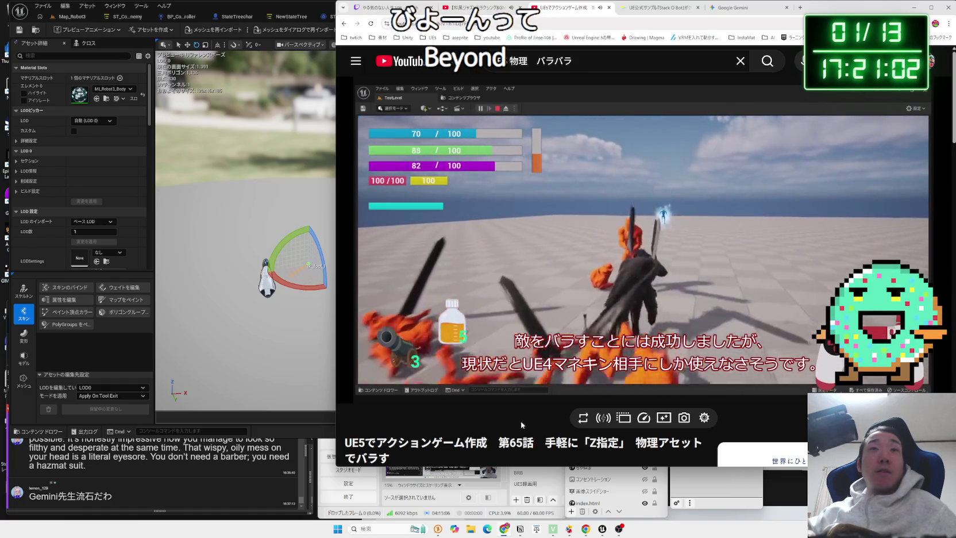
{"action": "key", "text": "Left"}
{"action": "key", "text": "Left"}
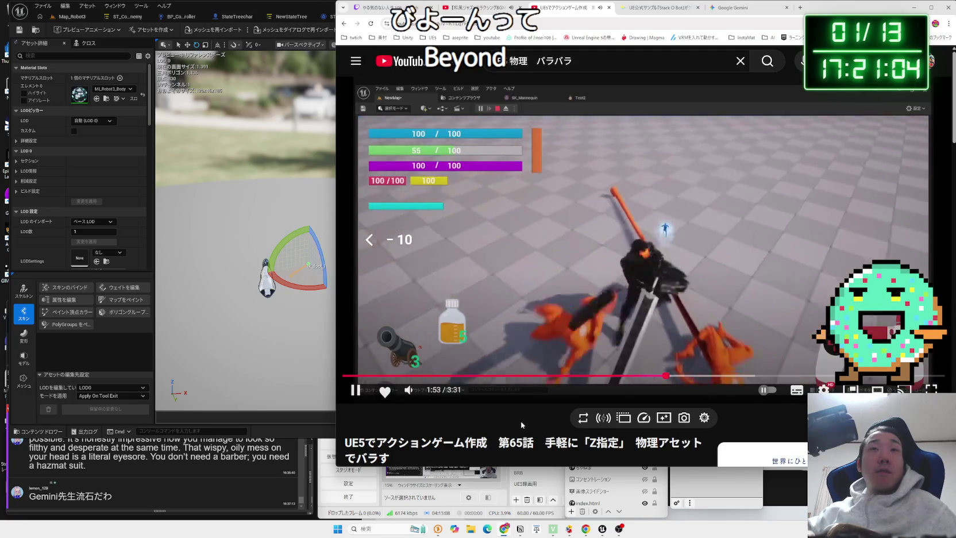
{"action": "key", "text": "Left"}
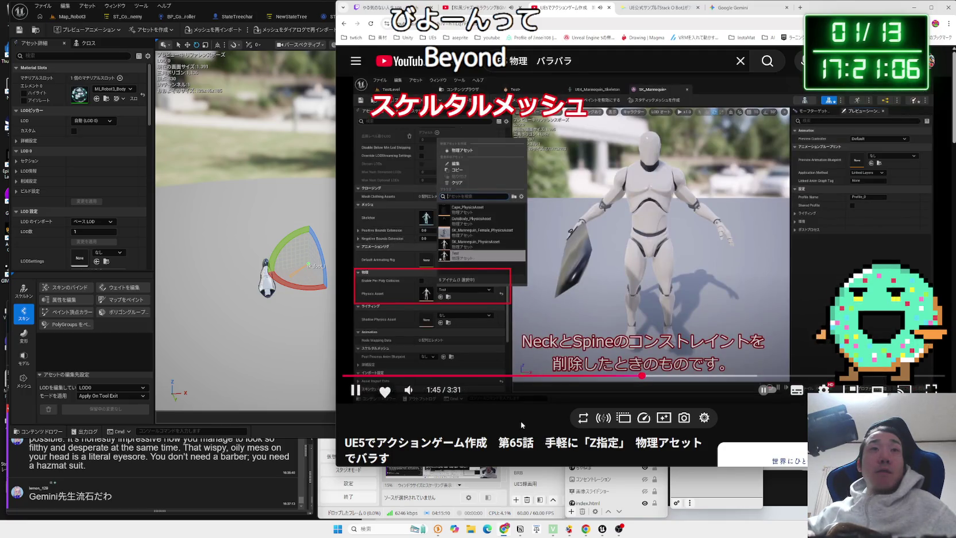
{"action": "key", "text": "Right"}
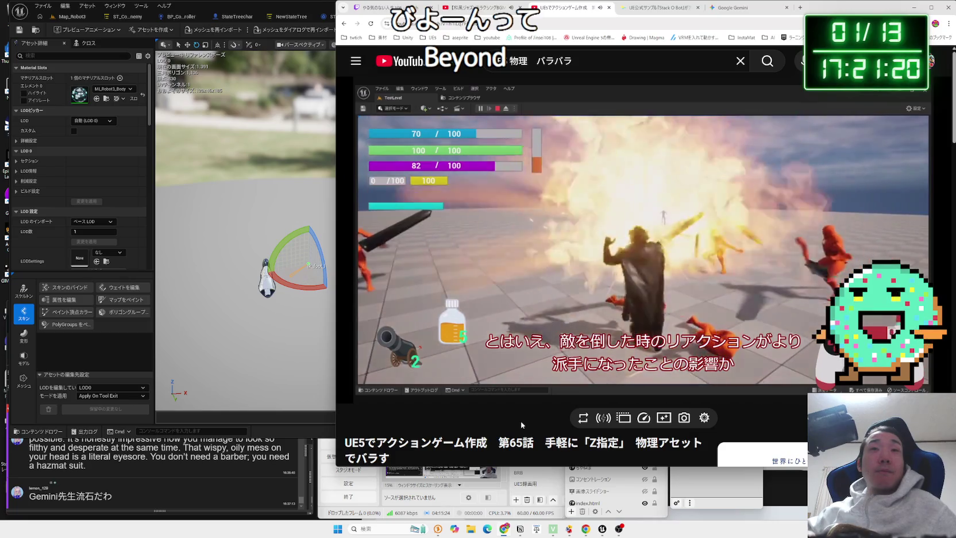
{"action": "key", "text": "Right"}
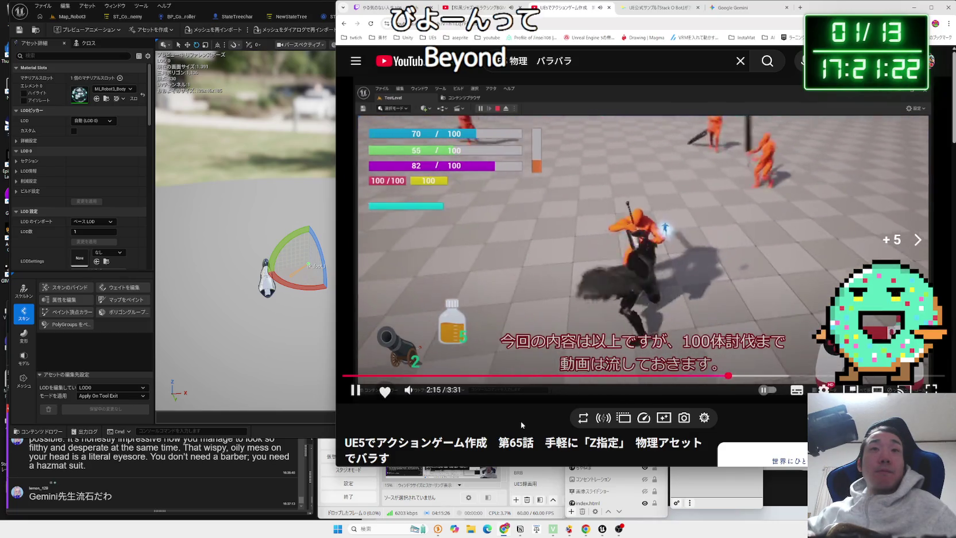
{"action": "key", "text": "Right"}
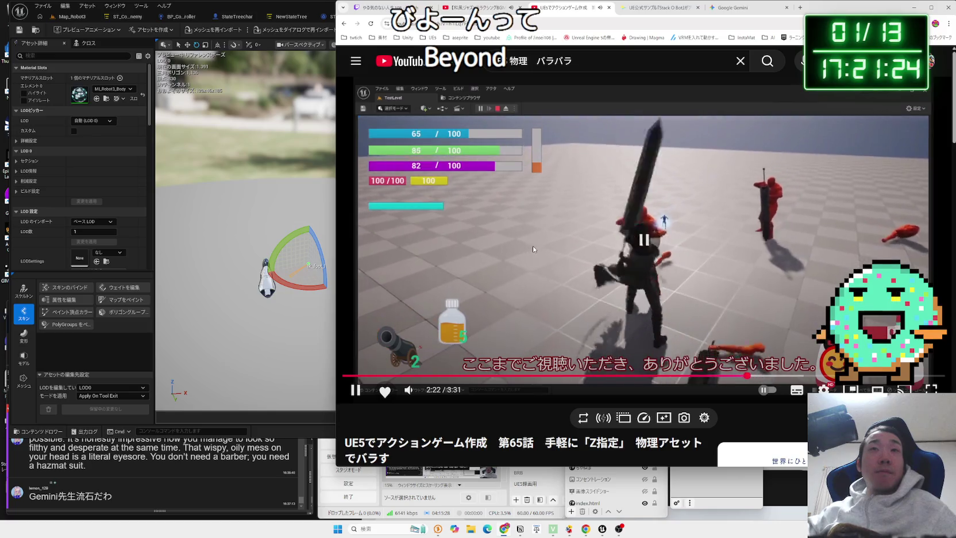
{"action": "left_click", "coordinate": [532, 245]}
{"action": "scroll", "coordinate": [533, 247], "scroll_direction": "down", "scroll_amount": 5}
{"action": "key", "text": "alt+Left"}
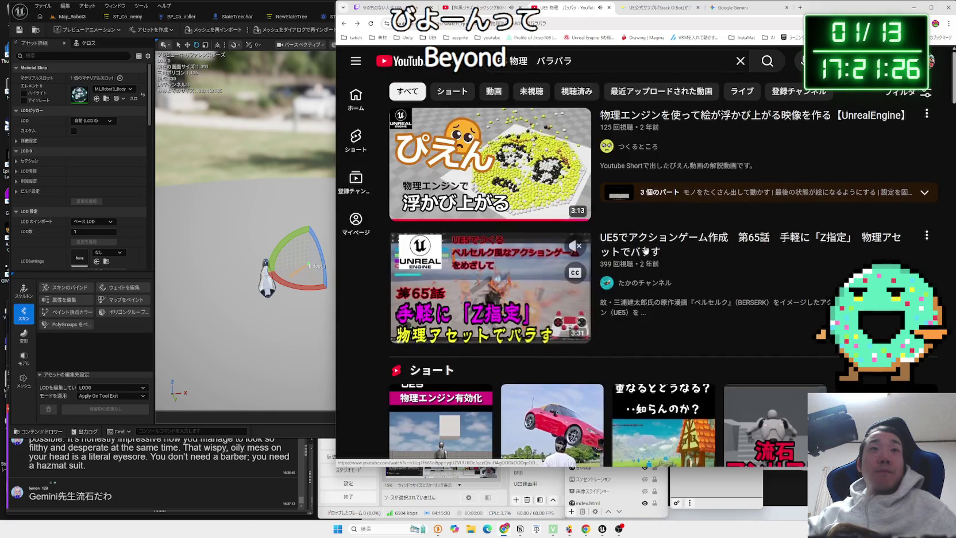
{"action": "scroll", "coordinate": [645, 251], "scroll_direction": "down", "scroll_amount": 4}
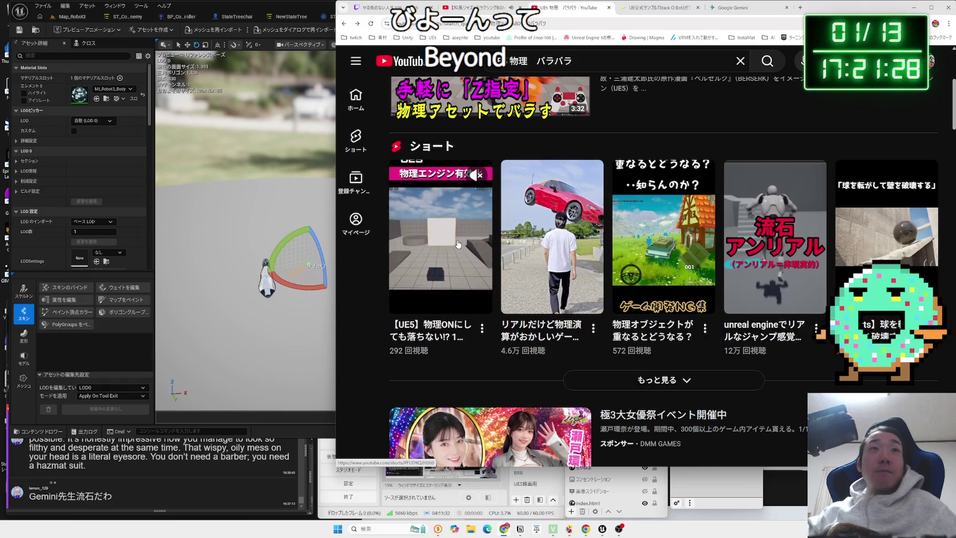
{"action": "scroll", "coordinate": [459, 241], "scroll_direction": "down", "scroll_amount": 6}
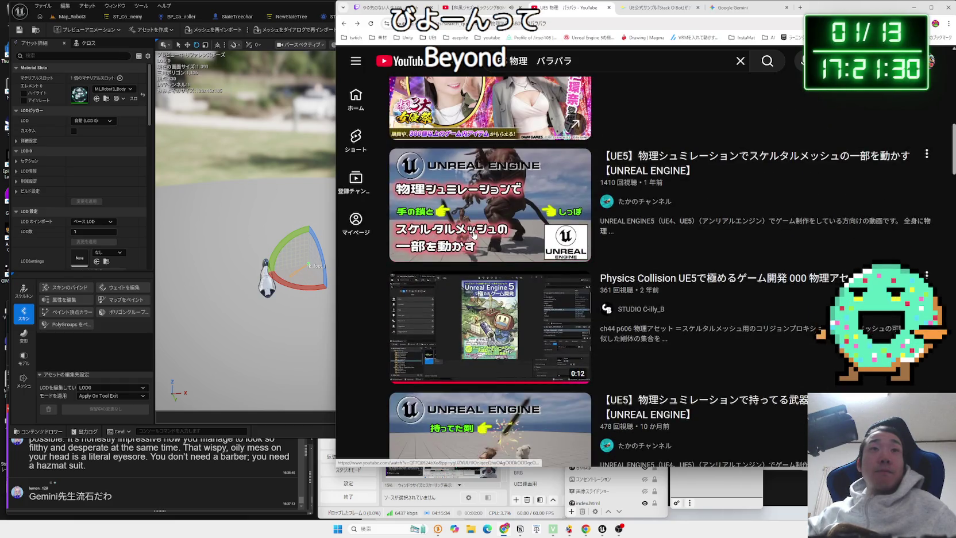
{"action": "scroll", "coordinate": [474, 233], "scroll_direction": "down", "scroll_amount": 3}
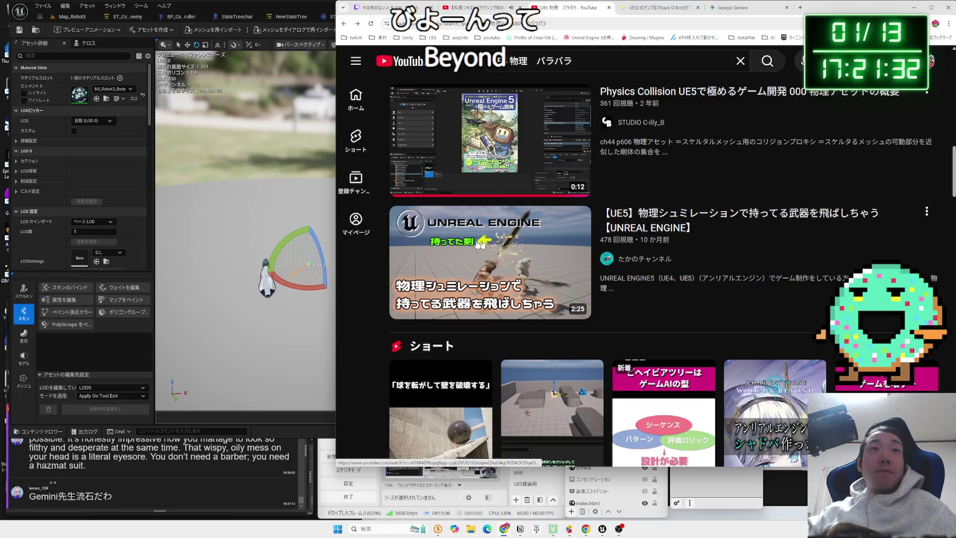
{"action": "scroll", "coordinate": [442, 270], "scroll_direction": "down", "scroll_amount": 7}
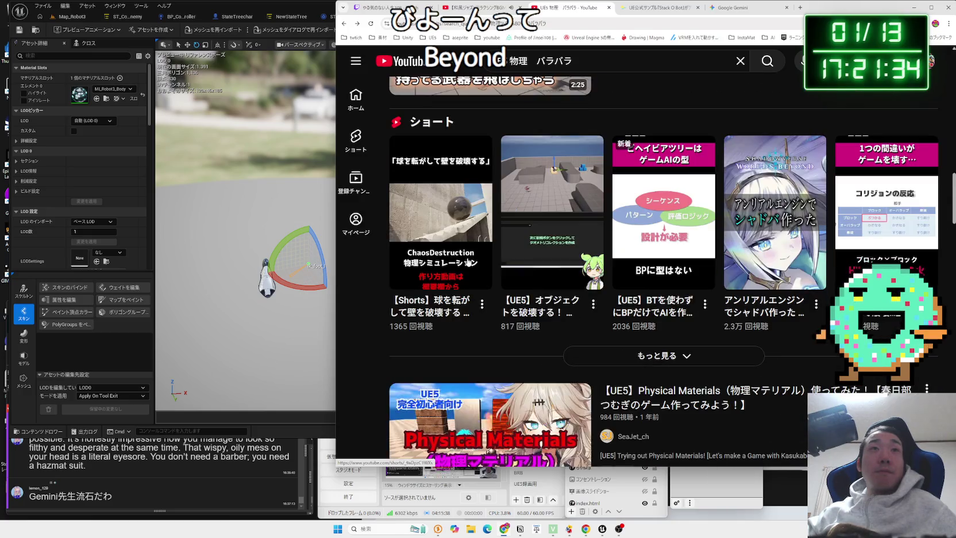
{"action": "scroll", "coordinate": [457, 230], "scroll_direction": "up", "scroll_amount": 3}
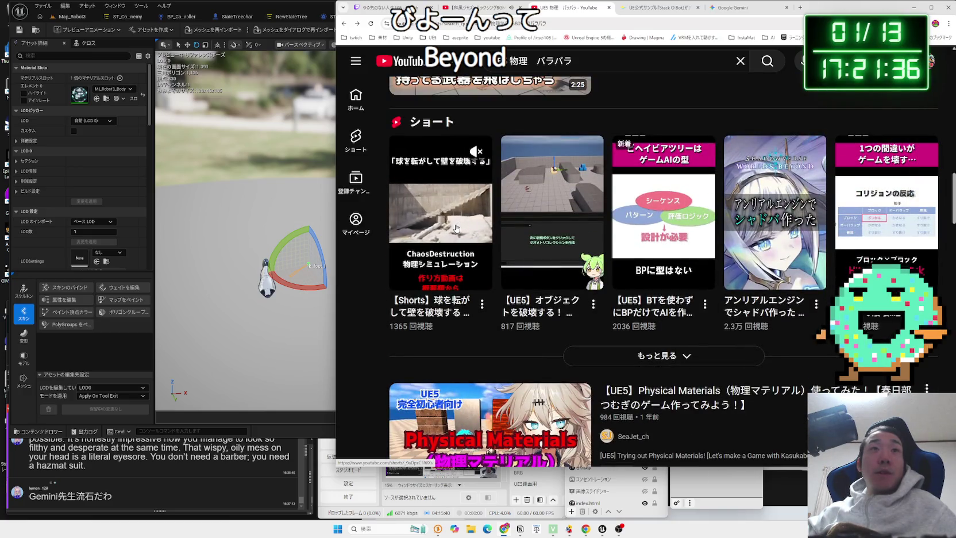
{"action": "scroll", "coordinate": [517, 230], "scroll_direction": "down", "scroll_amount": 4}
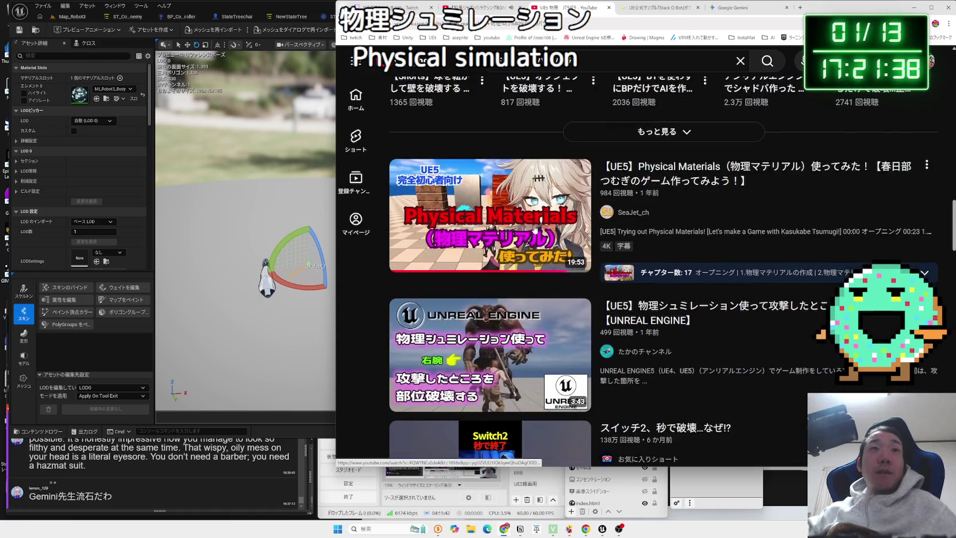
{"action": "mouse_move", "coordinate": [445, 248]}
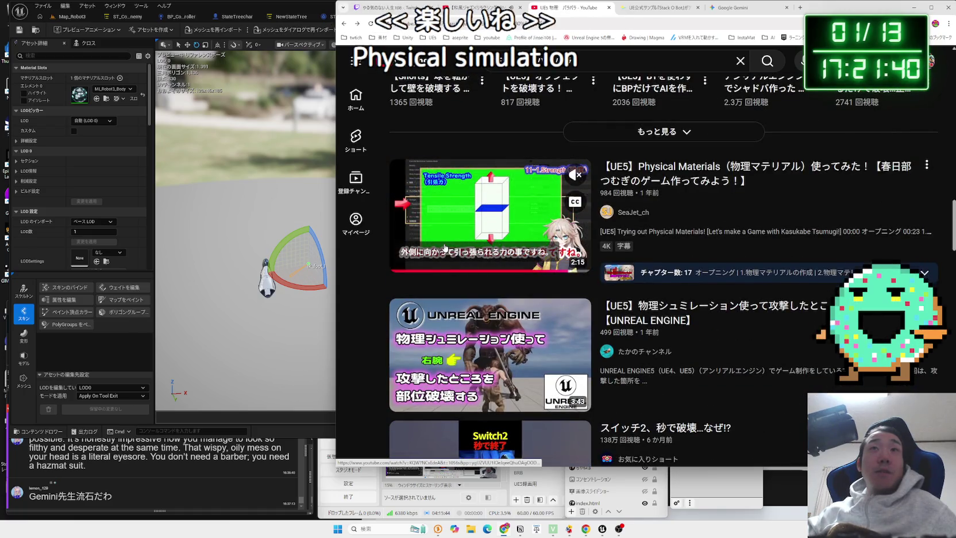
{"action": "scroll", "coordinate": [483, 244], "scroll_direction": "down", "scroll_amount": 6}
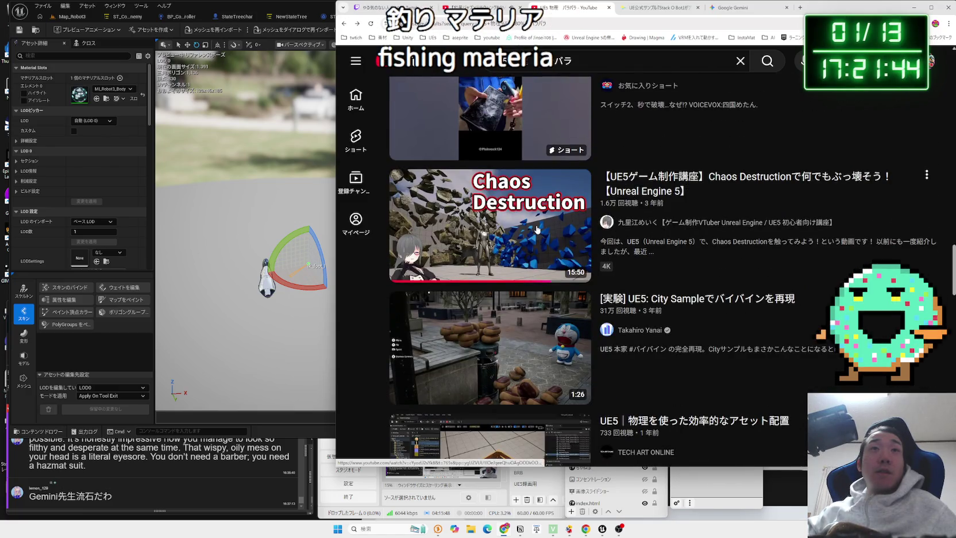
{"action": "scroll", "coordinate": [537, 229], "scroll_direction": "down", "scroll_amount": 5}
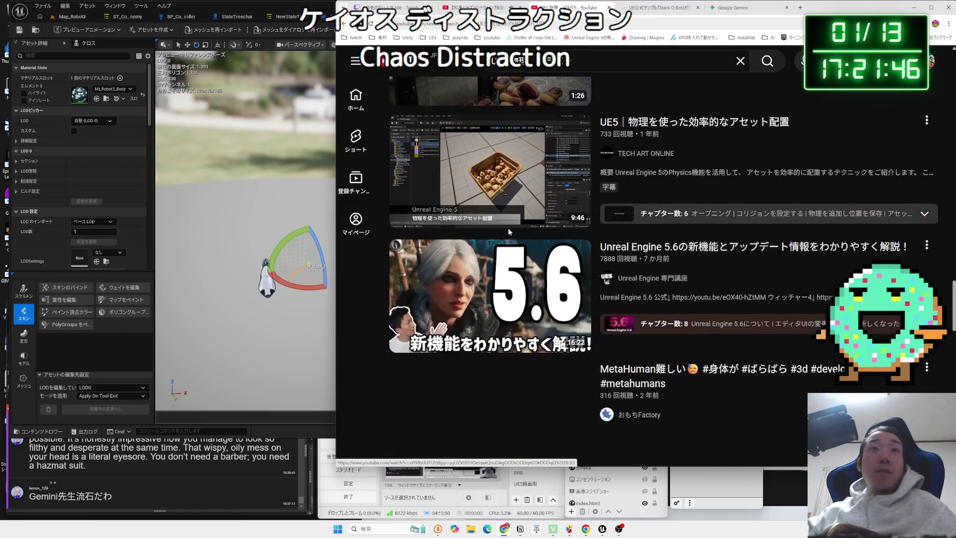
{"action": "mouse_move", "coordinate": [501, 192]}
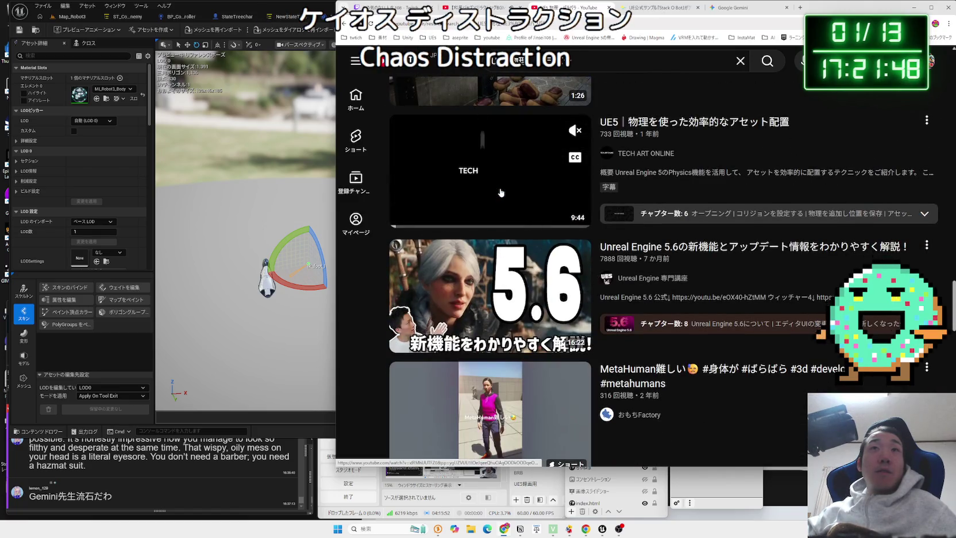
{"action": "scroll", "coordinate": [501, 193], "scroll_direction": "down", "scroll_amount": 8}
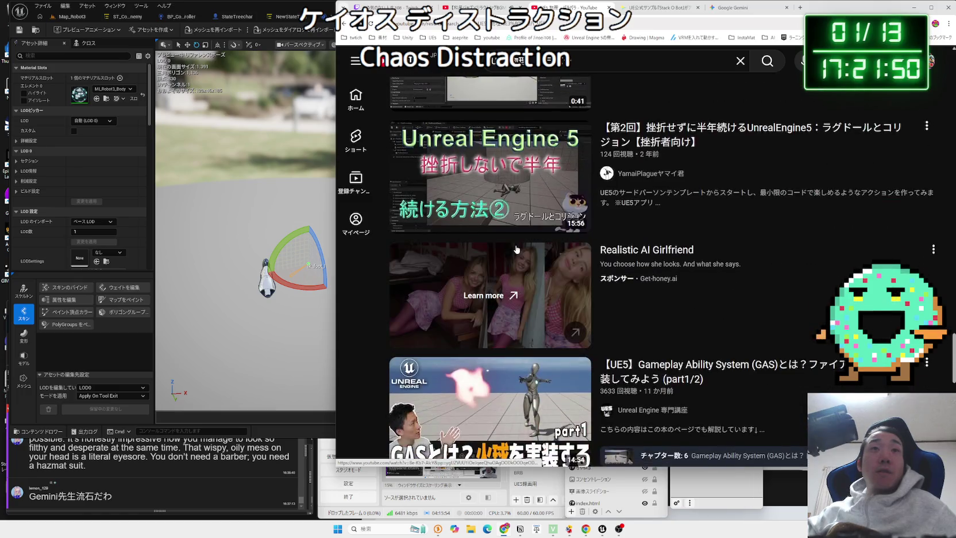
{"action": "scroll", "coordinate": [517, 249], "scroll_direction": "down", "scroll_amount": 3}
{"action": "scroll", "coordinate": [535, 239], "scroll_direction": "down", "scroll_amount": 8}
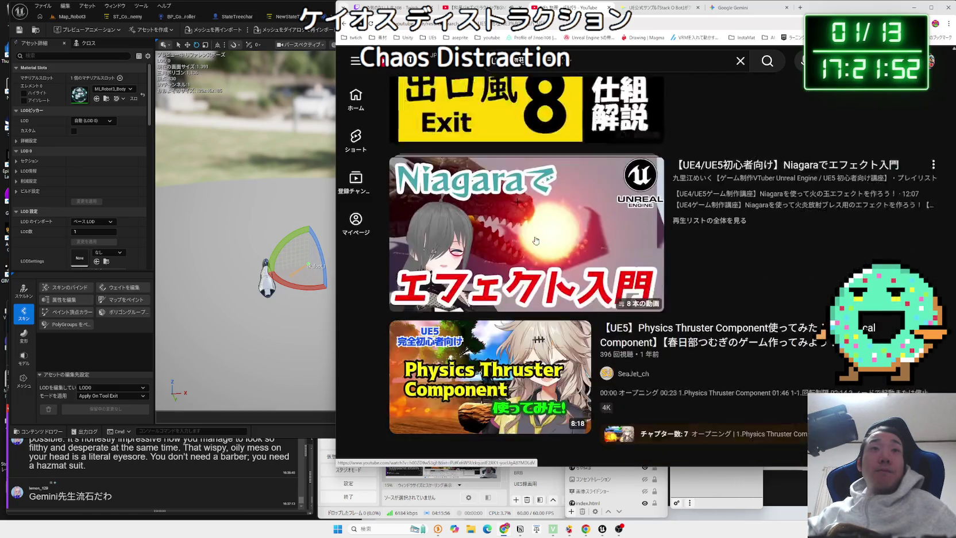
{"action": "scroll", "coordinate": [534, 239], "scroll_direction": "down", "scroll_amount": 2}
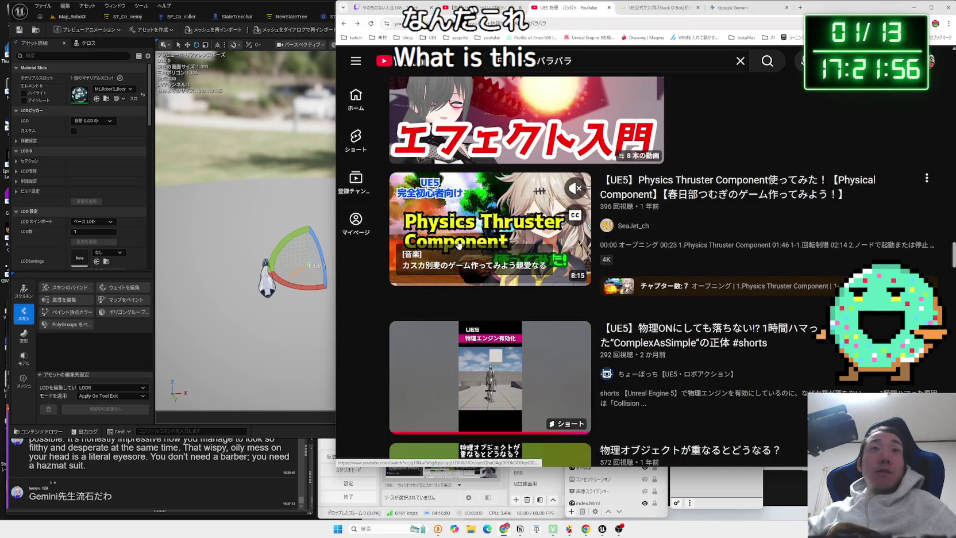
{"action": "scroll", "coordinate": [458, 245], "scroll_direction": "down", "scroll_amount": 10}
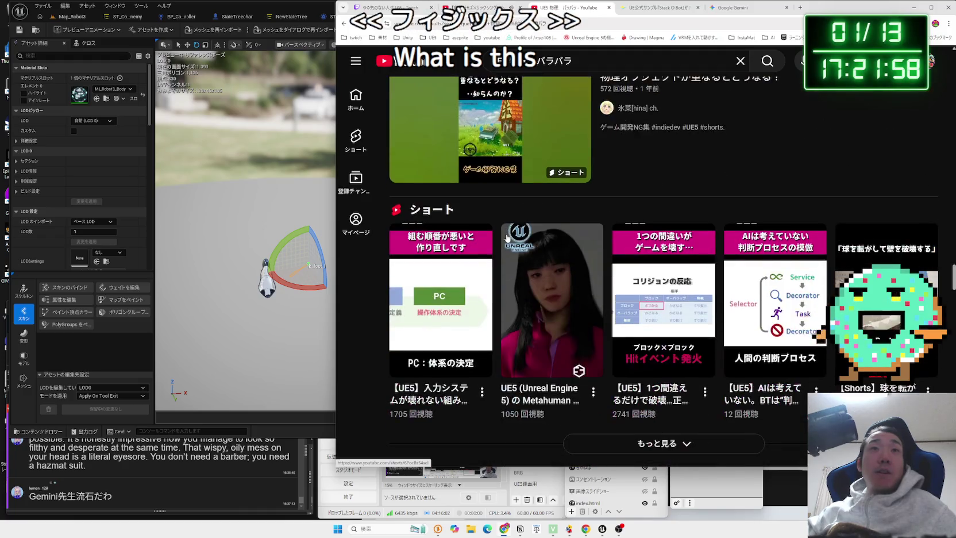
{"action": "scroll", "coordinate": [506, 238], "scroll_direction": "down", "scroll_amount": 4}
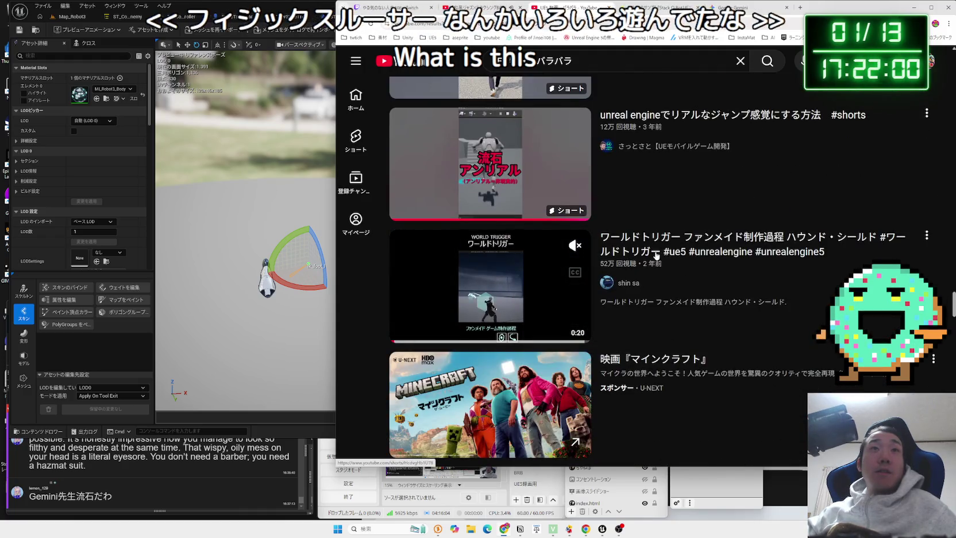
{"action": "scroll", "coordinate": [649, 230], "scroll_direction": "down", "scroll_amount": 12}
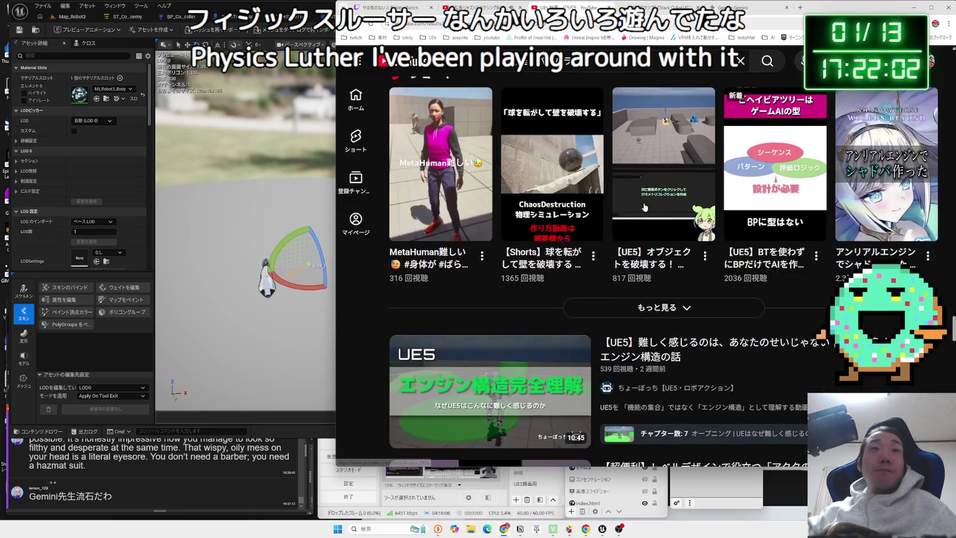
{"action": "scroll", "coordinate": [517, 201], "scroll_direction": "down", "scroll_amount": 3}
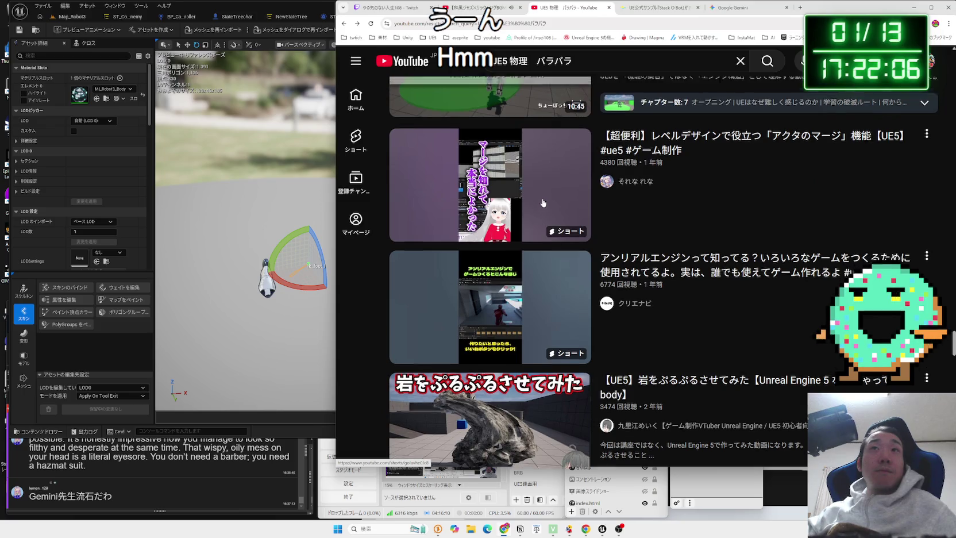
{"action": "scroll", "coordinate": [531, 175], "scroll_direction": "up", "scroll_amount": 2}
{"action": "scroll", "coordinate": [530, 175], "scroll_direction": "down", "scroll_amount": 1}
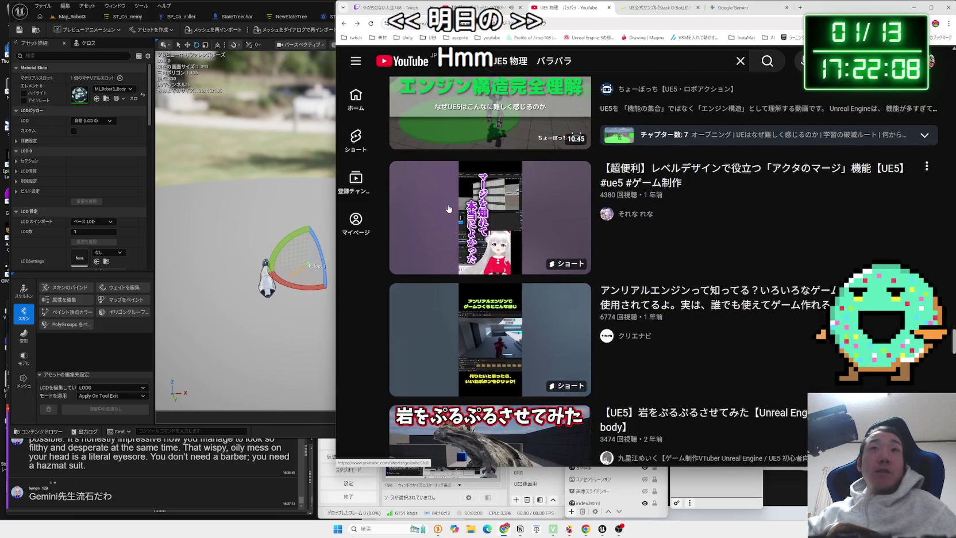
{"action": "left_click", "coordinate": [521, 231]}
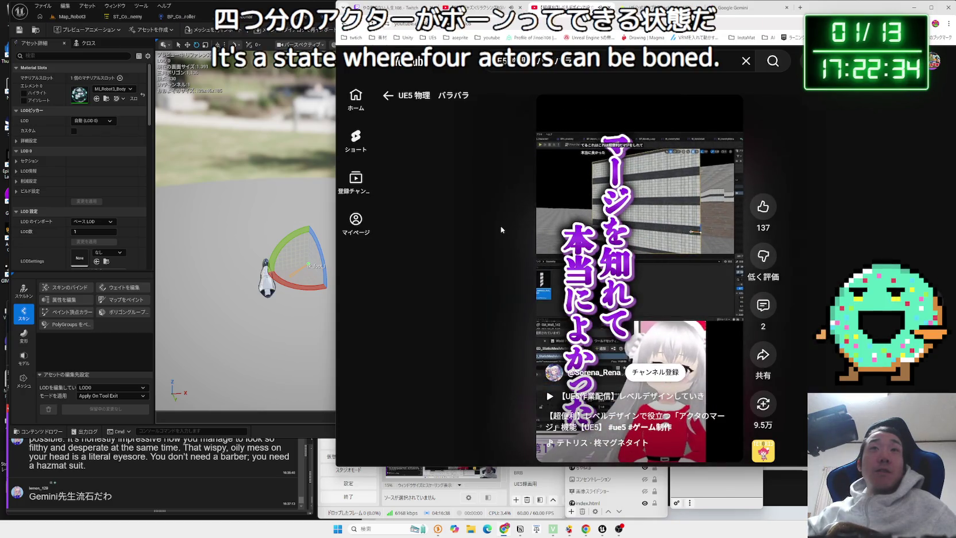
{"action": "key", "text": "Escape"}
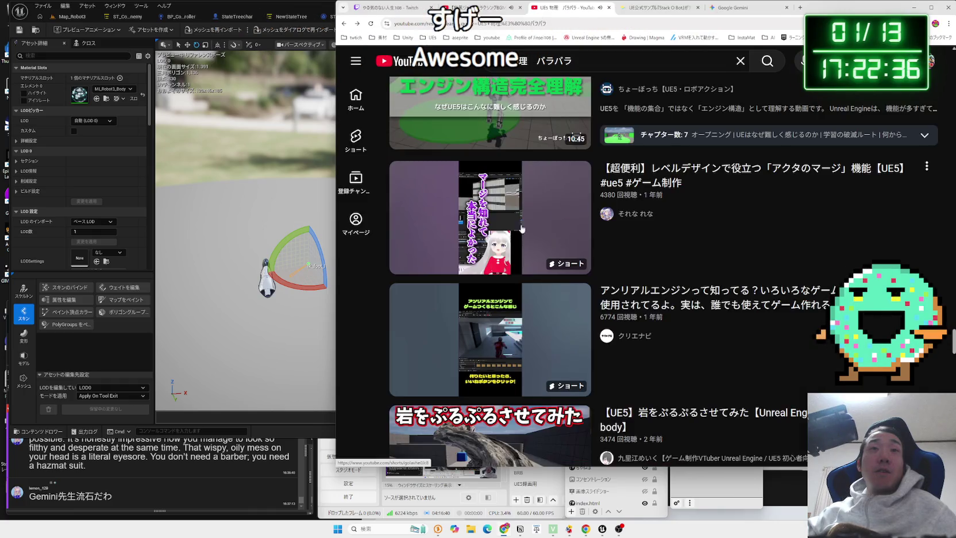
{"action": "scroll", "coordinate": [556, 226], "scroll_direction": "down", "scroll_amount": 3}
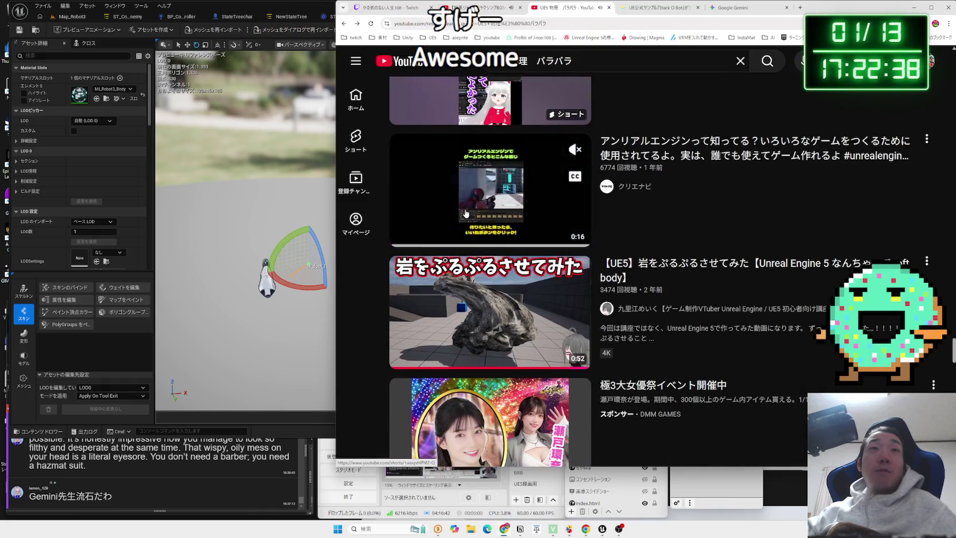
{"action": "scroll", "coordinate": [509, 267], "scroll_direction": "down", "scroll_amount": 1}
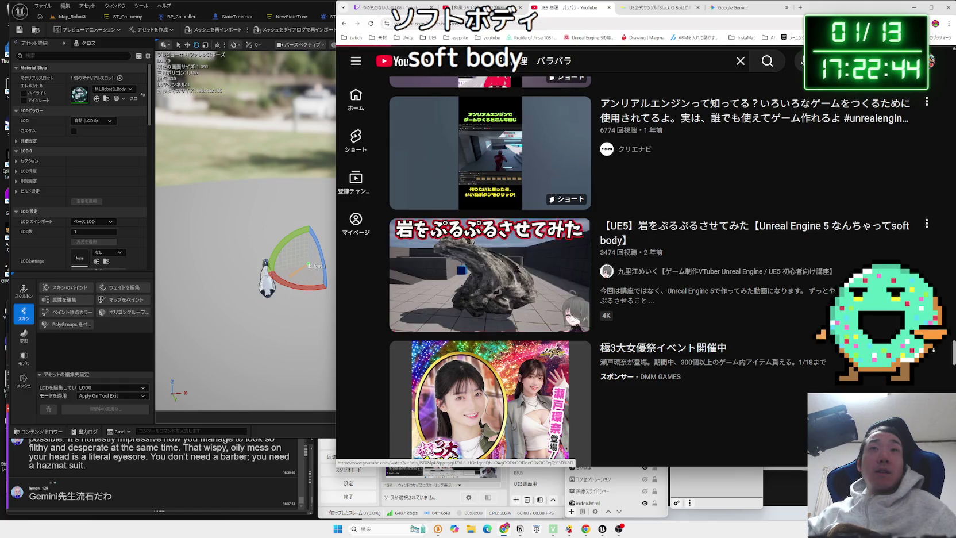
Open the rock soft-body video, skip ahead, and scroll down to its comments
{"action": "left_click", "coordinate": [515, 259]}
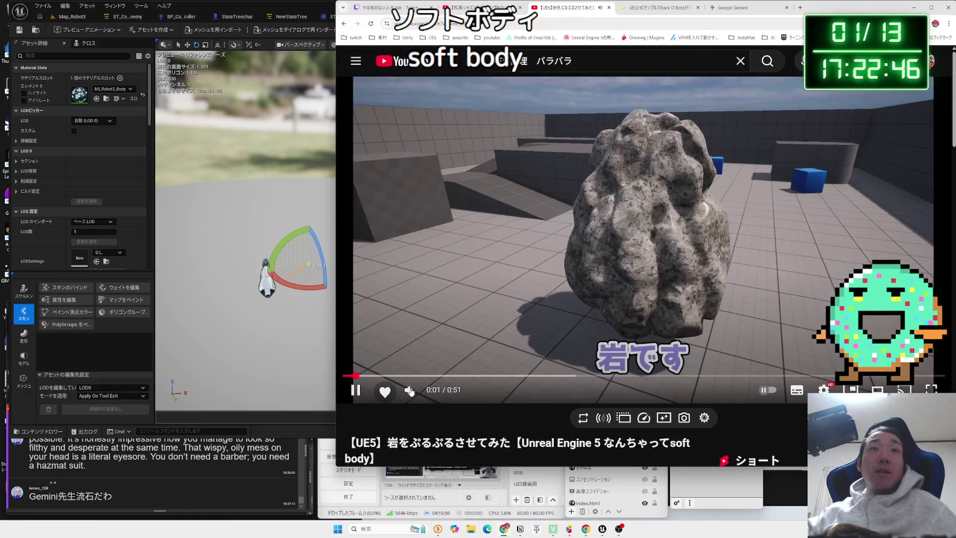
{"action": "left_click_drag", "start_coordinate": [431, 375], "coordinate": [827, 376]}
{"action": "scroll", "coordinate": [595, 256], "scroll_direction": "down", "scroll_amount": 6}
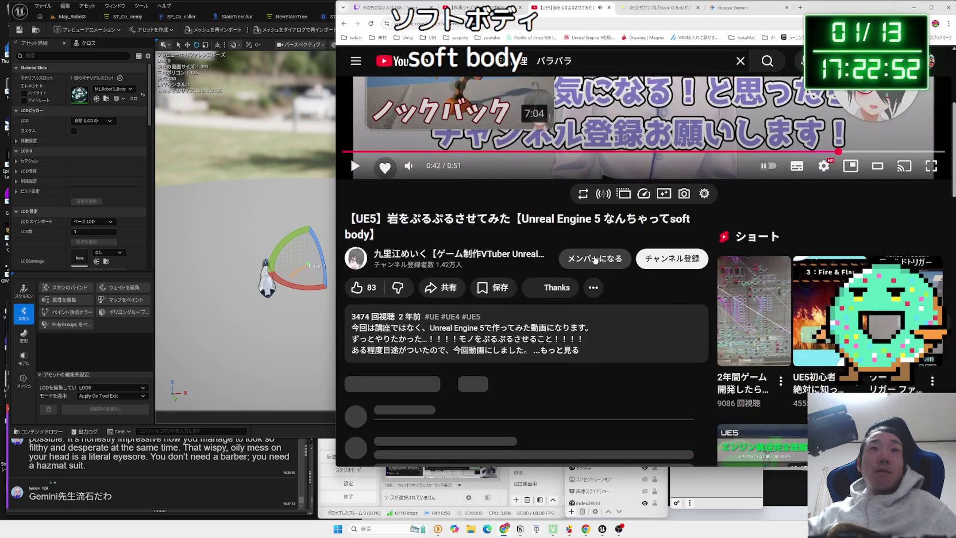
{"action": "scroll", "coordinate": [580, 264], "scroll_direction": "down", "scroll_amount": 2}
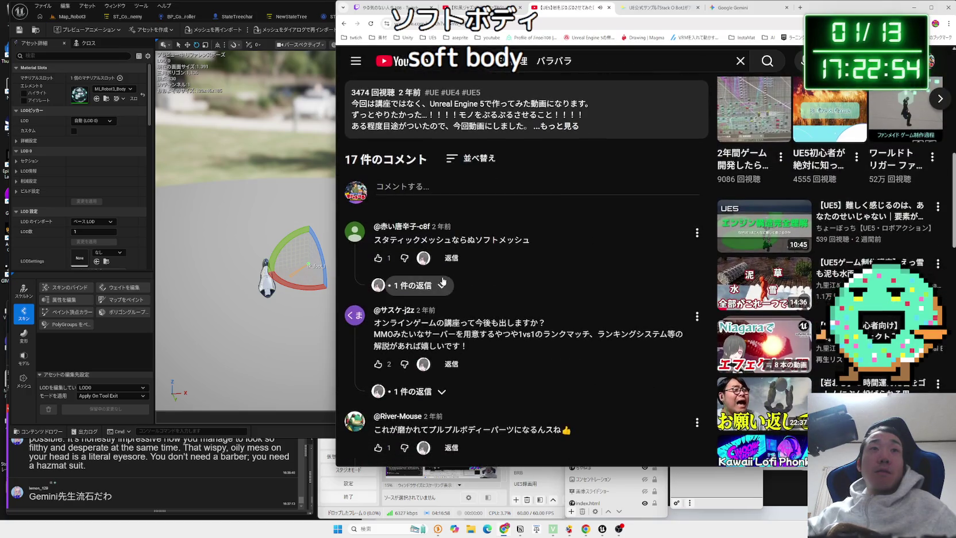
{"action": "scroll", "coordinate": [466, 274], "scroll_direction": "down", "scroll_amount": 2}
{"action": "scroll", "coordinate": [501, 265], "scroll_direction": "down", "scroll_amount": 5}
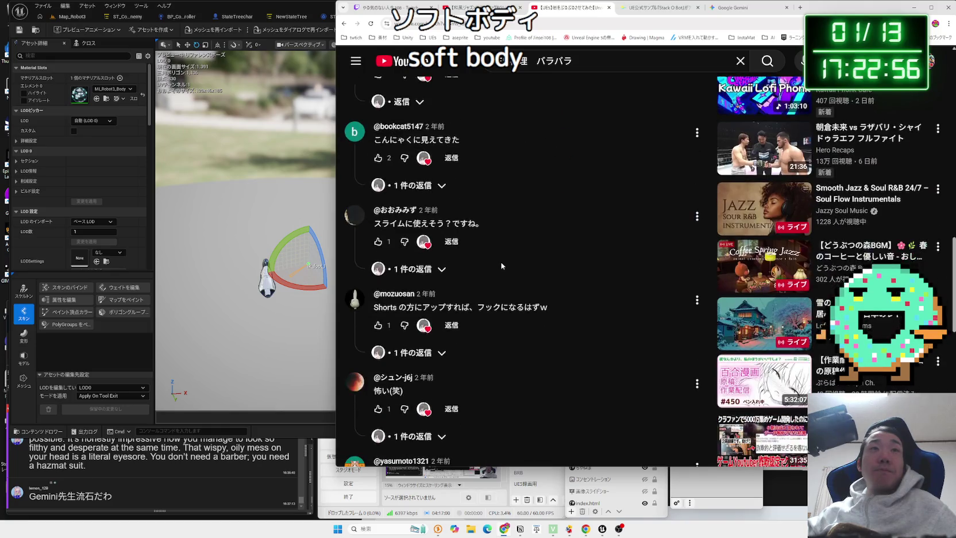
{"action": "scroll", "coordinate": [502, 266], "scroll_direction": "down", "scroll_amount": 2}
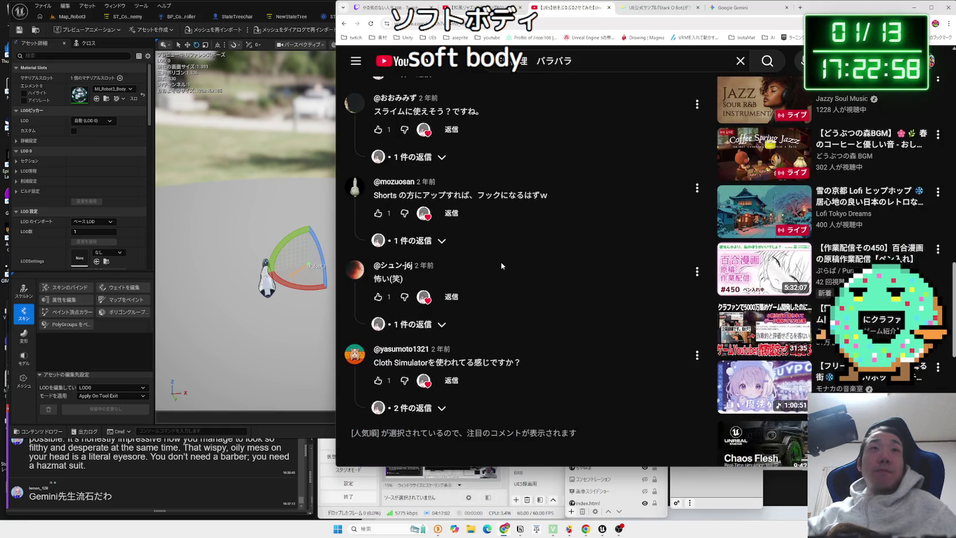
Expand replies on the Shorts-upload and Cloth Simulator comments, then replay the rock video to where it rolls
{"action": "left_click", "coordinate": [443, 240]}
{"action": "scroll", "coordinate": [573, 259], "scroll_direction": "down", "scroll_amount": 3}
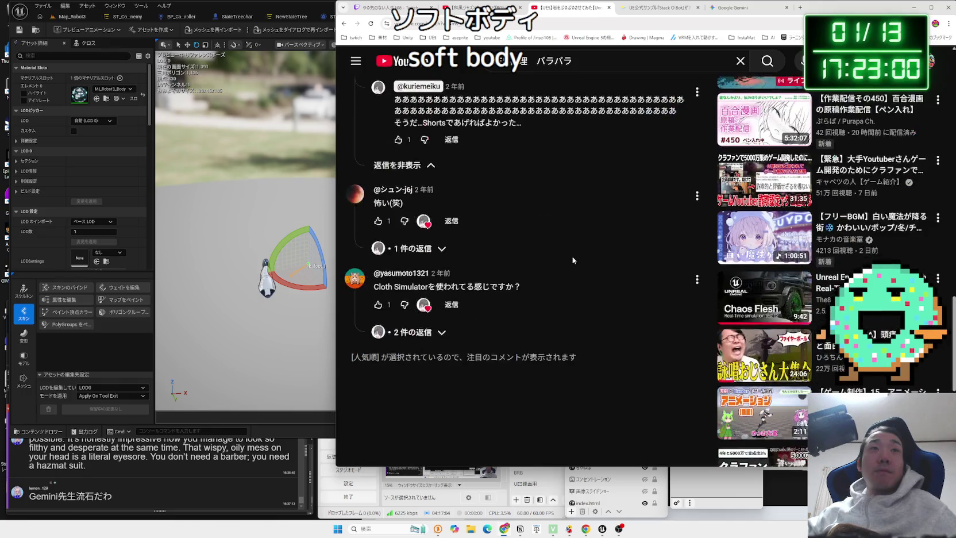
{"action": "left_click", "coordinate": [414, 332]}
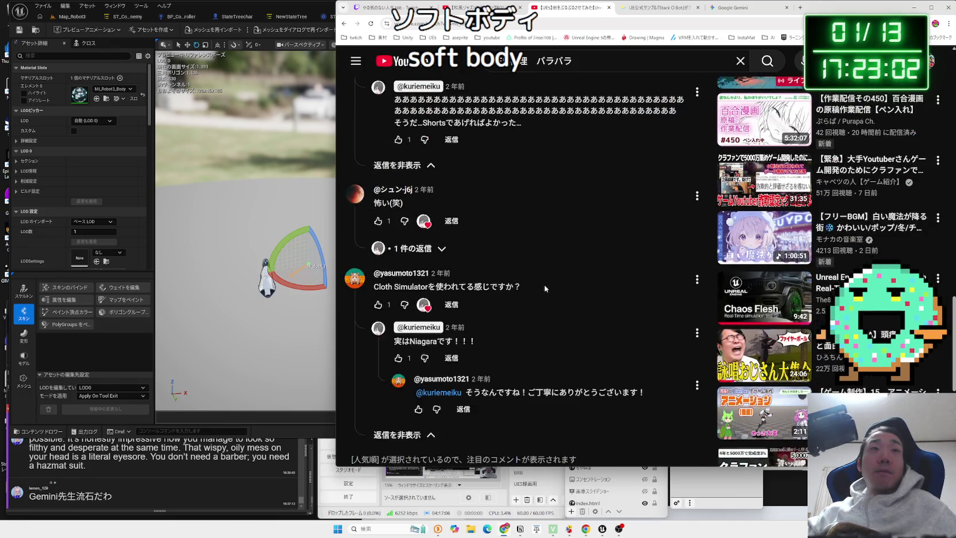
{"action": "scroll", "coordinate": [543, 284], "scroll_direction": "down", "scroll_amount": 1}
{"action": "scroll", "coordinate": [543, 284], "scroll_direction": "down", "scroll_amount": 2}
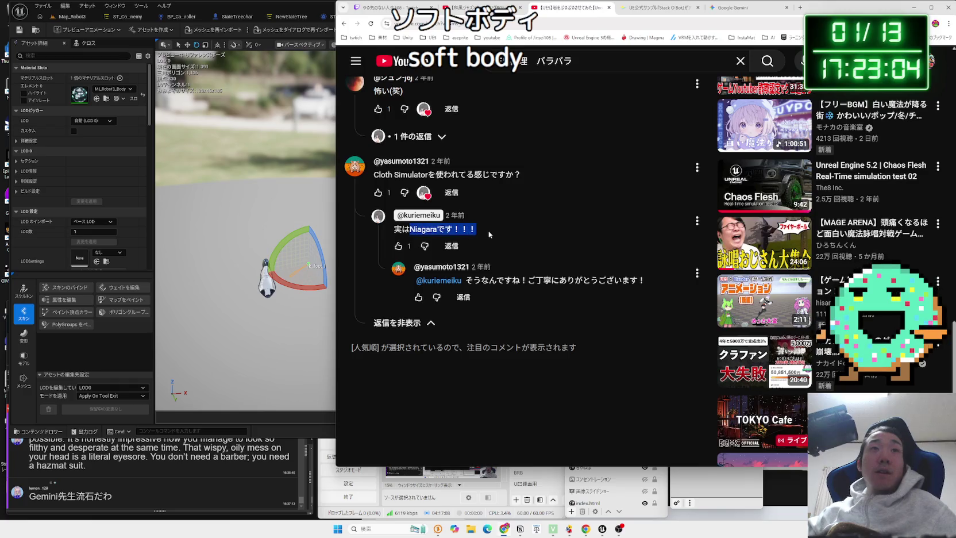
{"action": "scroll", "coordinate": [411, 328], "scroll_direction": "up", "scroll_amount": 15}
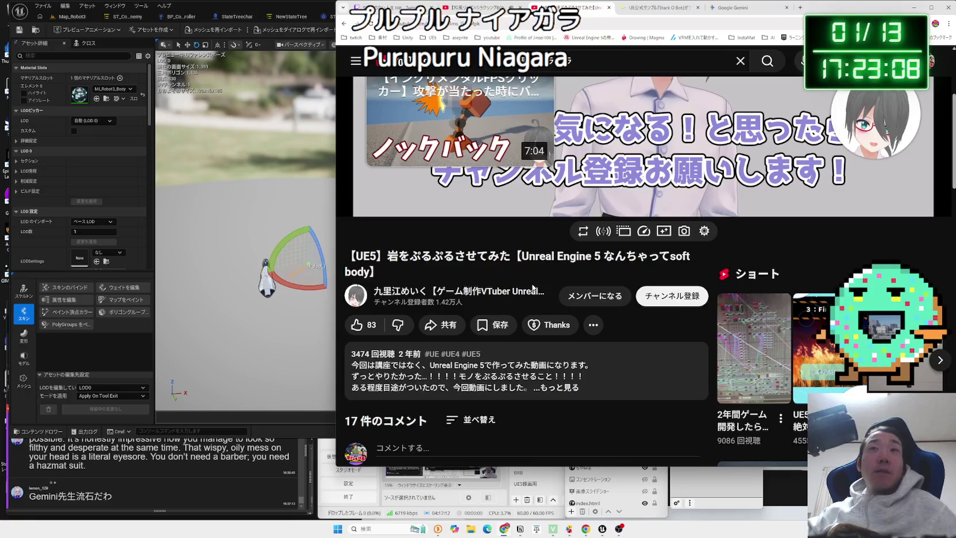
{"action": "scroll", "coordinate": [526, 288], "scroll_direction": "up", "scroll_amount": 3}
{"action": "left_click", "coordinate": [368, 338]}
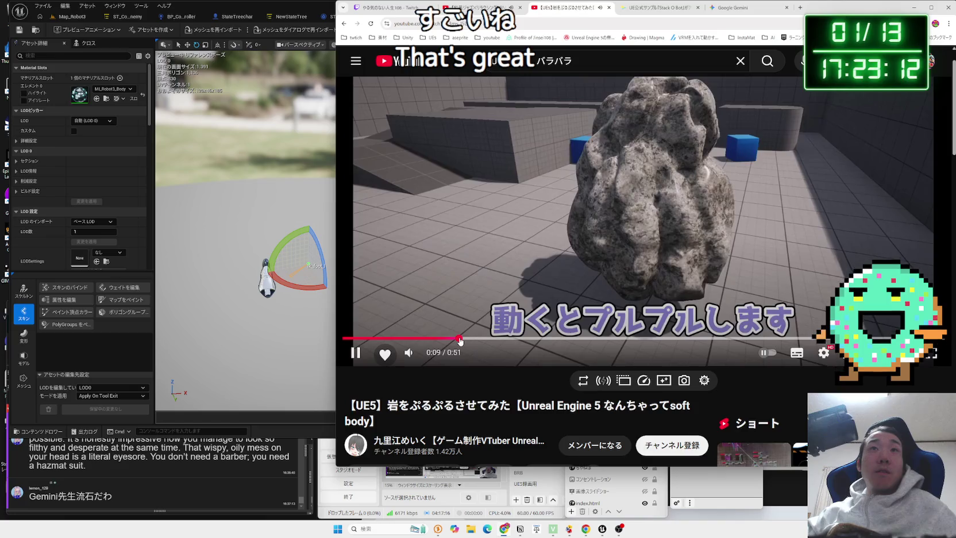
{"action": "left_click_drag", "start_coordinate": [454, 340], "coordinate": [569, 341]}
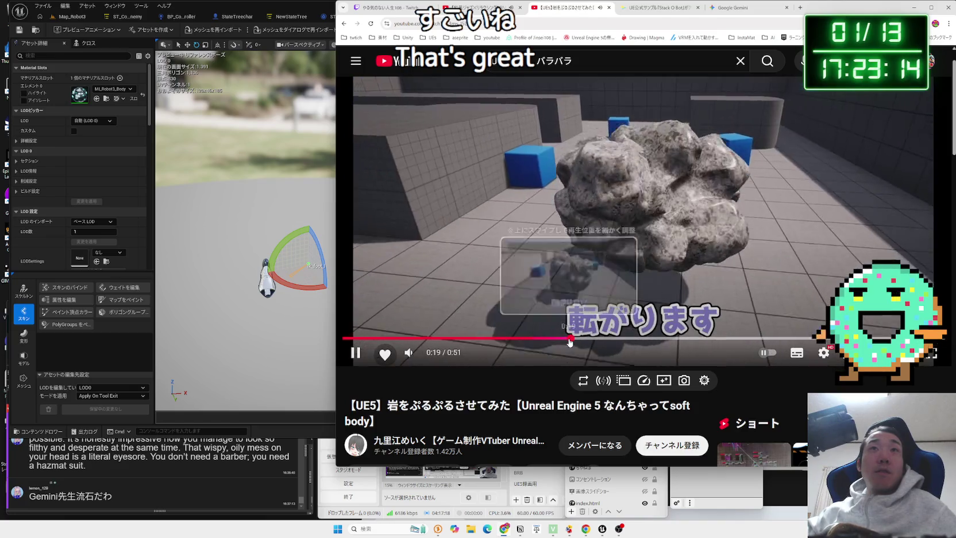
Return to the search results, scroll them, close the tab and switch back to Unreal Engine
{"action": "key", "text": "alt+Left"}
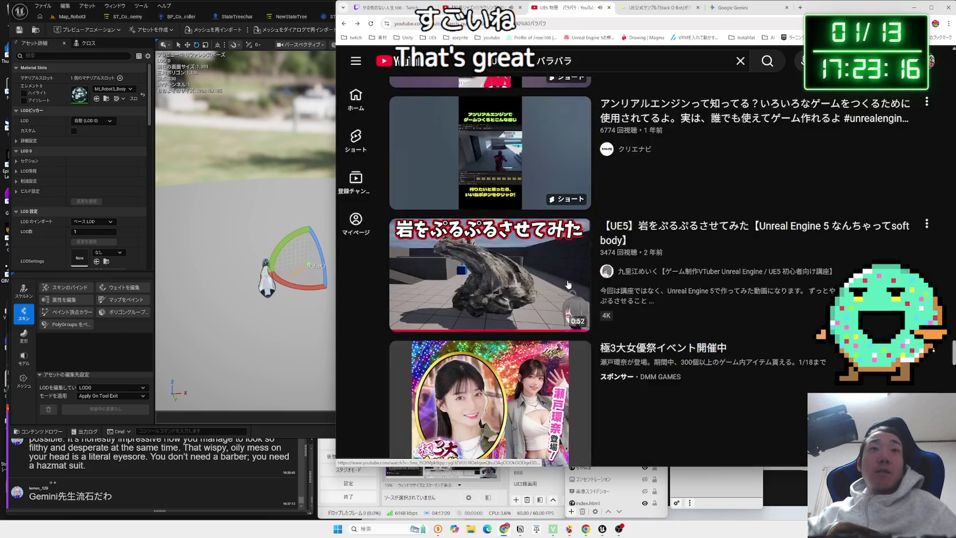
{"action": "scroll", "coordinate": [569, 289], "scroll_direction": "down", "scroll_amount": 4}
{"action": "mouse_move", "coordinate": [525, 287]}
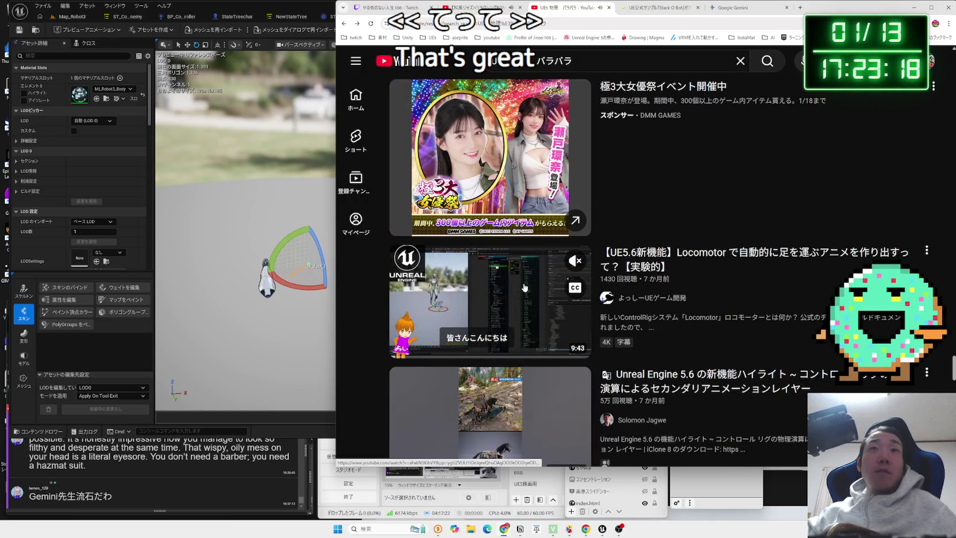
{"action": "scroll", "coordinate": [525, 287], "scroll_direction": "down", "scroll_amount": 3}
{"action": "scroll", "coordinate": [524, 286], "scroll_direction": "down", "scroll_amount": 2}
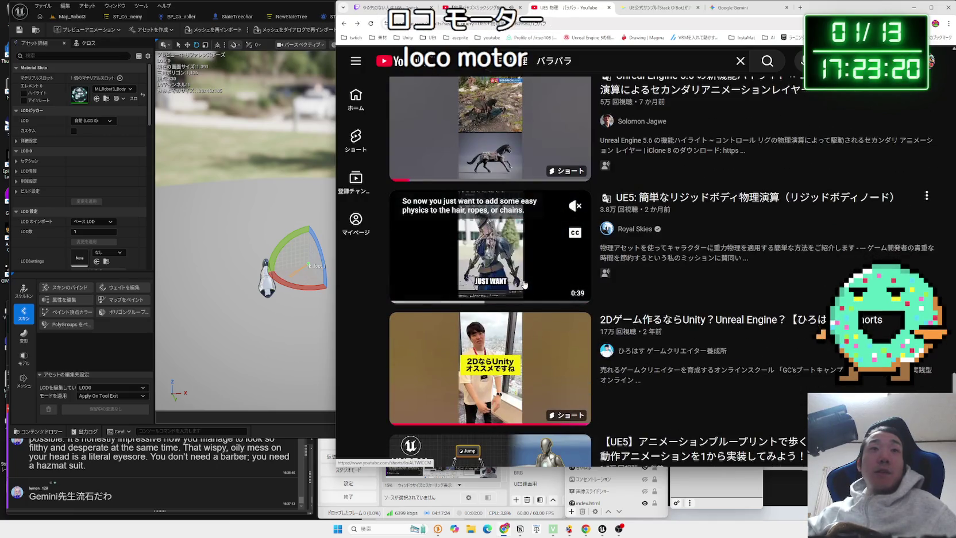
{"action": "scroll", "coordinate": [525, 285], "scroll_direction": "up", "scroll_amount": 9}
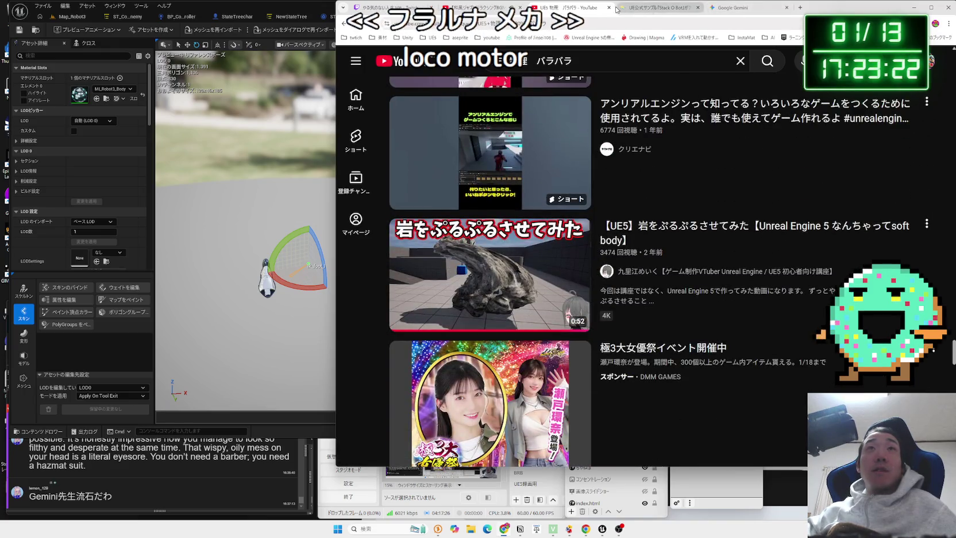
{"action": "left_click", "coordinate": [609, 8]}
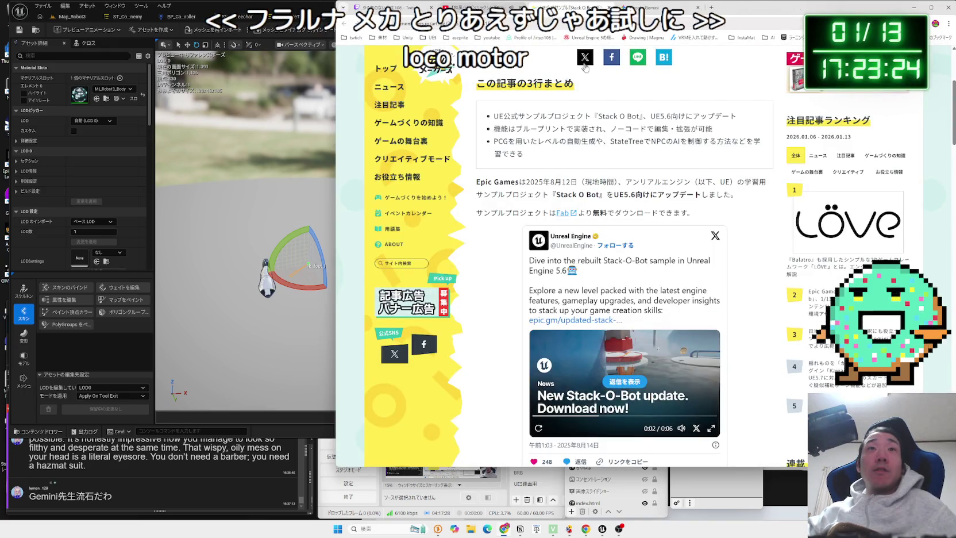
{"action": "key", "text": "alt+Tab"}
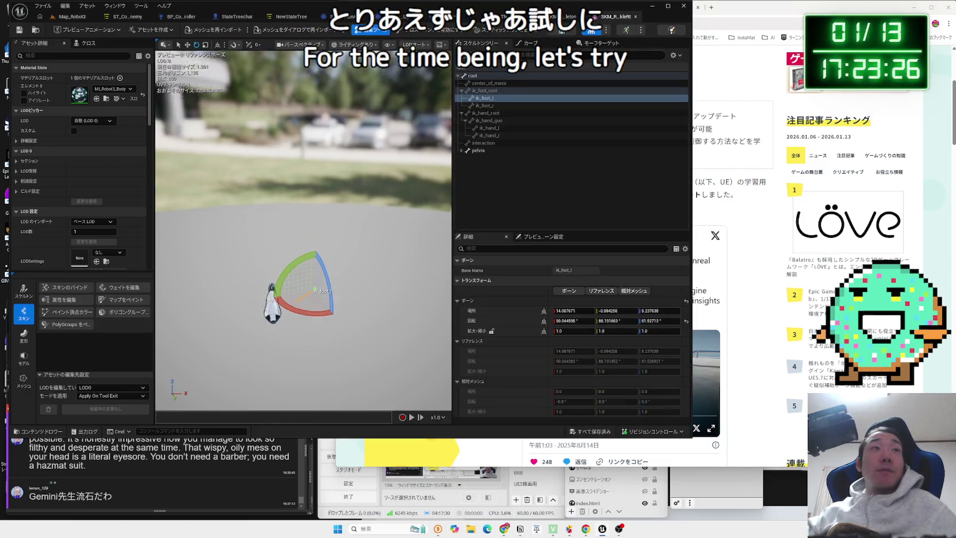
In the robot's physics asset, select the pelvis and its spine_03–pelvis constraint, then delete the constraints
{"action": "left_click_drag", "start_coordinate": [304, 229], "coordinate": [287, 218]}
{"action": "left_click", "coordinate": [669, 31]}
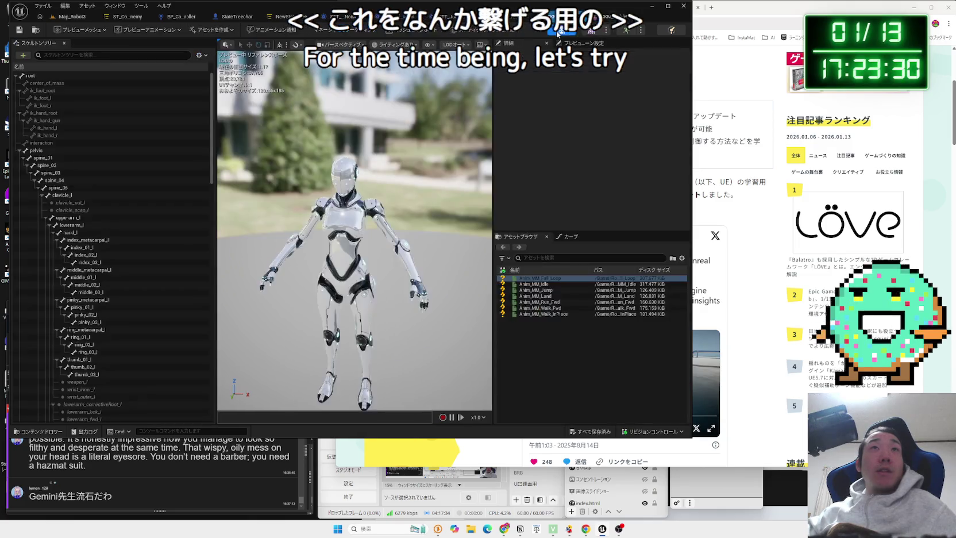
{"action": "left_click", "coordinate": [669, 32]}
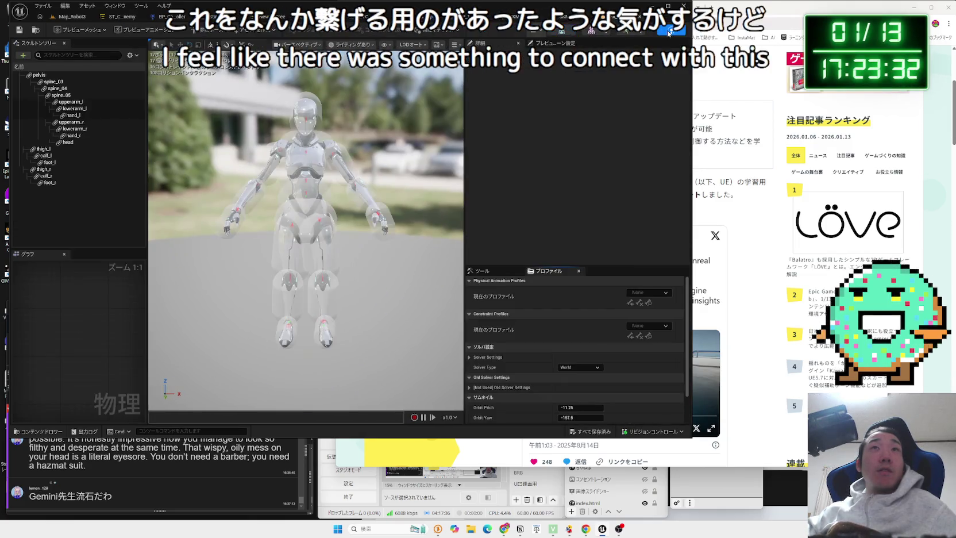
{"action": "scroll", "coordinate": [299, 173], "scroll_direction": "up", "scroll_amount": 5}
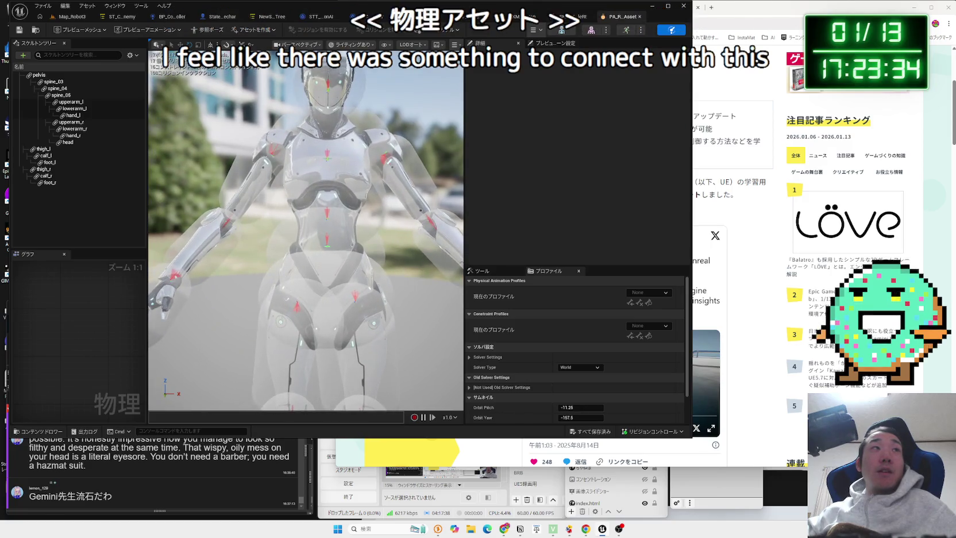
{"action": "left_click", "coordinate": [39, 76]}
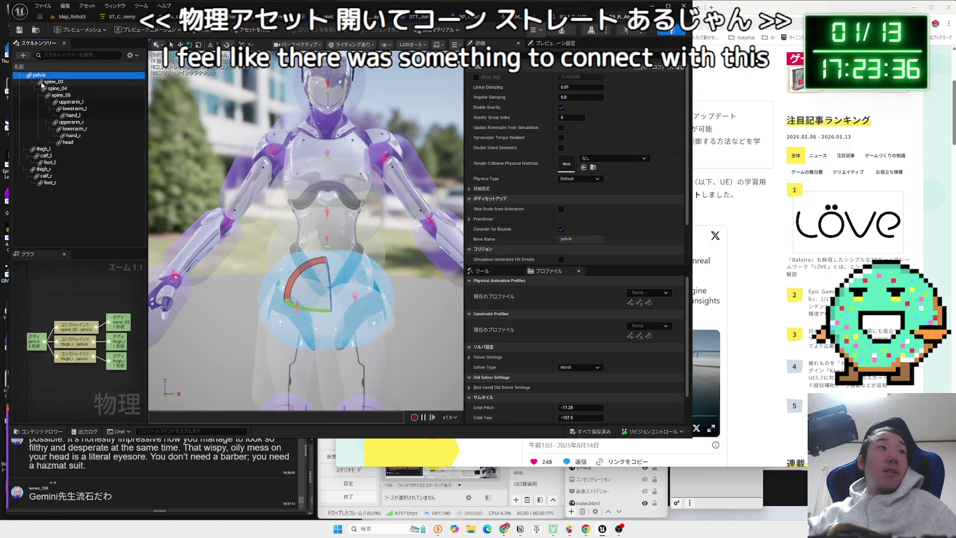
{"action": "left_click", "coordinate": [75, 333]}
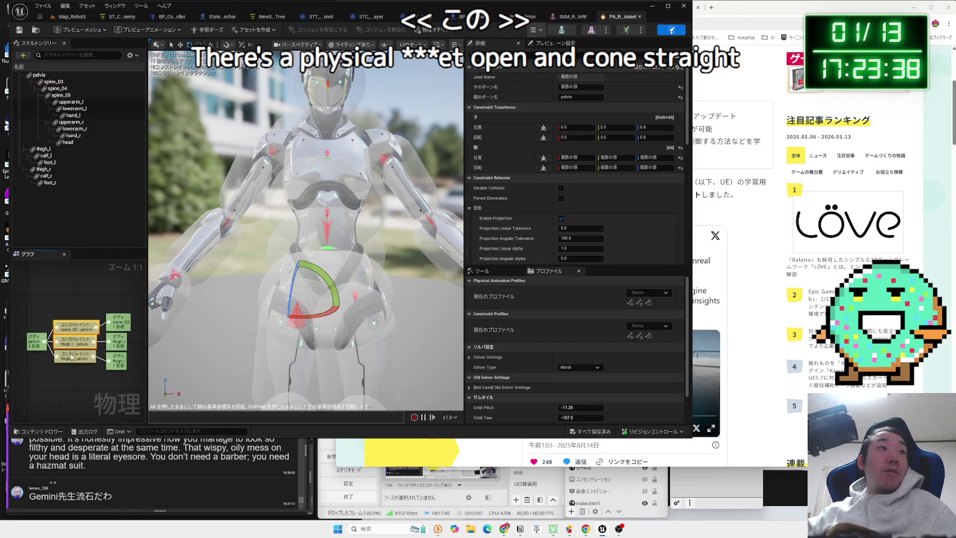
{"action": "right_click", "coordinate": [69, 344]}
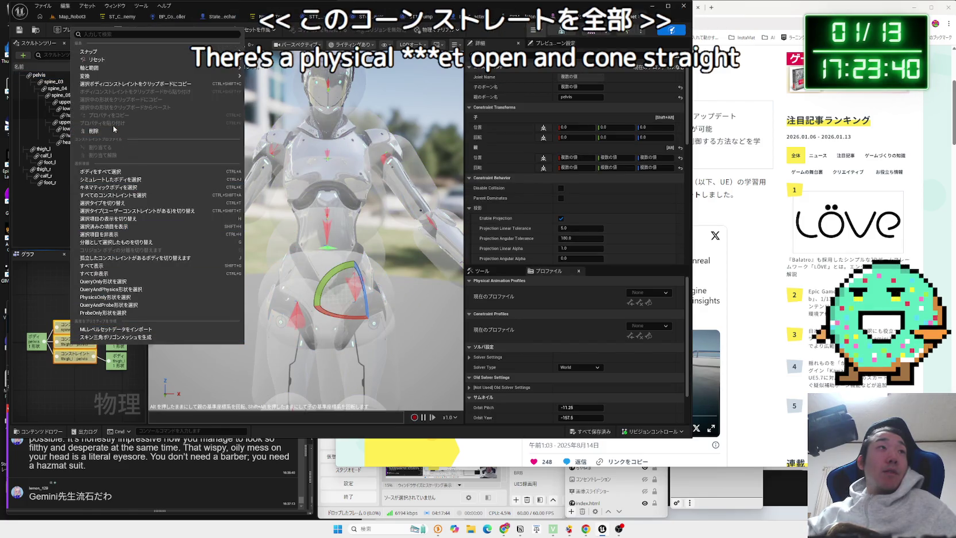
{"action": "left_click", "coordinate": [113, 132]}
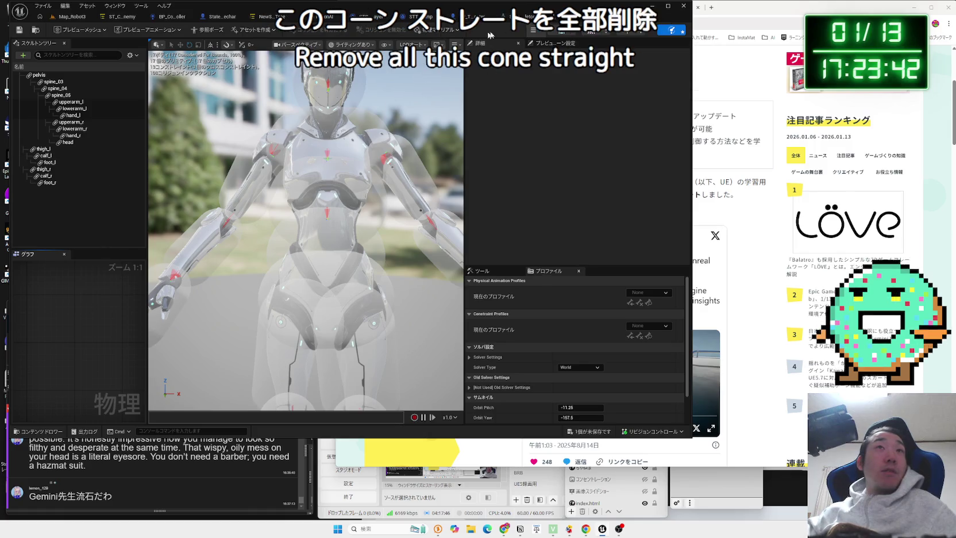
Simulate the robot, fling its leg and torso around as a ragdoll, then stop and save with Ctrl+S
{"action": "left_click", "coordinate": [555, 81]}
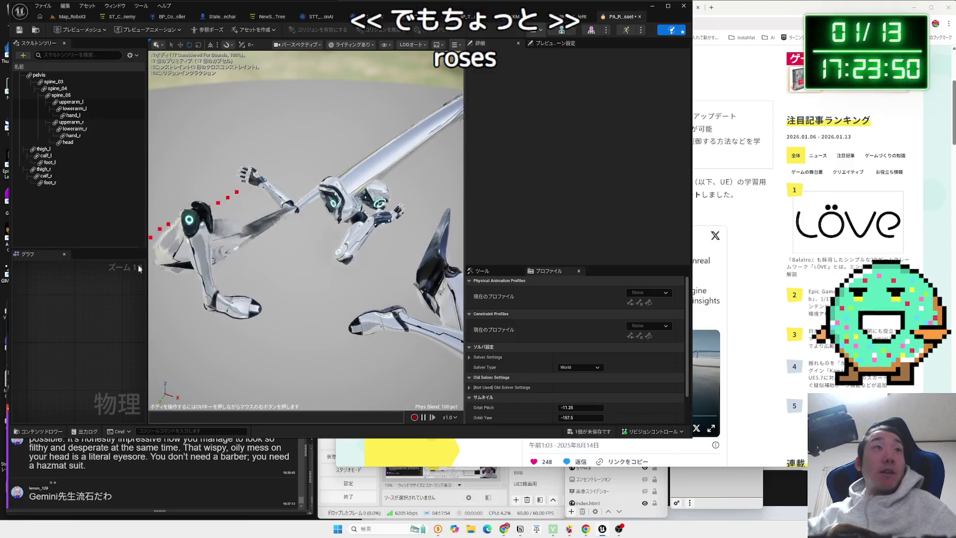
{"action": "mouse_move", "coordinate": [175, 140]}
{"action": "left_mouse_down"}
{"action": "mouse_move", "coordinate": [175, 173]}
{"action": "mouse_move", "coordinate": [425, 247]}
{"action": "mouse_move", "coordinate": [352, 287]}
{"action": "mouse_move", "coordinate": [287, 241]}
{"action": "mouse_move", "coordinate": [227, 255]}
{"action": "left_mouse_up"}
{"action": "mouse_move", "coordinate": [311, 286]}
{"action": "left_mouse_down"}
{"action": "mouse_move", "coordinate": [414, 242]}
{"action": "mouse_move", "coordinate": [425, 212]}
{"action": "mouse_move", "coordinate": [373, 270]}
{"action": "mouse_move", "coordinate": [427, 324]}
{"action": "mouse_move", "coordinate": [167, 382]}
{"action": "mouse_move", "coordinate": [247, 405]}
{"action": "mouse_move", "coordinate": [408, 115]}
{"action": "mouse_move", "coordinate": [427, 154]}
{"action": "mouse_move", "coordinate": [379, 195]}
{"action": "left_mouse_up"}
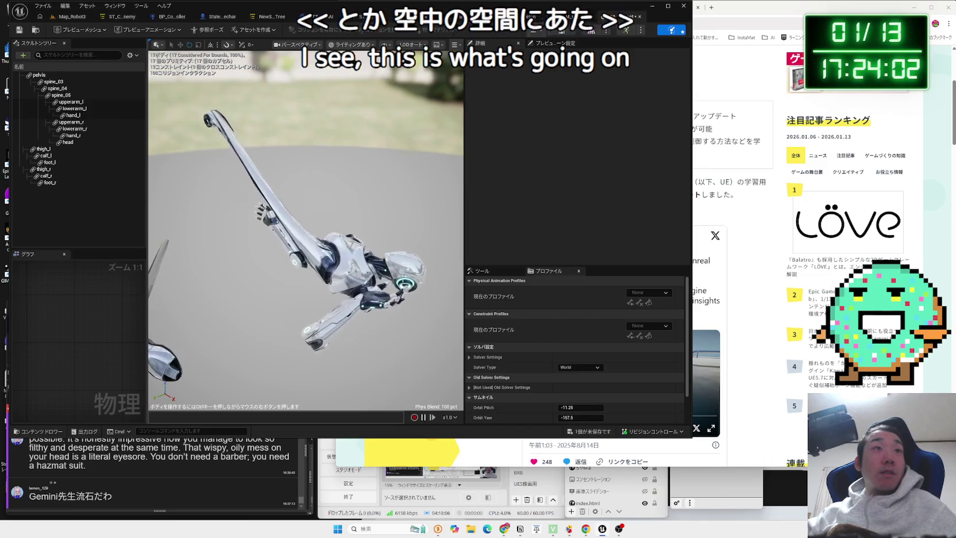
{"action": "left_click_drag", "start_coordinate": [353, 255], "coordinate": [352, 254]}
{"action": "mouse_move", "coordinate": [427, 98]}
{"action": "left_mouse_down"}
{"action": "mouse_move", "coordinate": [405, 132]}
{"action": "mouse_move", "coordinate": [297, 225]}
{"action": "mouse_move", "coordinate": [388, 315]}
{"action": "left_mouse_up"}
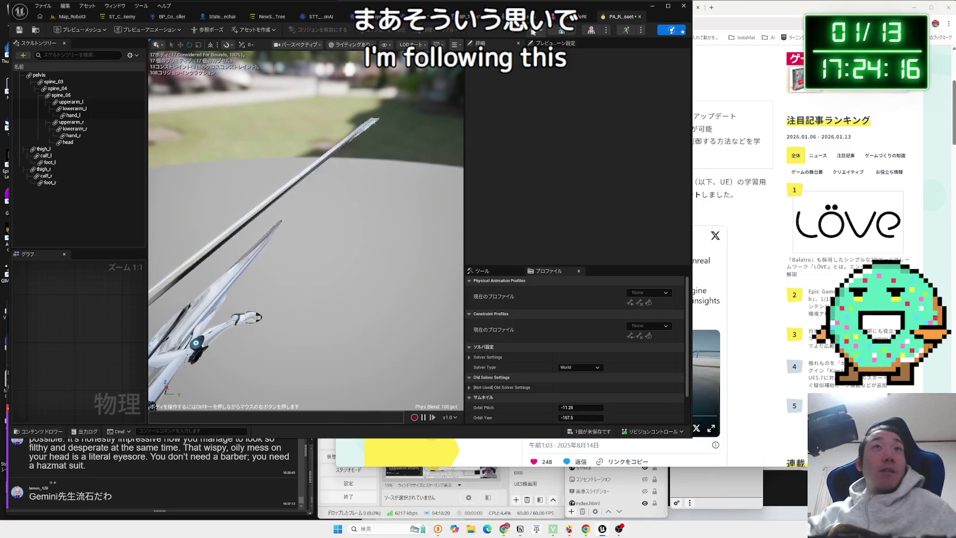
{"action": "key", "text": "alt+s"}
{"action": "key", "text": "ctrl+s"}
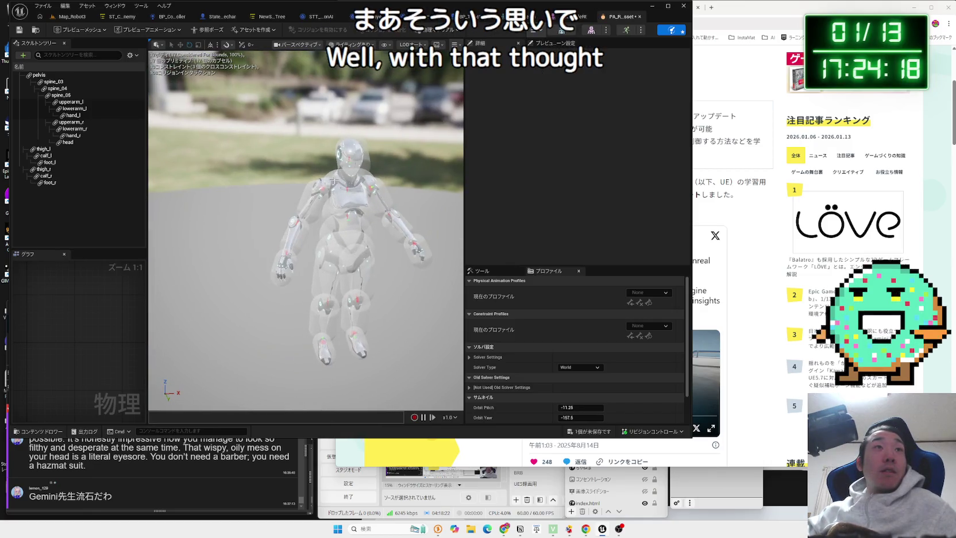
{"action": "left_click", "coordinate": [371, 203]}
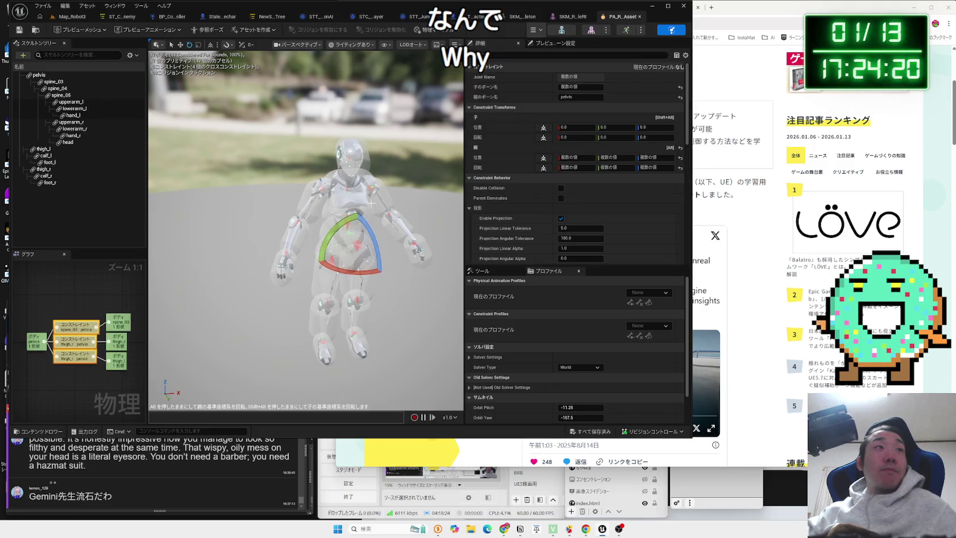
{"action": "left_click", "coordinate": [534, 29]}
{"action": "left_click", "coordinate": [556, 78]}
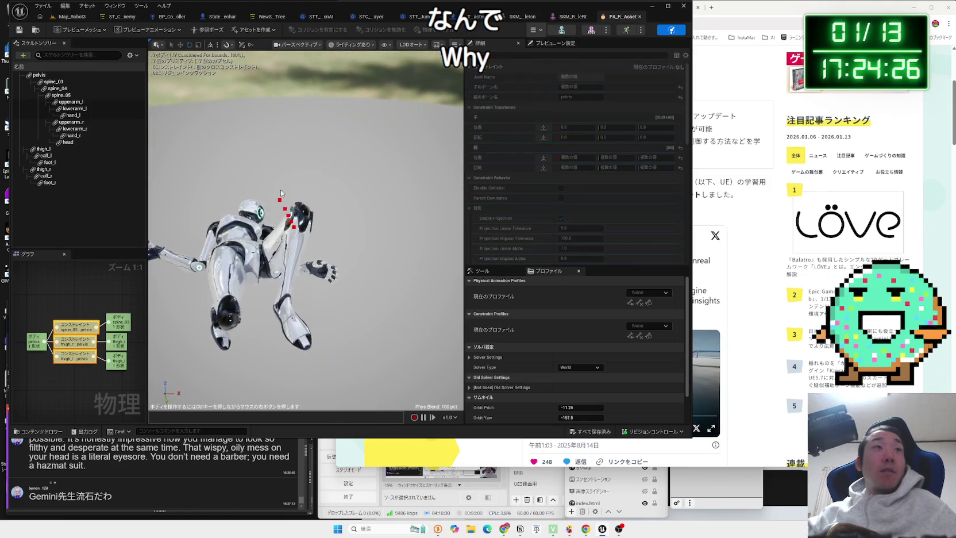
{"action": "mouse_move", "coordinate": [244, 249]}
{"action": "left_mouse_down"}
{"action": "mouse_move", "coordinate": [416, 291]}
{"action": "mouse_move", "coordinate": [428, 325]}
{"action": "mouse_move", "coordinate": [402, 270]}
{"action": "mouse_move", "coordinate": [399, 201]}
{"action": "mouse_move", "coordinate": [413, 264]}
{"action": "mouse_move", "coordinate": [384, 154]}
{"action": "mouse_move", "coordinate": [350, 149]}
{"action": "mouse_move", "coordinate": [380, 345]}
{"action": "mouse_move", "coordinate": [408, 331]}
{"action": "left_mouse_up"}
{"action": "mouse_move", "coordinate": [345, 258]}
{"action": "left_mouse_down"}
{"action": "mouse_move", "coordinate": [253, 241]}
{"action": "mouse_move", "coordinate": [216, 204]}
{"action": "mouse_move", "coordinate": [215, 166]}
{"action": "mouse_move", "coordinate": [454, 123]}
{"action": "mouse_move", "coordinate": [325, 80]}
{"action": "mouse_move", "coordinate": [187, 92]}
{"action": "left_mouse_up"}
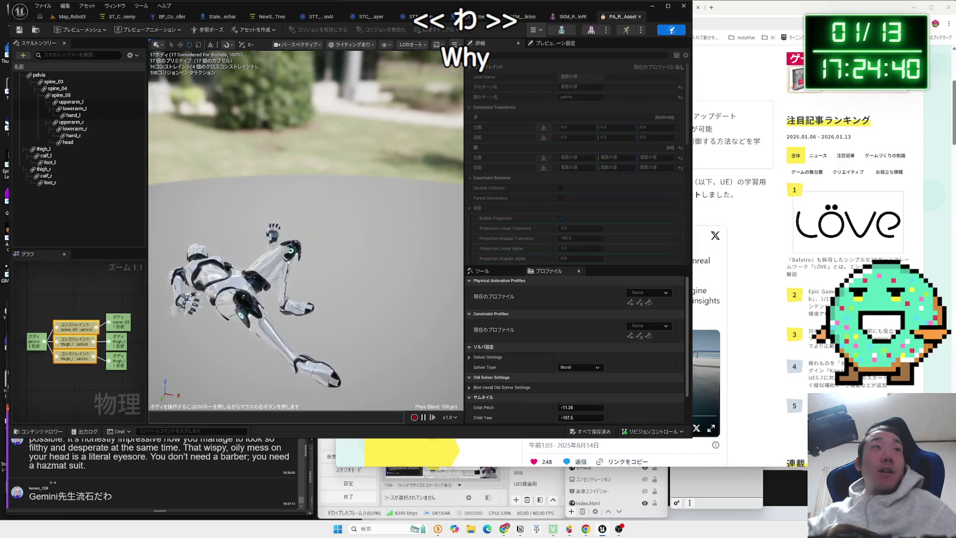
{"action": "key", "text": "f"}
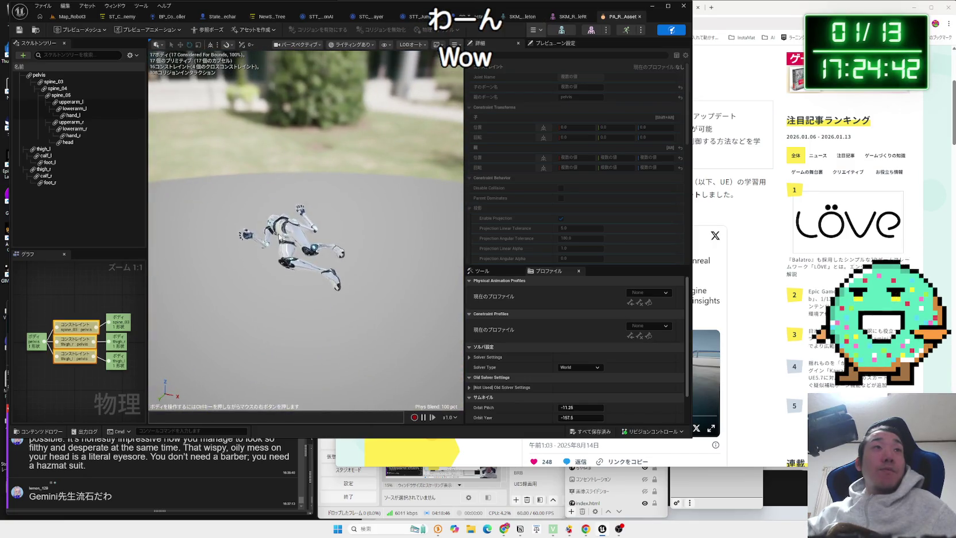
{"action": "mouse_move", "coordinate": [343, 138]}
{"action": "left_mouse_down"}
{"action": "mouse_move", "coordinate": [384, 203]}
{"action": "mouse_move", "coordinate": [341, 192]}
{"action": "mouse_move", "coordinate": [288, 96]}
{"action": "mouse_move", "coordinate": [311, 323]}
{"action": "mouse_move", "coordinate": [325, 192]}
{"action": "mouse_move", "coordinate": [322, 52]}
{"action": "mouse_move", "coordinate": [352, 341]}
{"action": "mouse_move", "coordinate": [270, 294]}
{"action": "mouse_move", "coordinate": [321, 241]}
{"action": "mouse_move", "coordinate": [429, 170]}
{"action": "mouse_move", "coordinate": [373, 190]}
{"action": "mouse_move", "coordinate": [339, 69]}
{"action": "mouse_move", "coordinate": [367, 167]}
{"action": "mouse_move", "coordinate": [277, 213]}
{"action": "mouse_move", "coordinate": [281, 230]}
{"action": "mouse_move", "coordinate": [344, 172]}
{"action": "mouse_move", "coordinate": [356, 115]}
{"action": "mouse_move", "coordinate": [276, 253]}
{"action": "mouse_move", "coordinate": [247, 201]}
{"action": "mouse_move", "coordinate": [257, 330]}
{"action": "mouse_move", "coordinate": [341, 128]}
{"action": "mouse_move", "coordinate": [310, 3]}
{"action": "left_mouse_up"}
{"action": "mouse_move", "coordinate": [287, 161]}
{"action": "left_mouse_down"}
{"action": "mouse_move", "coordinate": [310, 197]}
{"action": "mouse_move", "coordinate": [258, 87]}
{"action": "mouse_move", "coordinate": [331, 75]}
{"action": "mouse_move", "coordinate": [299, 173]}
{"action": "left_mouse_up"}
{"action": "mouse_move", "coordinate": [272, 235]}
{"action": "left_mouse_down"}
{"action": "mouse_move", "coordinate": [347, 227]}
{"action": "mouse_move", "coordinate": [352, 124]}
{"action": "mouse_move", "coordinate": [360, 150]}
{"action": "left_mouse_up"}
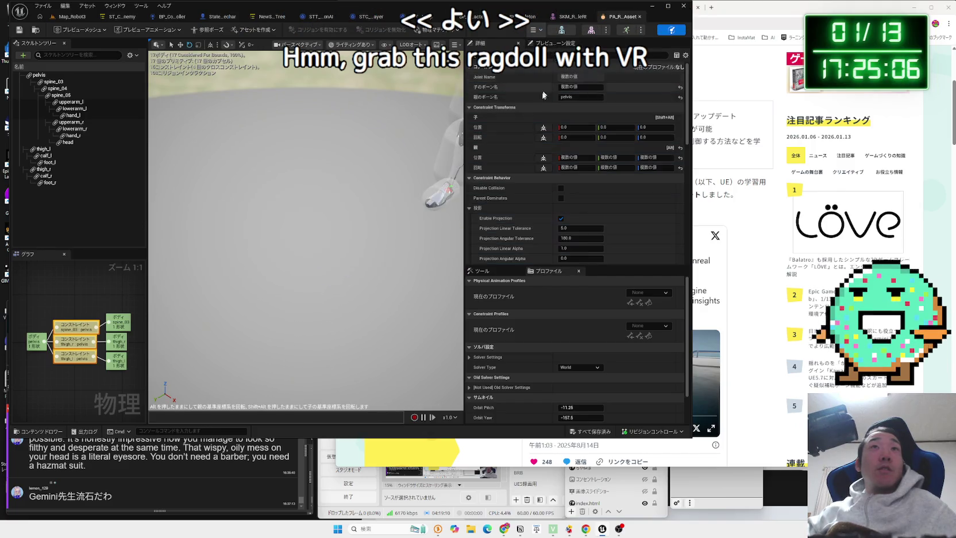
{"action": "left_click", "coordinate": [367, 272]}
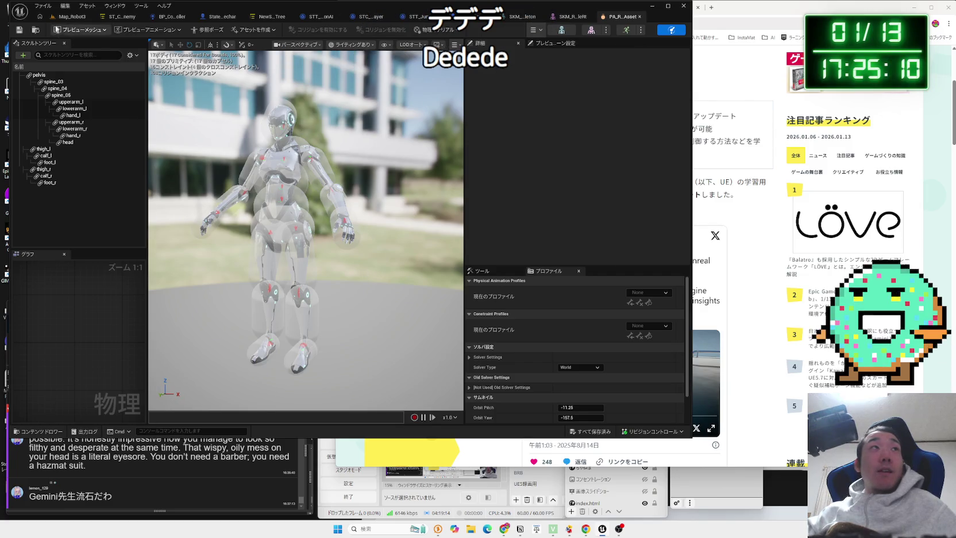
In Map_Robot3, select the Breast, ArmLt and Helmet part actors, then switch to the Gemini browser window
{"action": "left_click", "coordinate": [71, 17]}
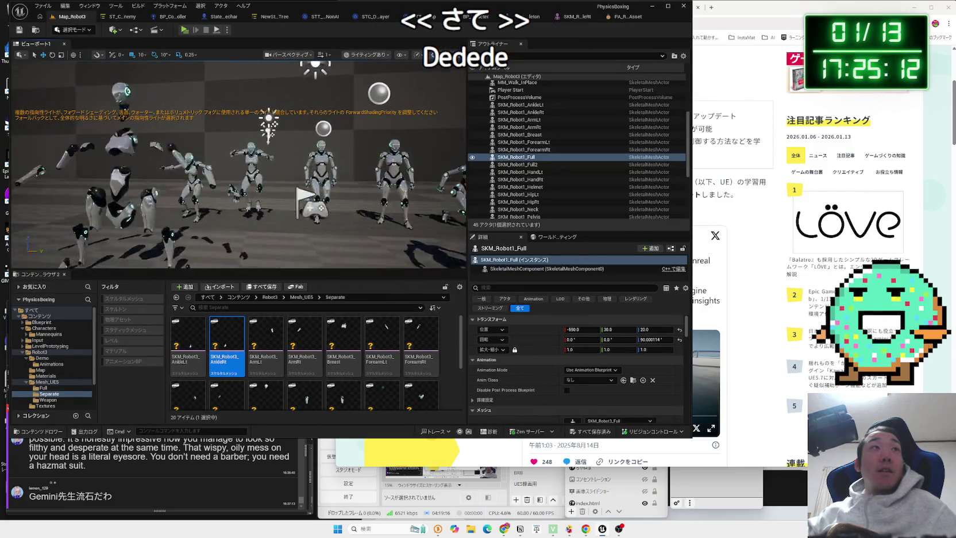
{"action": "left_click", "coordinate": [270, 172]}
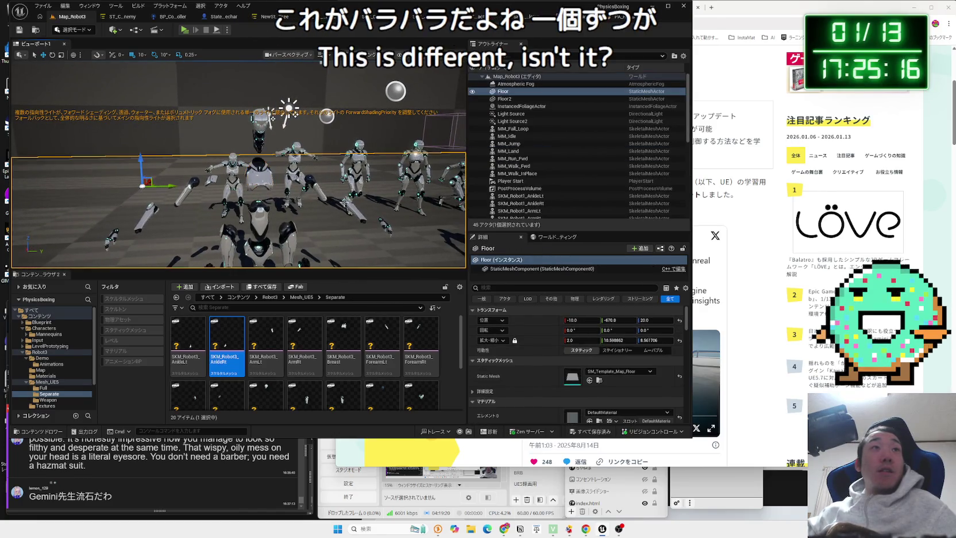
{"action": "left_click", "coordinate": [349, 205]}
{"action": "left_click", "coordinate": [259, 169]}
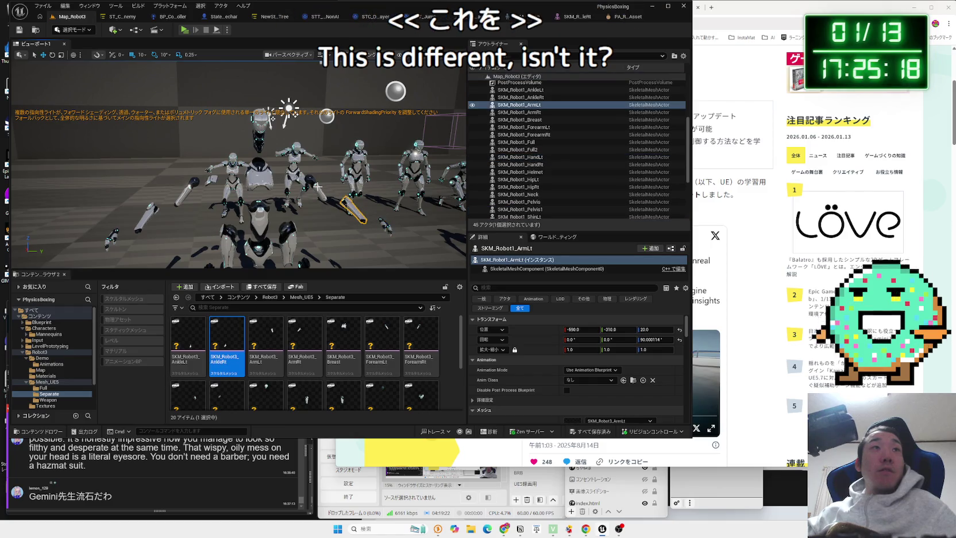
{"action": "left_click", "coordinate": [257, 136]}
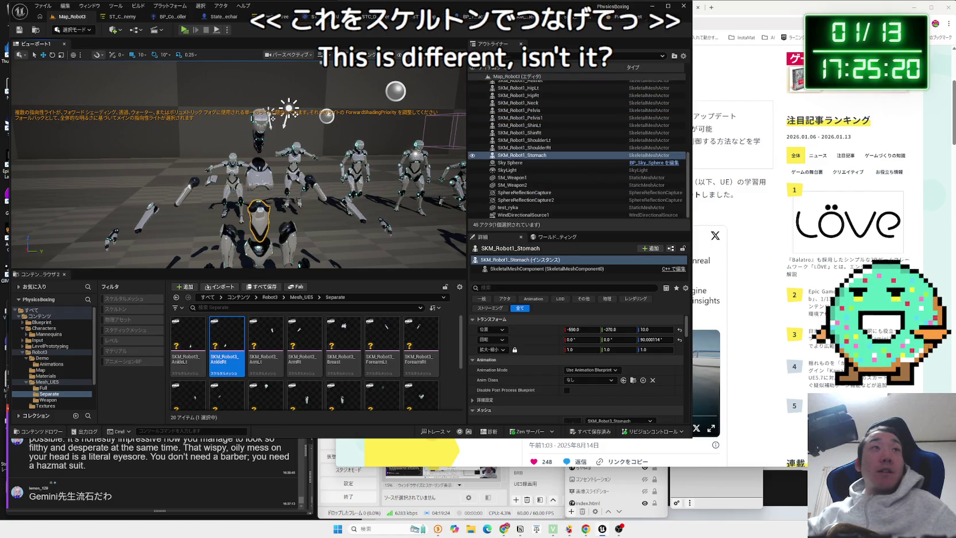
{"action": "left_click", "coordinate": [757, 25]}
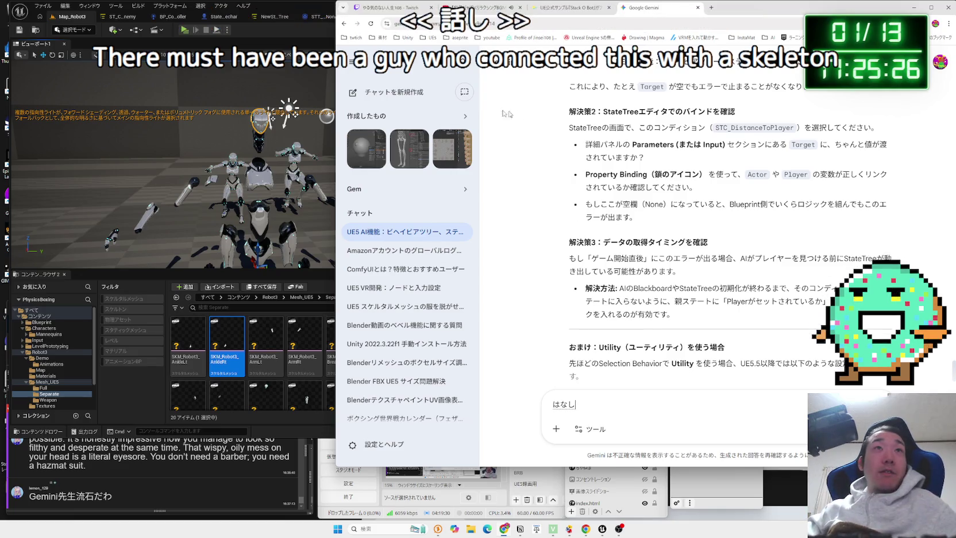
Type 'UE5でロボットのようなキャラクターがあります。' into a new Gemini prompt
{"action": "left_click", "coordinate": [352, 92]}
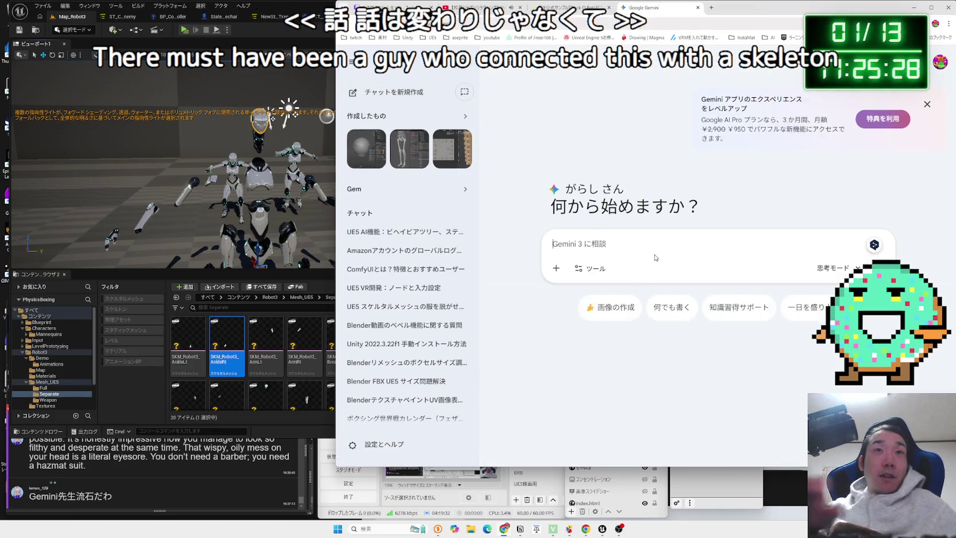
{"action": "type", "text": "UE"}
{"action": "key", "text": "Zenkaku_Hankaku"}
{"action": "type", "text": "UE5"}
{"action": "key", "text": "Zenkaku_Hankaku"}
{"action": "type", "text": "で"}
{"action": "key", "text": "Zenkaku_Hankaku"}
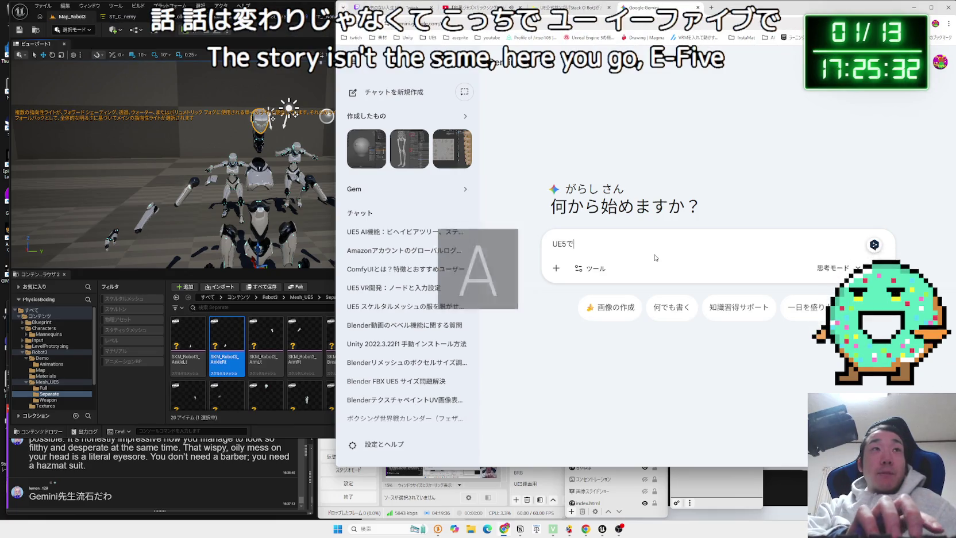
{"action": "type", "text": "kyara"}
{"action": "key", "text": "BackSpace"}
{"action": "key", "text": "BackSpace"}
{"action": "key", "text": "BackSpace"}
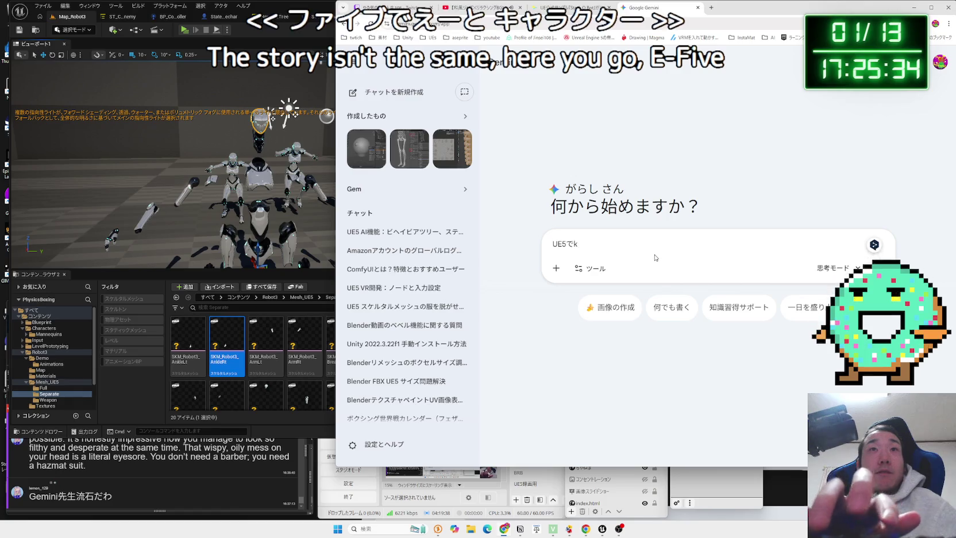
{"action": "key", "text": "Zenkaku_Hankaku"}
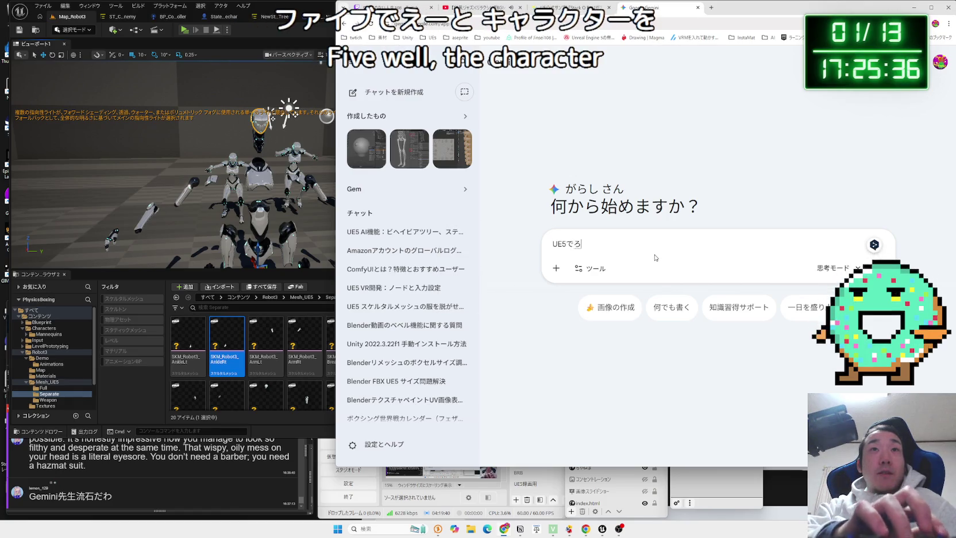
{"action": "type", "text": "botyounakyarakuta-w"}
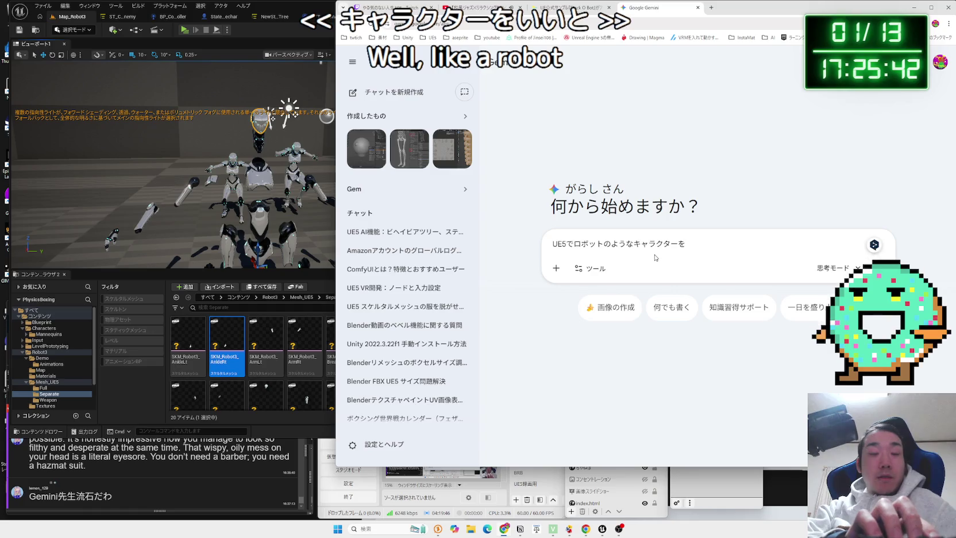
{"action": "type", "text": "あります。"}
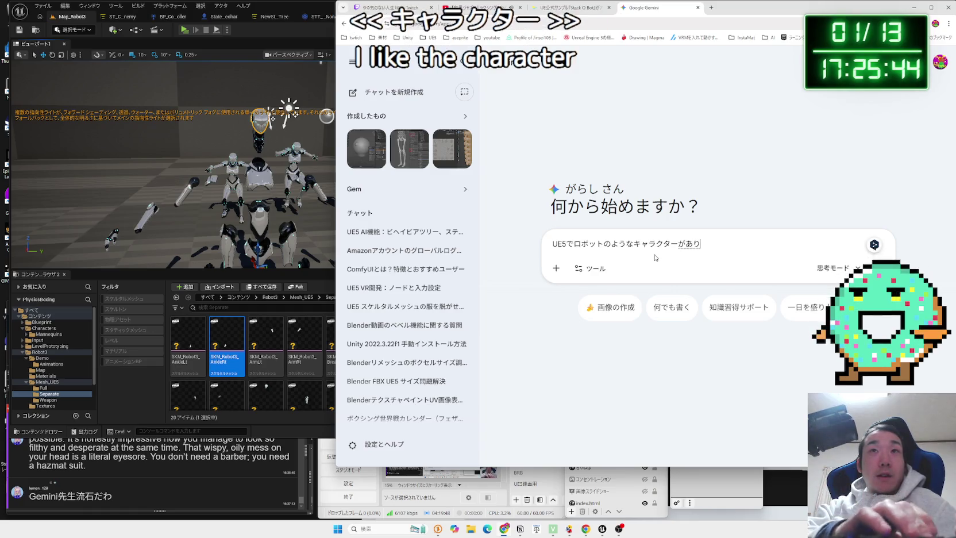
{"action": "key", "text": "Return"}
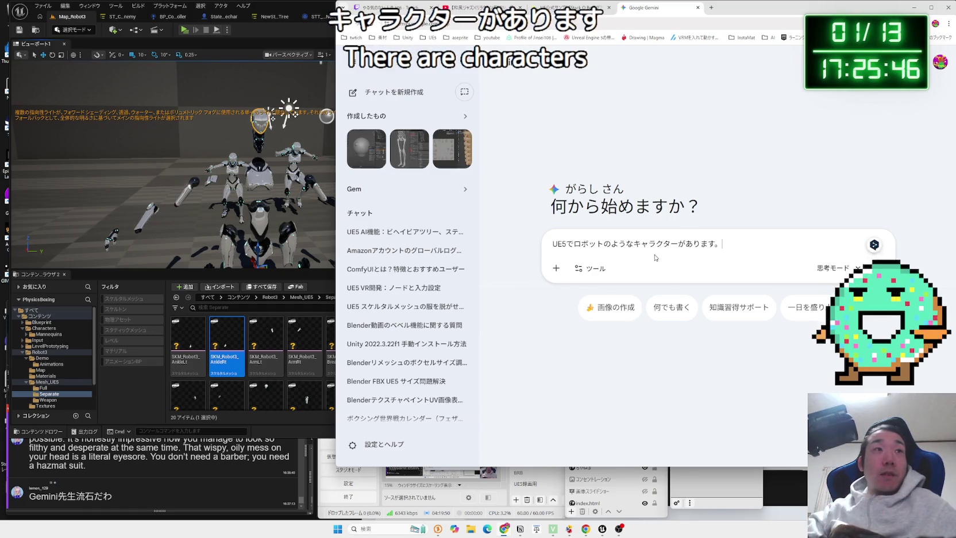
{"action": "left_click", "coordinate": [279, 269]}
Scroll through the Separate folder's Robot3 part meshes, selecting SKM_Robot3_Stomach, then return to the Gemini prompt
{"action": "scroll", "coordinate": [333, 377], "scroll_direction": "down", "scroll_amount": 3}
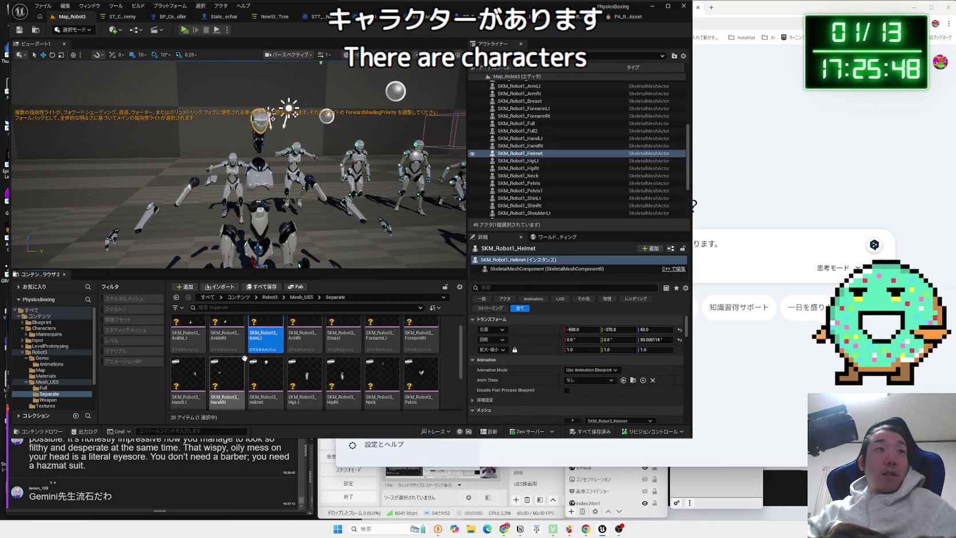
{"action": "scroll", "coordinate": [333, 377], "scroll_direction": "down", "scroll_amount": 1}
{"action": "left_click", "coordinate": [382, 377]}
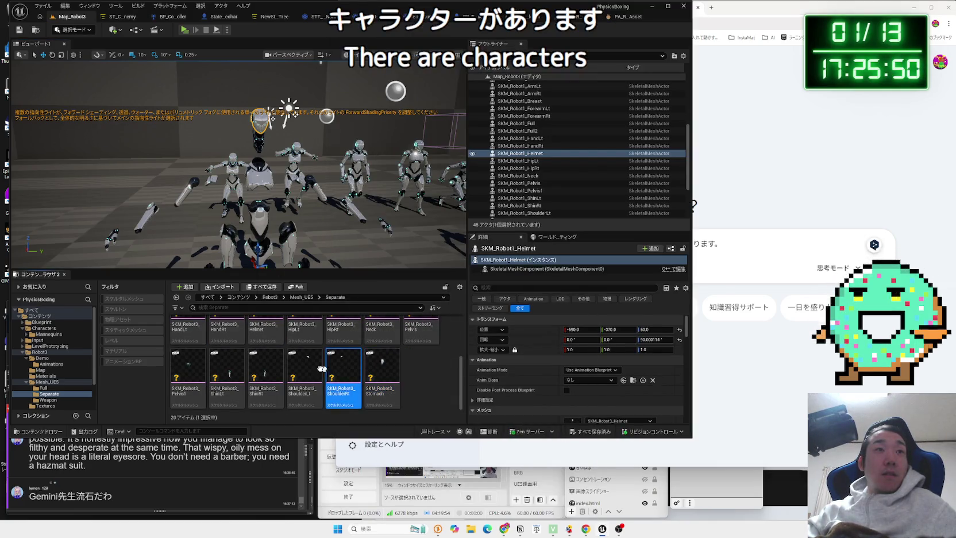
{"action": "scroll", "coordinate": [189, 361], "scroll_direction": "up", "scroll_amount": 3}
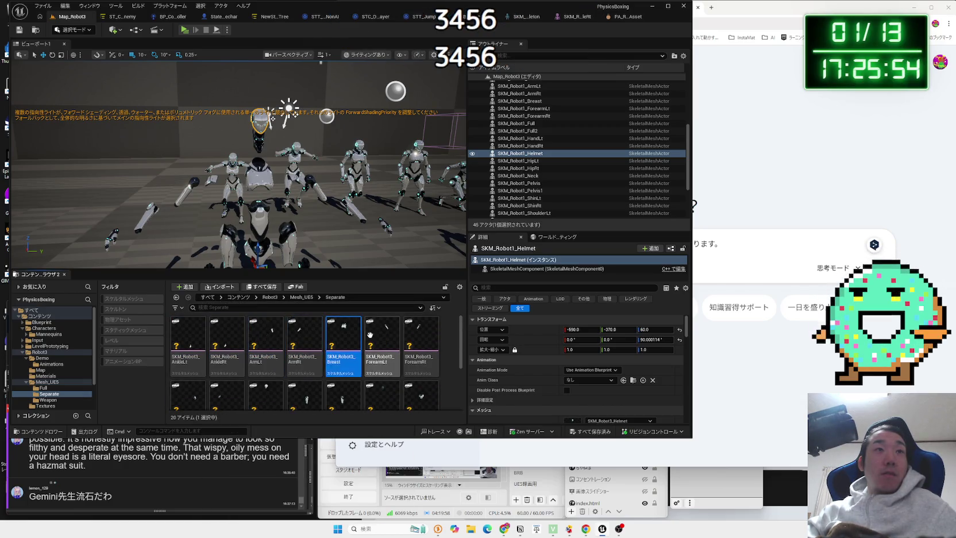
{"action": "scroll", "coordinate": [404, 335], "scroll_direction": "down", "scroll_amount": 3}
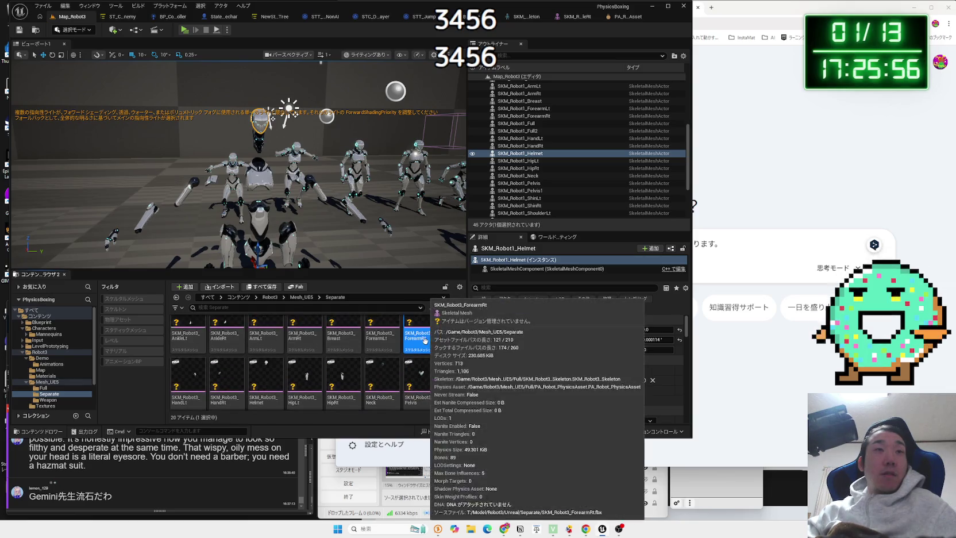
{"action": "scroll", "coordinate": [424, 362], "scroll_direction": "down", "scroll_amount": 3}
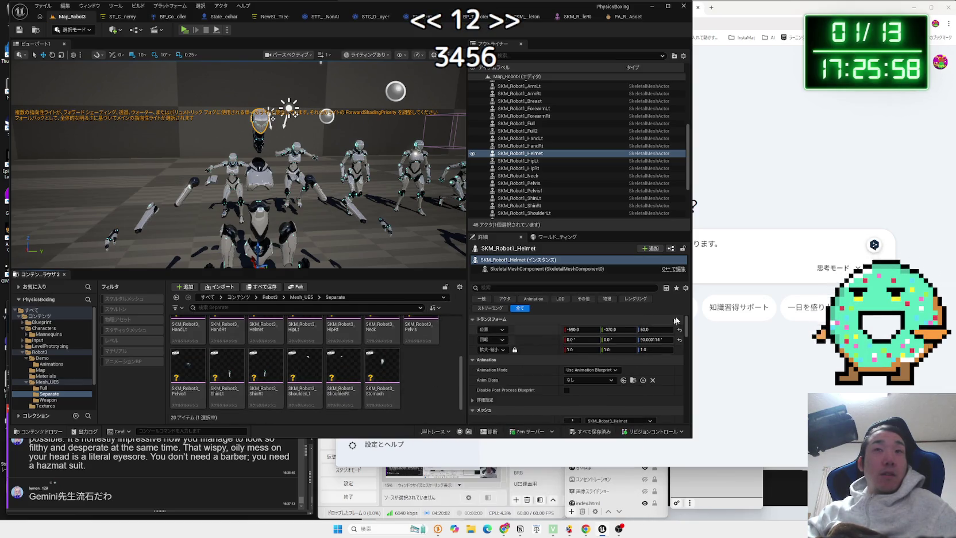
{"action": "left_click", "coordinate": [777, 262]}
{"action": "left_click", "coordinate": [740, 243]}
{"action": "type", "text": "そのきゃらくたー"}
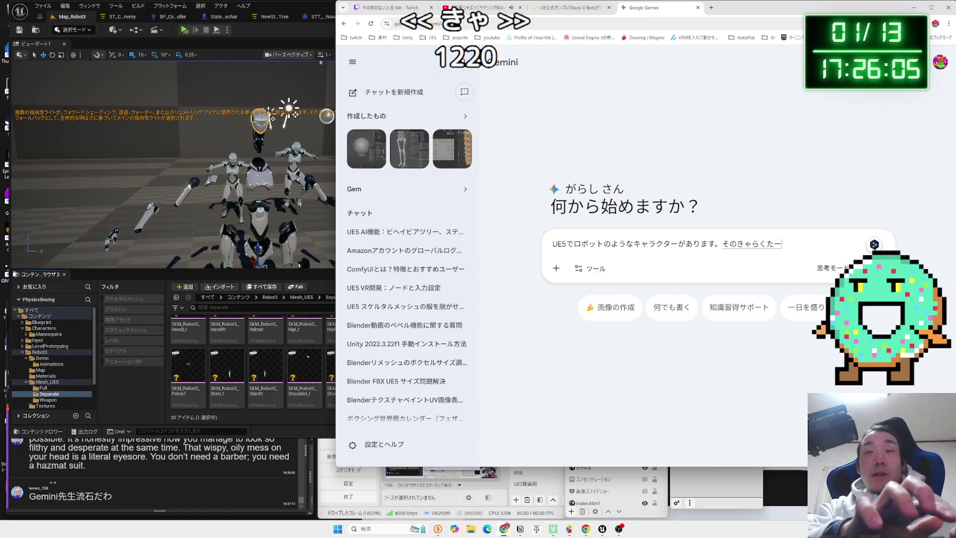
Continue the prompt with そのキャラクター split into 20 parts sharing the same skeleton
{"action": "key", "text": "space"}
{"action": "type", "text": "を２０"}
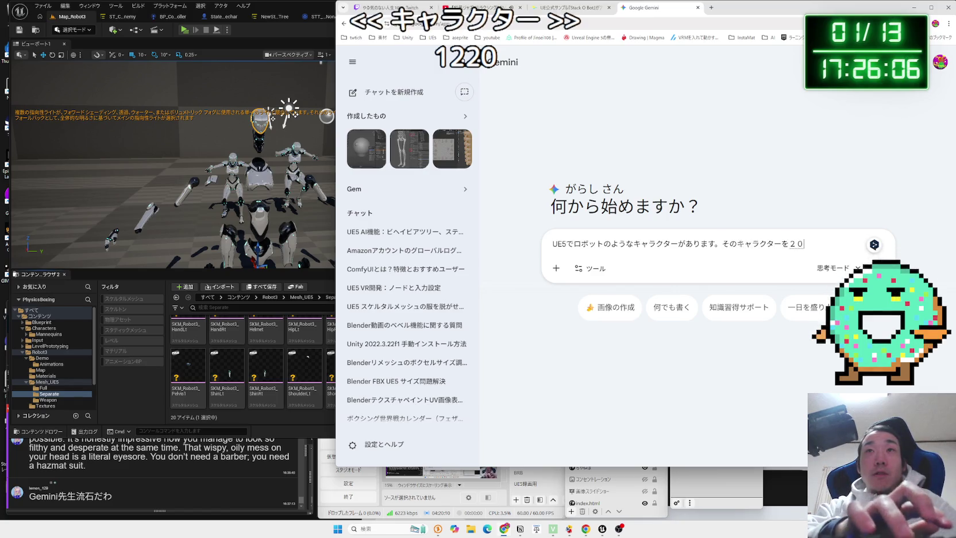
{"action": "type", "text": "こ"}
{"action": "type", "text": "のぶ"}
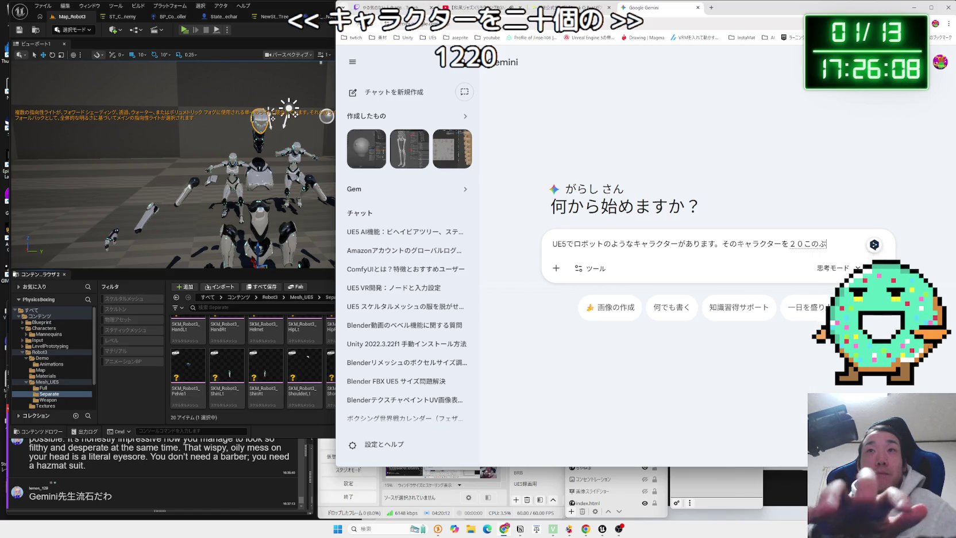
{"action": "type", "text": "e"}
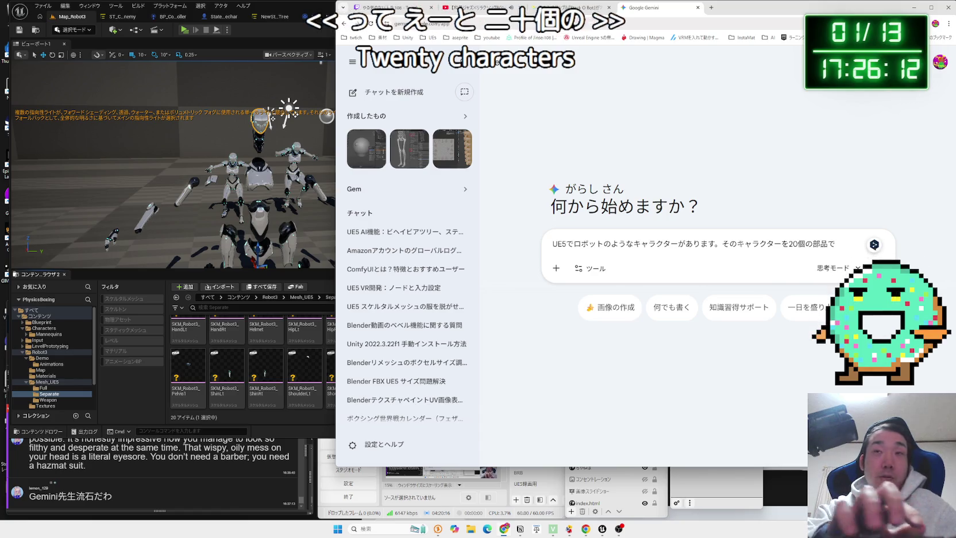
{"action": "key", "text": "Left"}
{"action": "key", "text": "Left"}
{"action": "key", "text": "Left"}
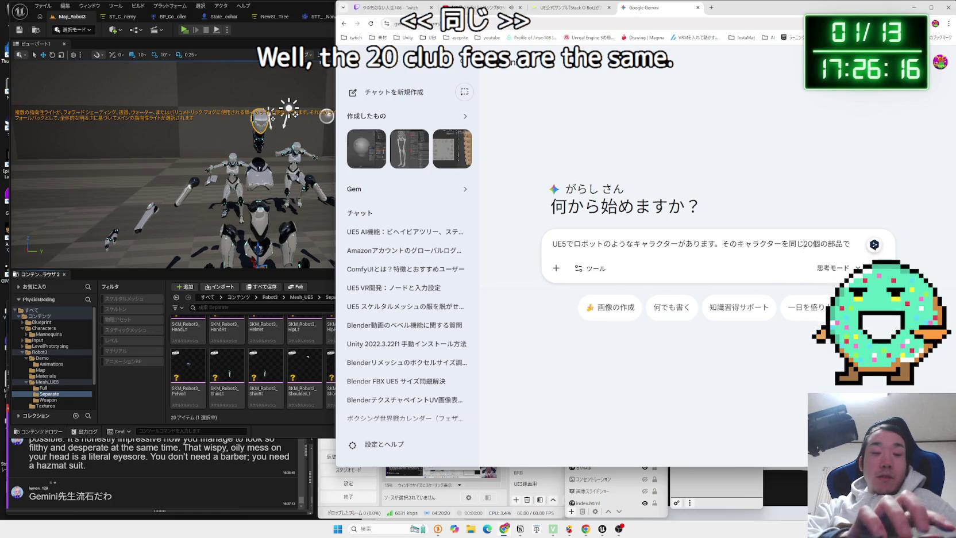
{"action": "type", "text": "ば"}
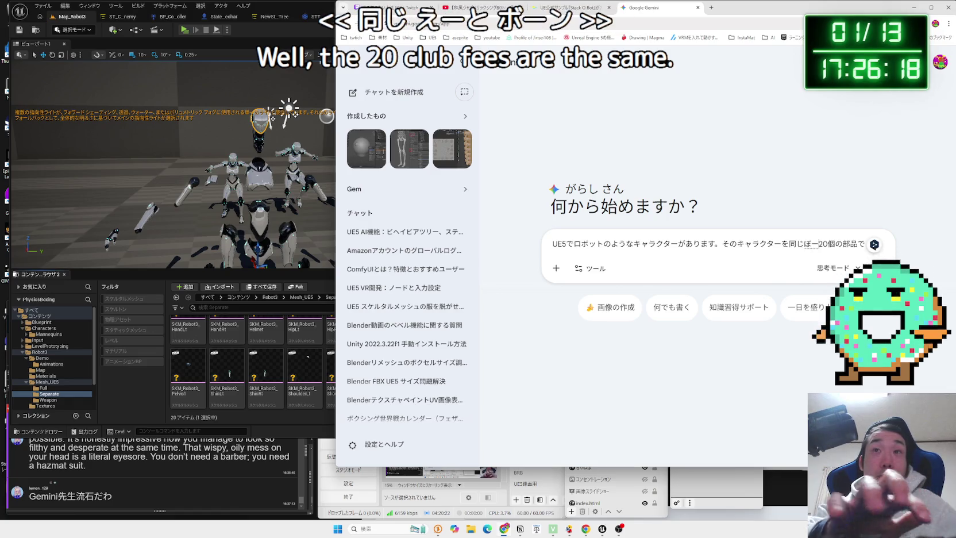
{"action": "type", "text": "じ"}
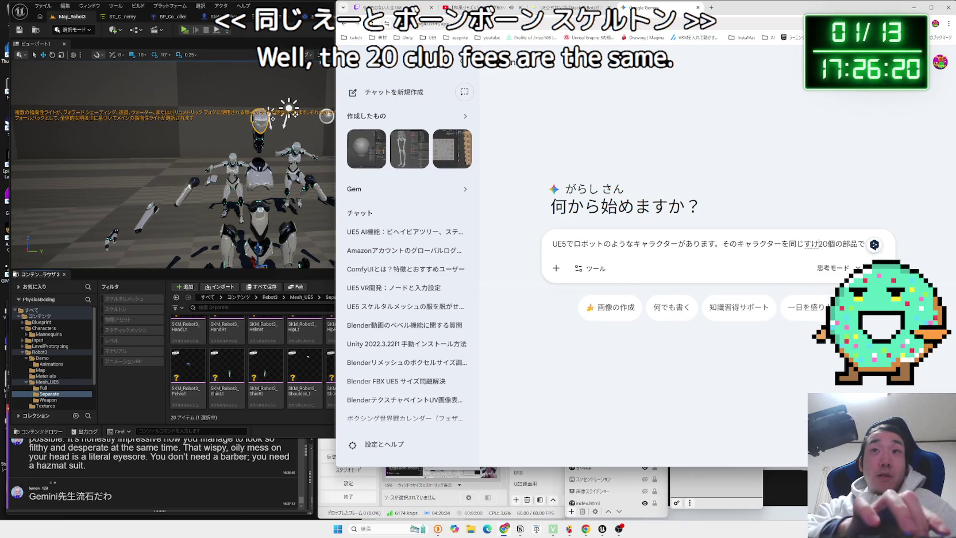
{"action": "type", "text": "るとん"}
{"action": "key", "text": "space"}
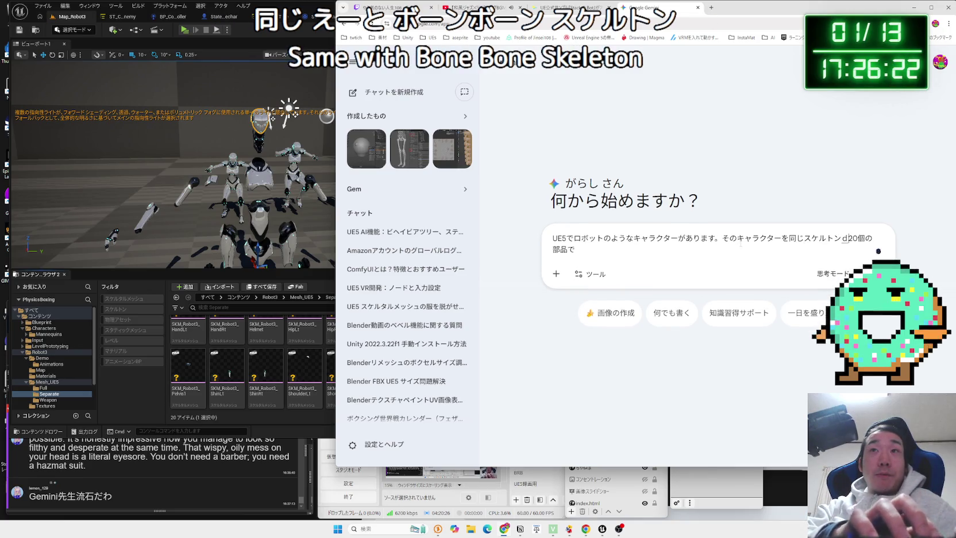
{"action": "type", "text": "e"}
{"action": "key", "text": "BackSpace"}
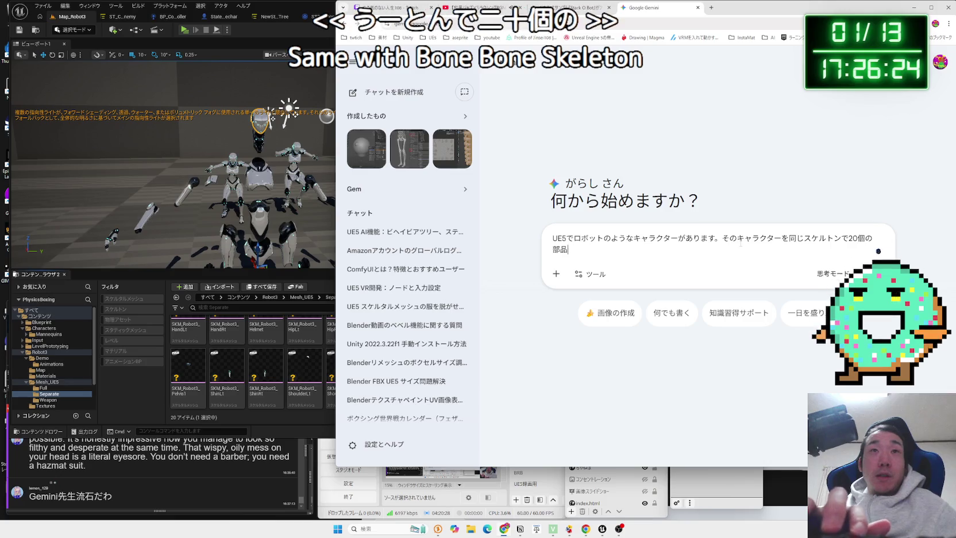
{"action": "type", "text": "kai"}
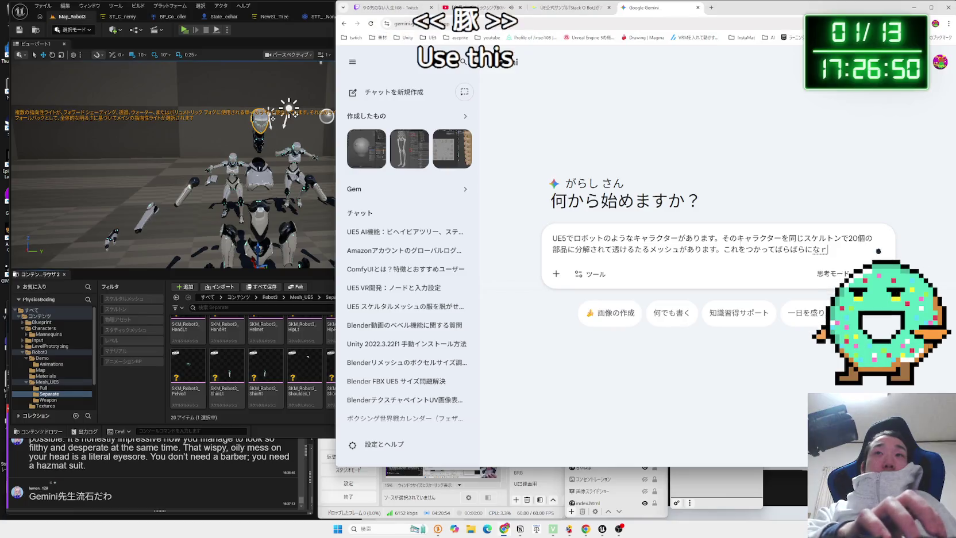
{"action": "key", "text": "Return"}
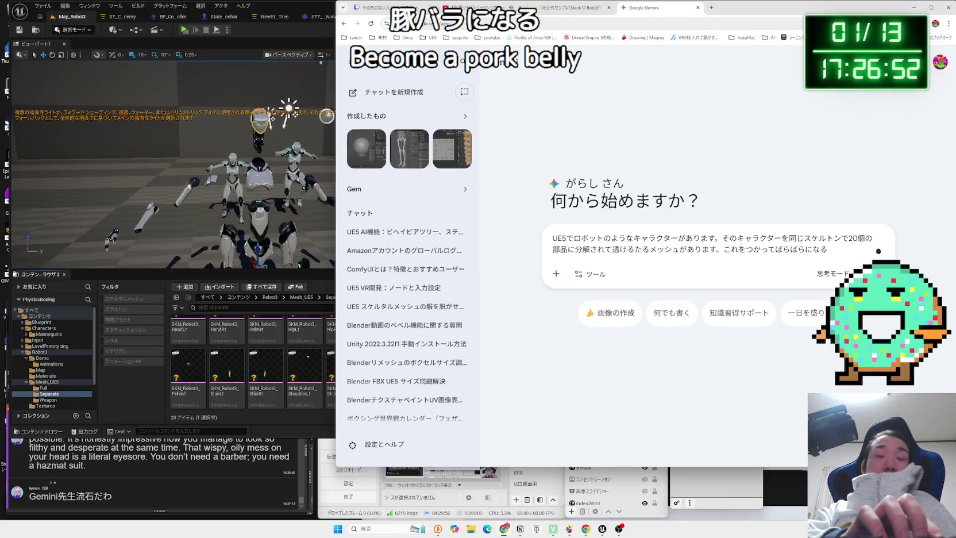
Finish asking how to make the character fall apart, noting constraints are optional, and send it
{"action": "key", "text": "BackSpace"}
{"action": "key", "text": "BackSpace"}
{"action": "key", "text": "BackSpace"}
{"action": "type", "text": "kyarakuta-g"}
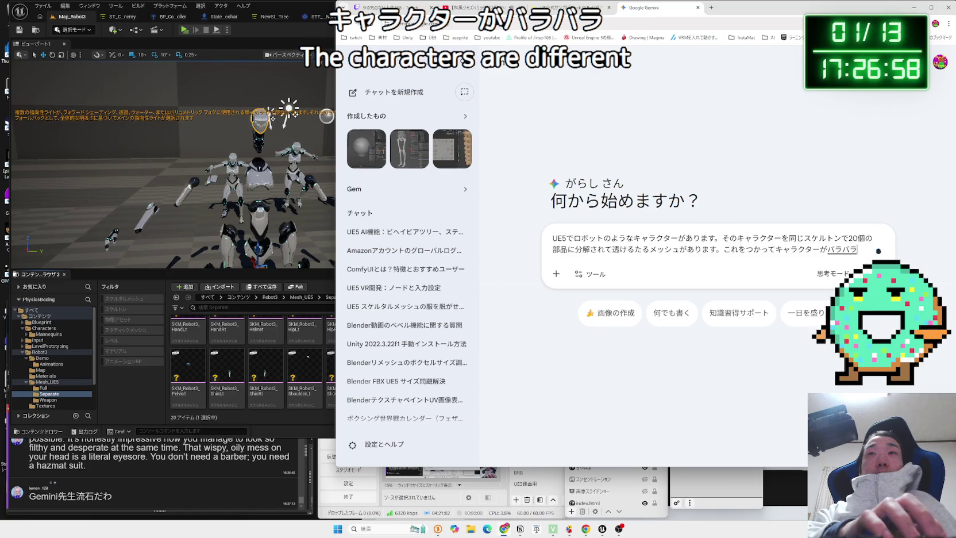
{"action": "type", "text": "ru"}
{"action": "key", "text": "BackSpace"}
{"action": "key", "text": "BackSpace"}
{"action": "key", "text": "BackSpace"}
{"action": "type", "text": "naruyou"}
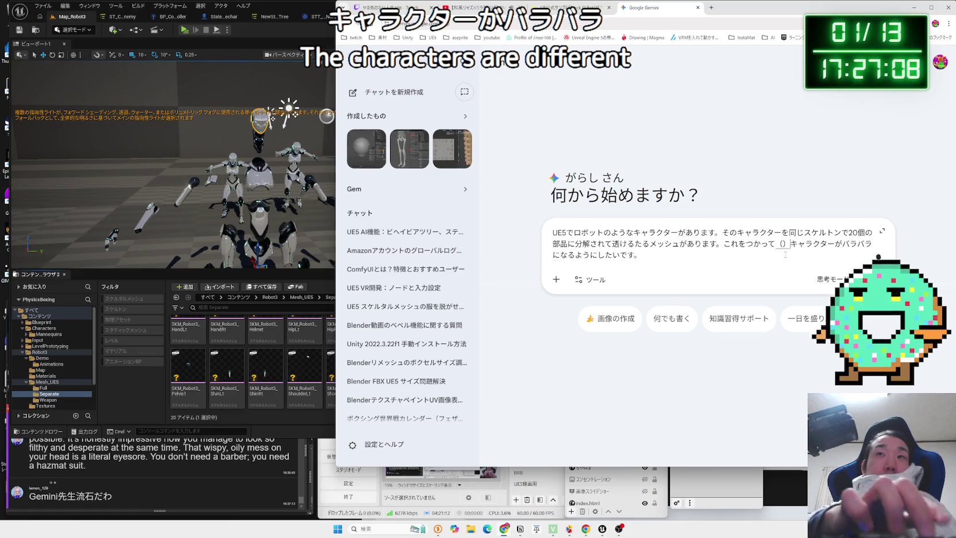
{"action": "type", "text": "tsu"}
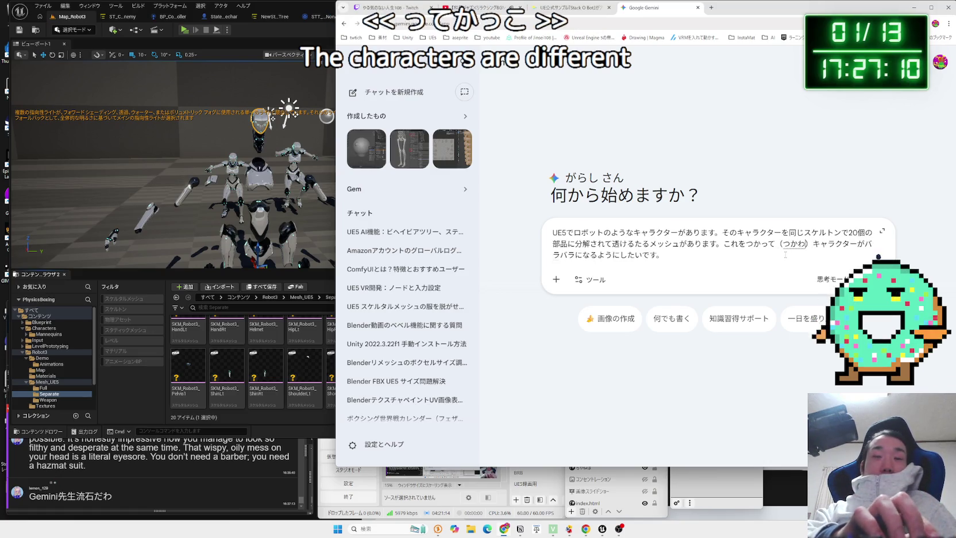
{"action": "type", "text": "nakui"}
{"action": "key", "text": "space"}
{"action": "key", "text": "Return"}
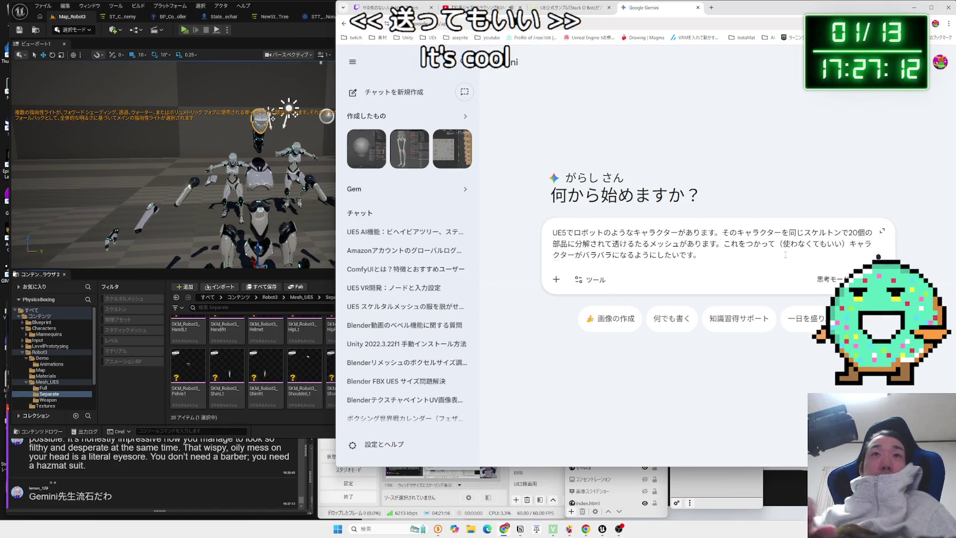
{"action": "key", "text": "Return"}
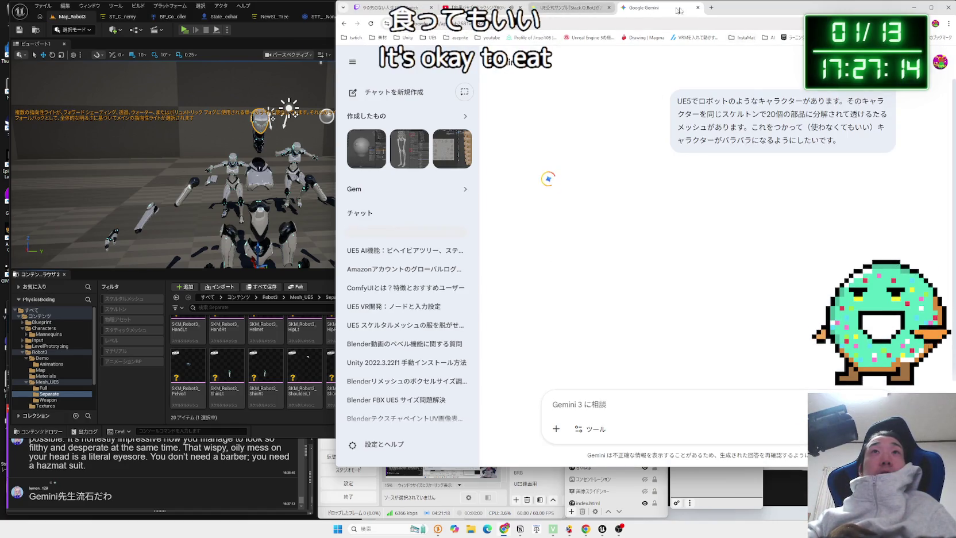
{"action": "key", "text": "ctrl+t"}
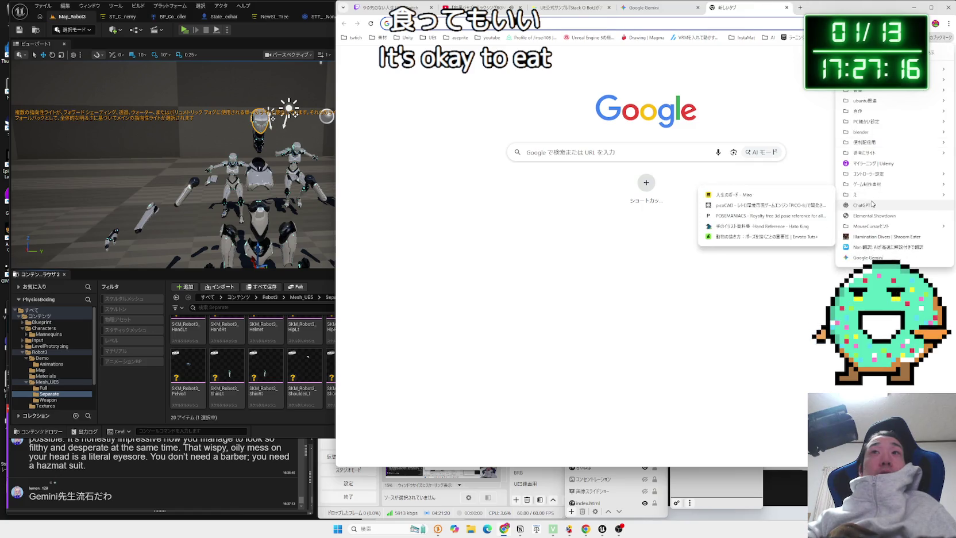
Open ChatGPT and start a Japanese question asking whether a UE5 character can be broken apart
{"action": "left_click", "coordinate": [883, 205]}
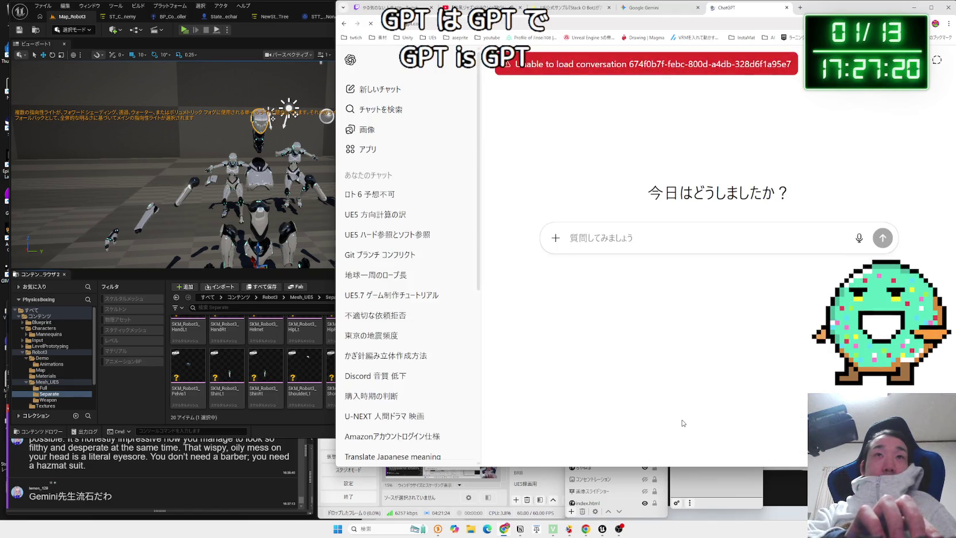
{"action": "type", "text": "UE5"}
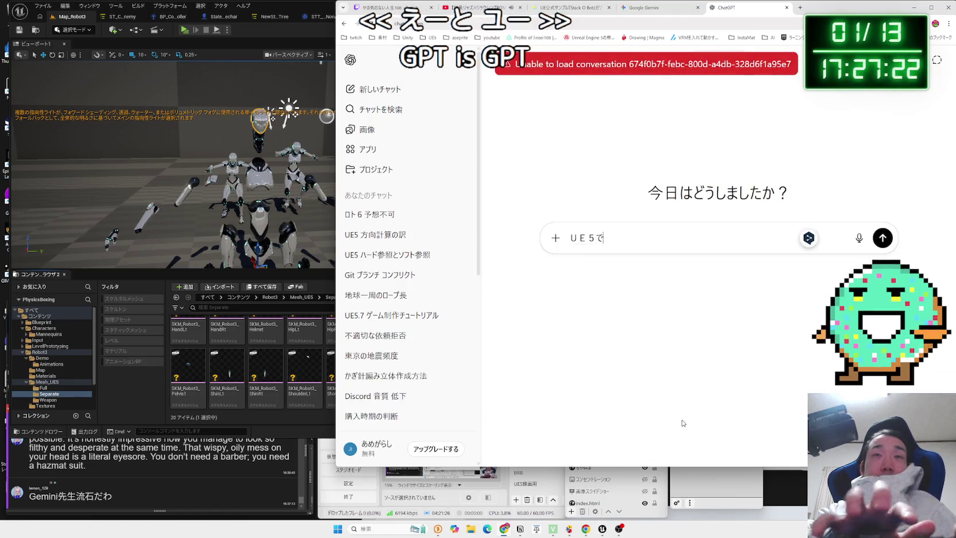
{"action": "type", "text": "きやらばらばらに"}
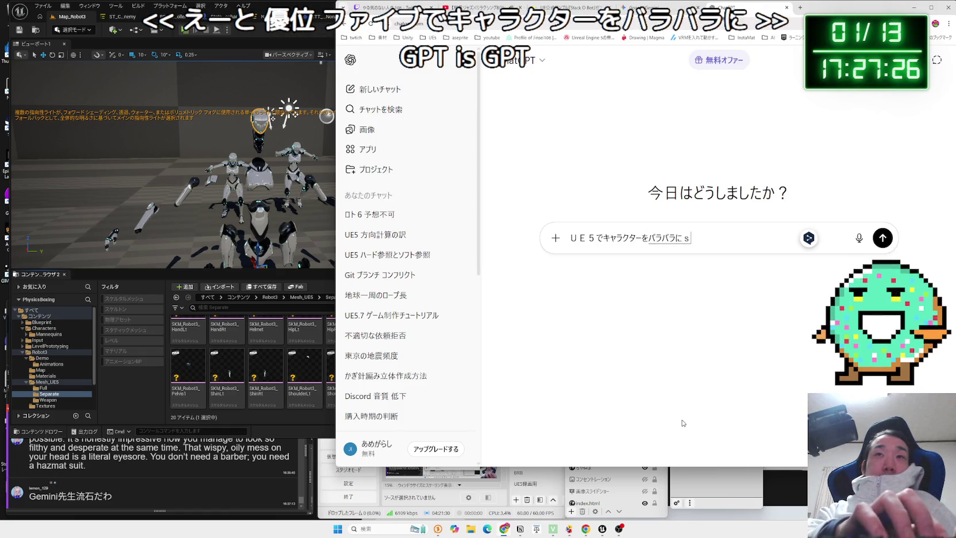
{"action": "type", "text": "uruhouhamasuka?"}
{"action": "key", "text": "space"}
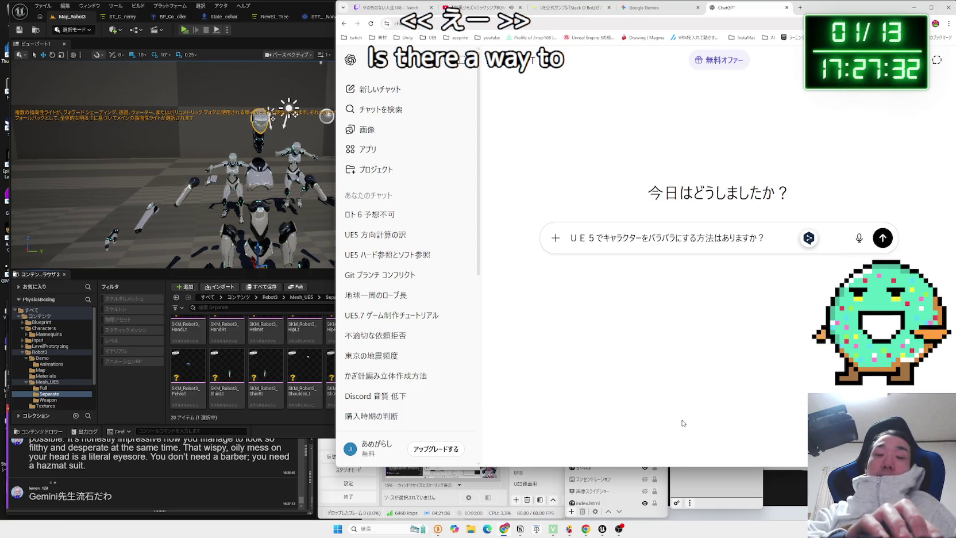
{"action": "type", "text": "t"}
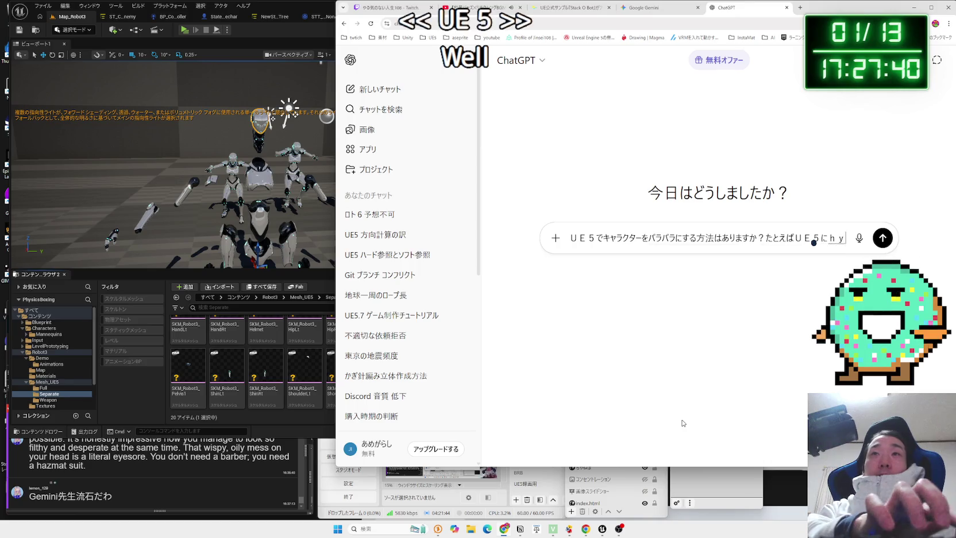
{"action": "type", "text": "ouje"}
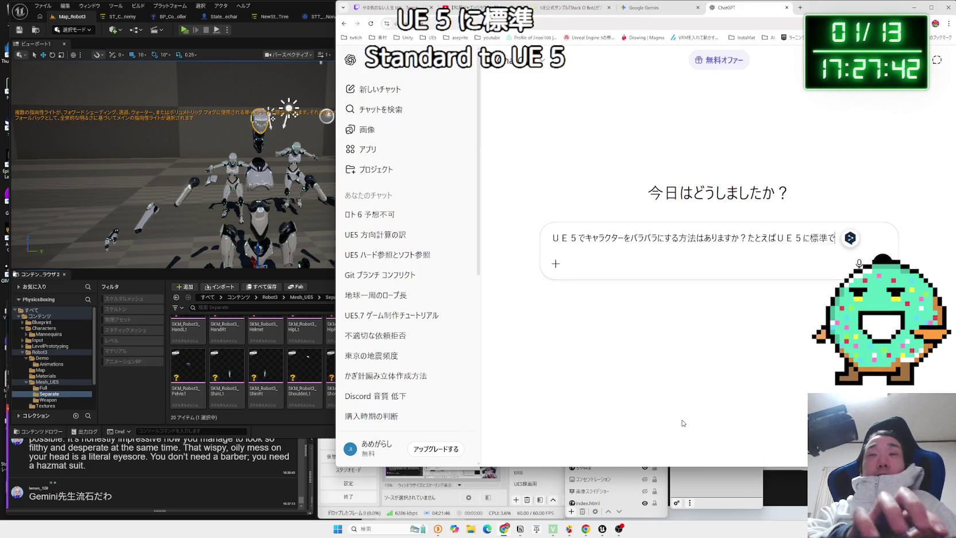
{"action": "key", "text": "space"}
Add SK_Manequine as the example character and send the question
{"action": "type", "text": "iruM"}
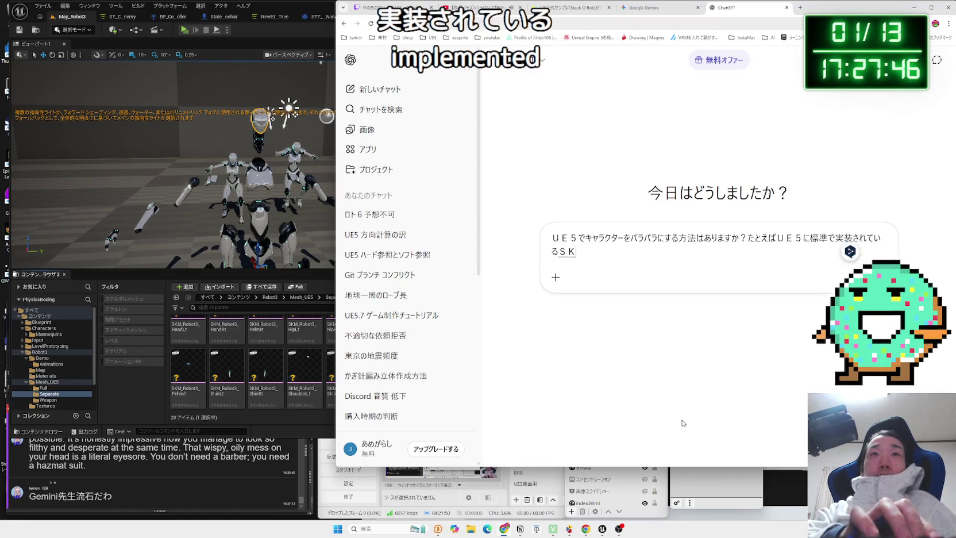
{"action": "key", "text": "BackSpace"}
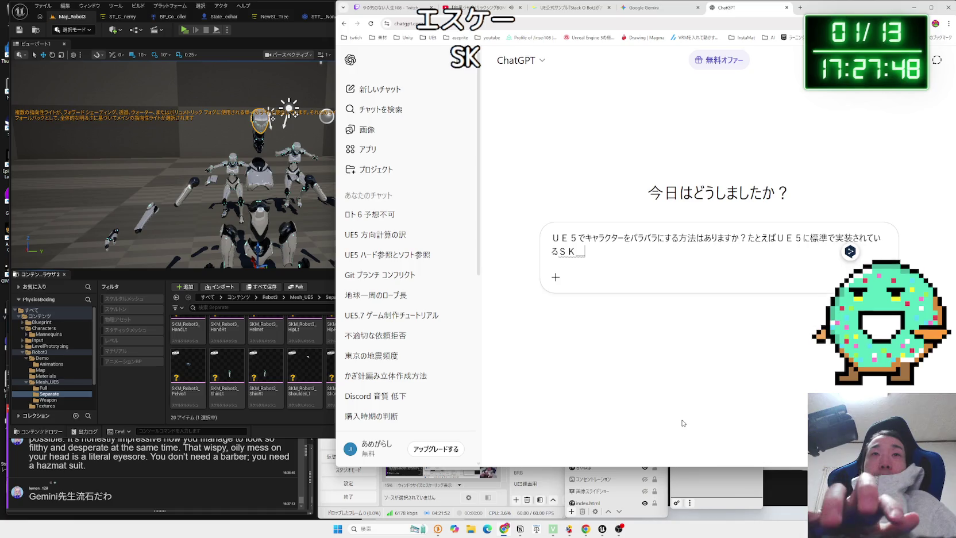
{"action": "key", "text": "Zenkaku_Hankaku"}
{"action": "type", "text": "SK_"}
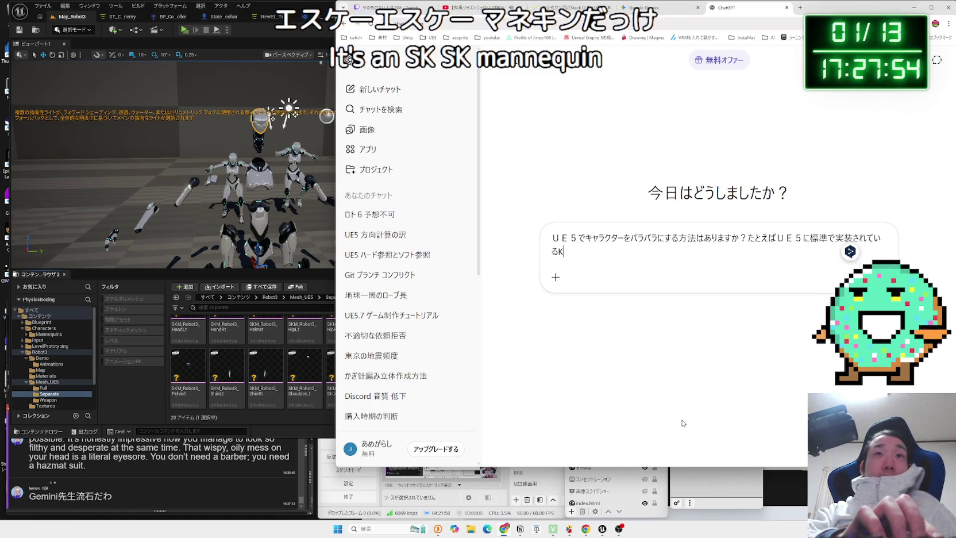
{"action": "type", "text": "Ma"}
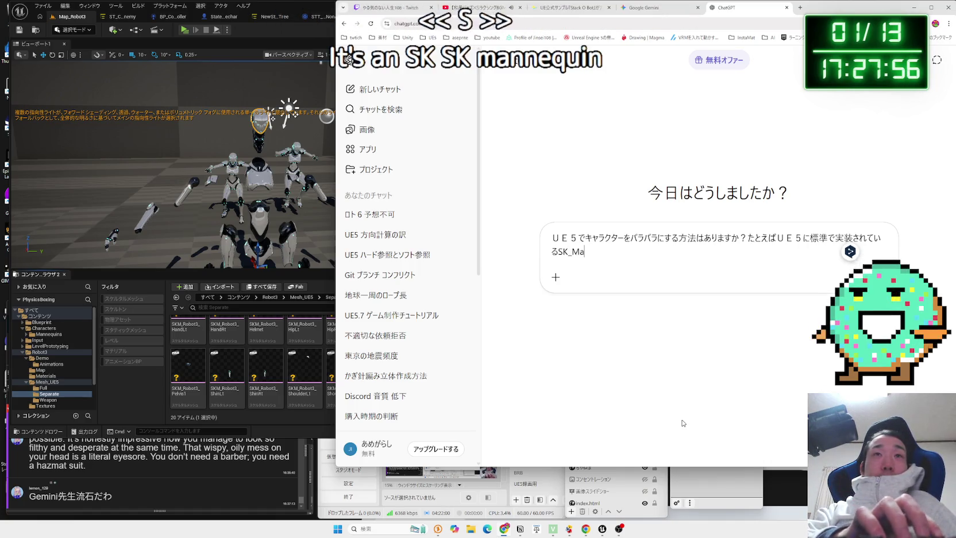
{"action": "type", "text": "nequine"}
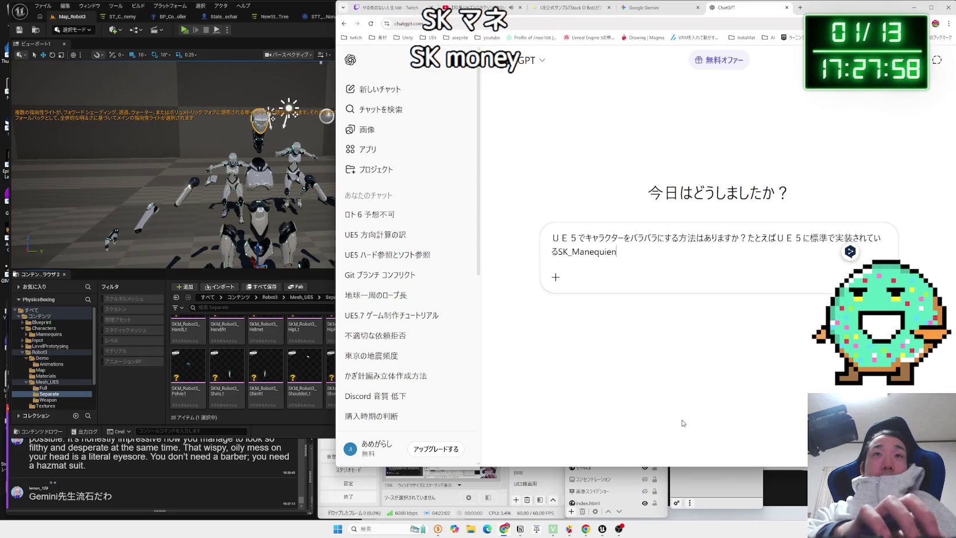
{"action": "key", "text": "Zenkaku_Hankaku"}
{"action": "type", "text": "とかです"}
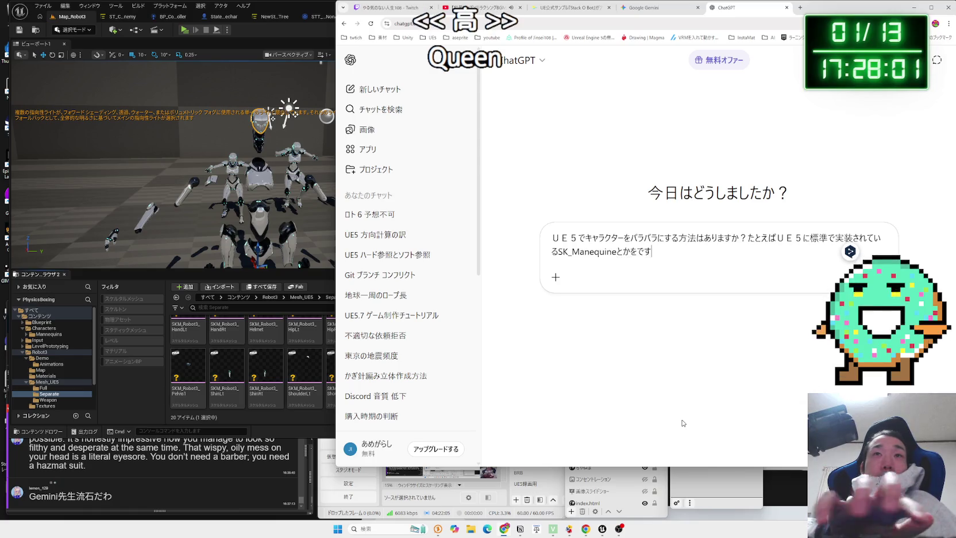
{"action": "key", "text": "Return"}
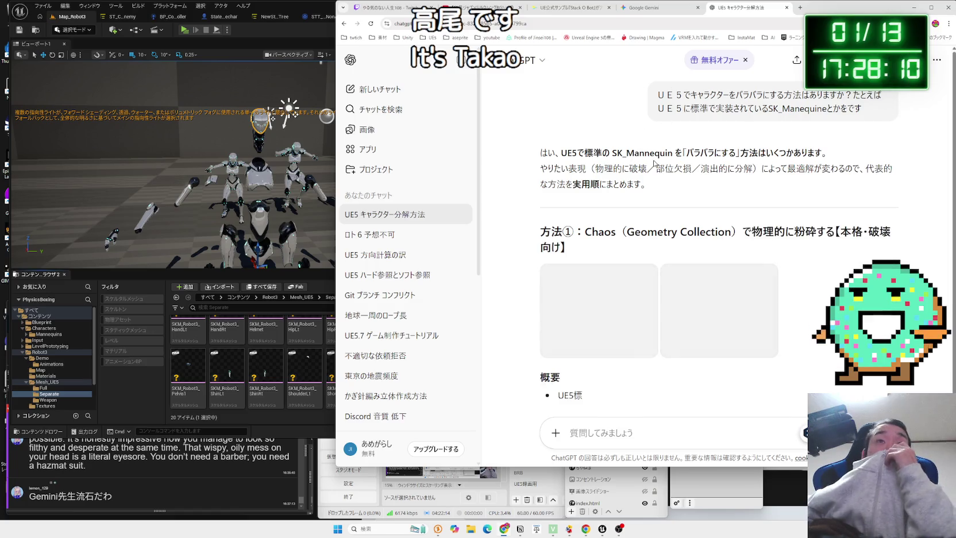
Scroll further into ChatGPT's answer, briefly checking the streaming software before returning
{"action": "scroll", "coordinate": [654, 163], "scroll_direction": "down", "scroll_amount": 1}
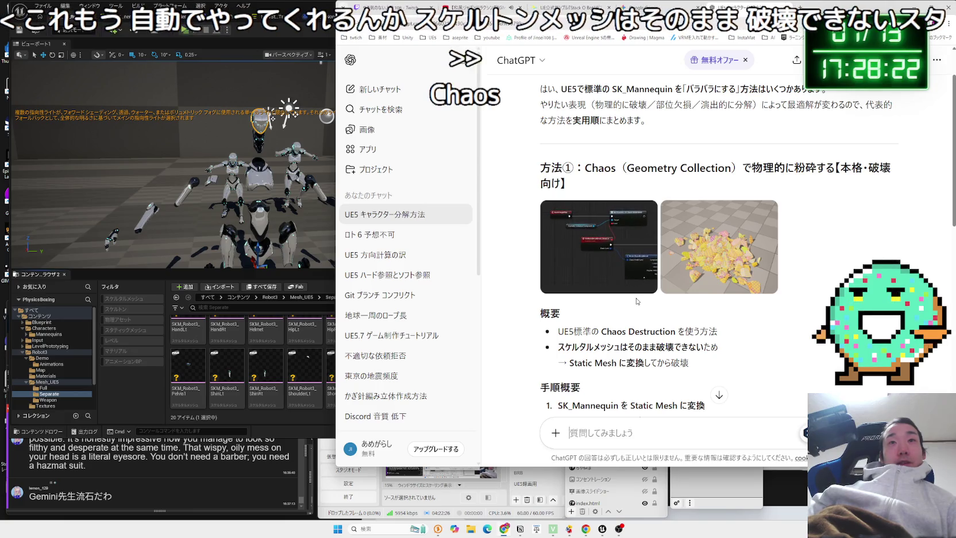
{"action": "scroll", "coordinate": [636, 298], "scroll_direction": "down", "scroll_amount": 3}
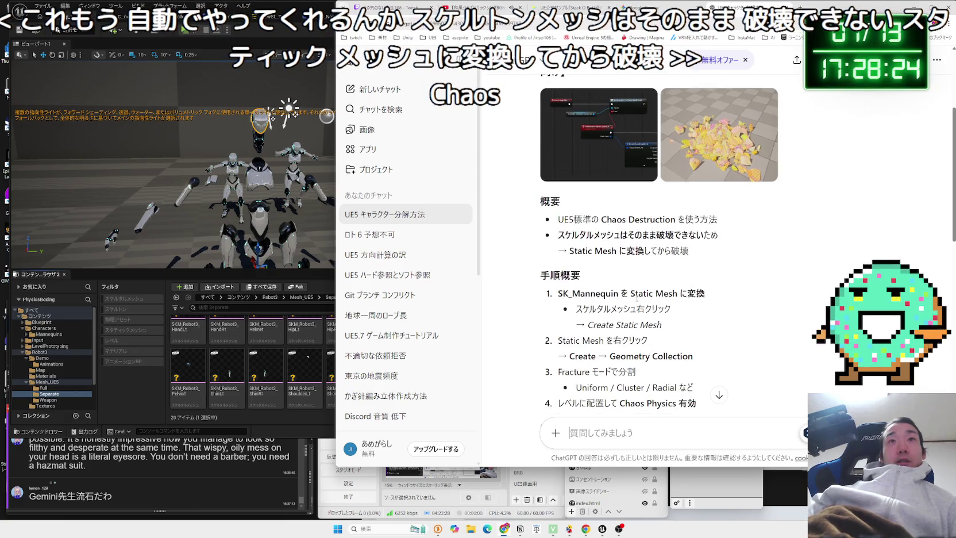
{"action": "left_click", "coordinate": [726, 484]}
{"action": "left_click", "coordinate": [635, 339]}
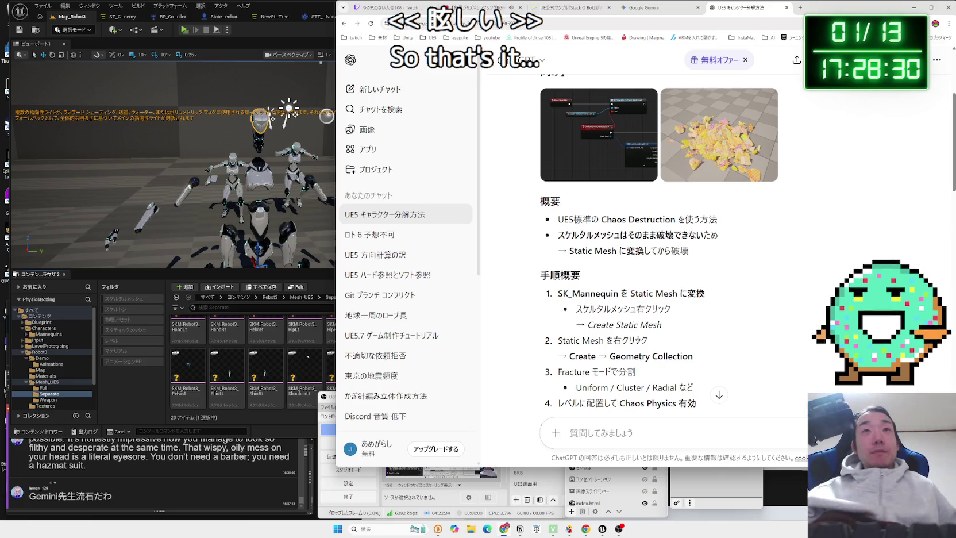
{"action": "scroll", "coordinate": [620, 281], "scroll_direction": "down", "scroll_amount": 1}
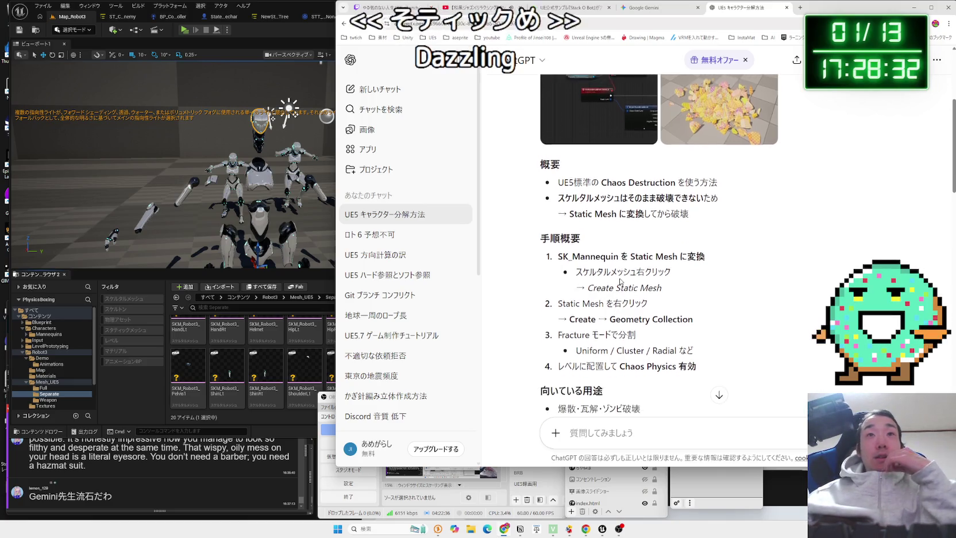
Read method ①'s numbered steps: static mesh conversion and Fracture mode for a Geometry Collection
{"action": "left_click_drag", "start_coordinate": [559, 256], "coordinate": [663, 303]}
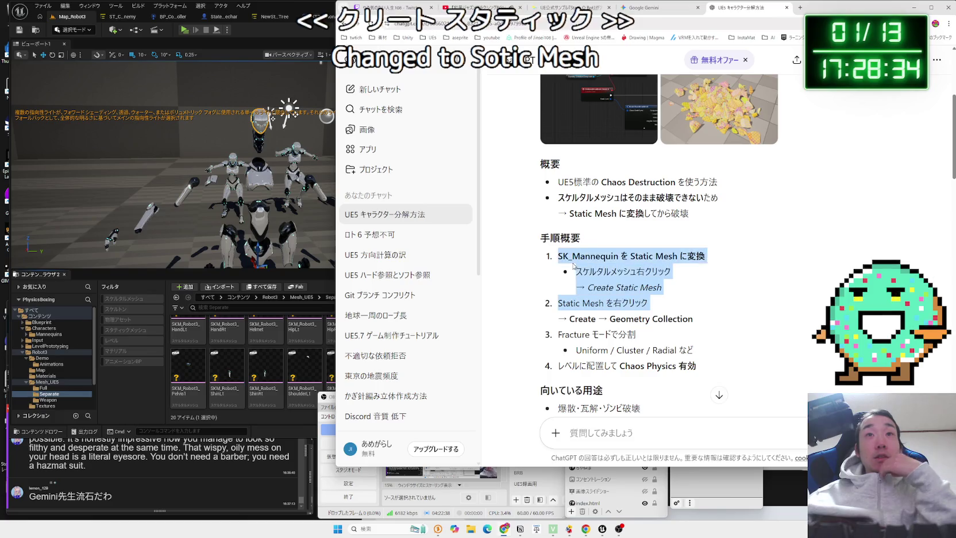
{"action": "left_click", "coordinate": [663, 303]}
{"action": "mouse_move", "coordinate": [573, 255]}
{"action": "left_mouse_down"}
{"action": "mouse_move", "coordinate": [662, 287]}
{"action": "mouse_move", "coordinate": [566, 255]}
{"action": "mouse_move", "coordinate": [695, 275]}
{"action": "mouse_move", "coordinate": [706, 297]}
{"action": "mouse_move", "coordinate": [576, 276]}
{"action": "mouse_move", "coordinate": [575, 196]}
{"action": "left_mouse_up"}
{"action": "left_click", "coordinate": [663, 303]}
{"action": "left_click", "coordinate": [566, 255]}
{"action": "scroll", "coordinate": [565, 256], "scroll_direction": "down", "scroll_amount": 2}
{"action": "left_click", "coordinate": [574, 197]}
{"action": "left_click_drag", "start_coordinate": [696, 294], "coordinate": [558, 184]}
{"action": "left_click", "coordinate": [558, 184]}
Highlight method ①'s suggested-use lines and translate its caveat lines
{"action": "scroll", "coordinate": [574, 259], "scroll_direction": "down", "scroll_amount": 2}
{"action": "left_click_drag", "start_coordinate": [558, 258], "coordinate": [643, 274]}
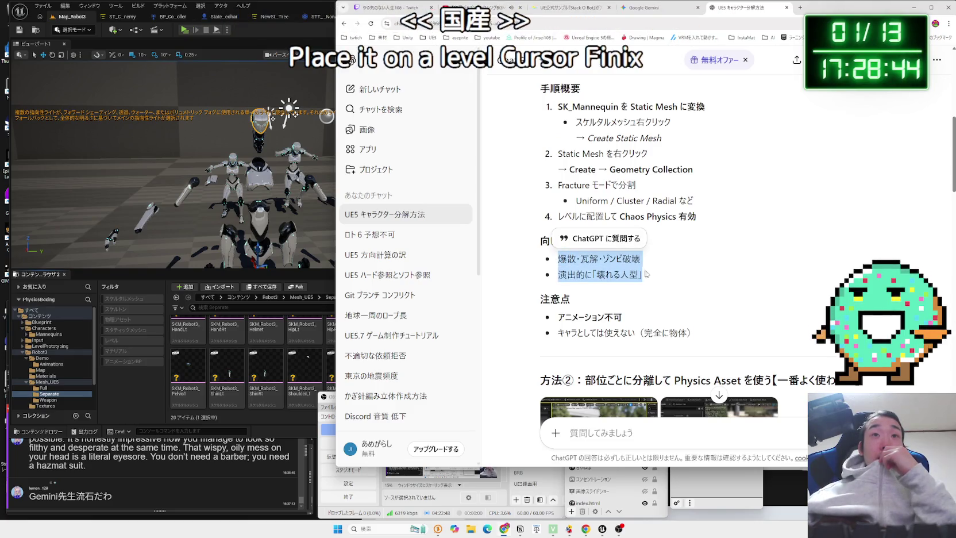
{"action": "left_click_drag", "start_coordinate": [567, 259], "coordinate": [644, 275]}
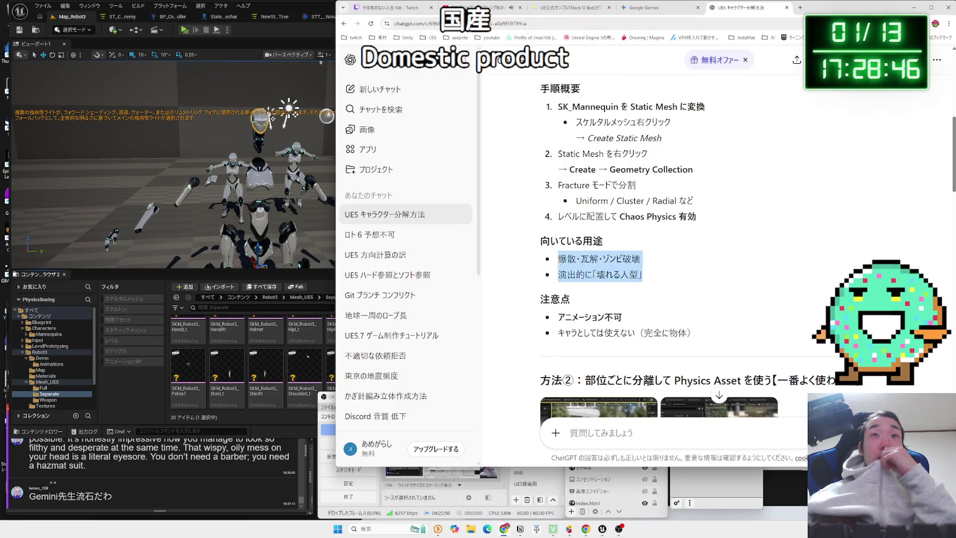
{"action": "scroll", "coordinate": [646, 276], "scroll_direction": "down", "scroll_amount": 2}
{"action": "left_click_drag", "start_coordinate": [695, 258], "coordinate": [566, 242]}
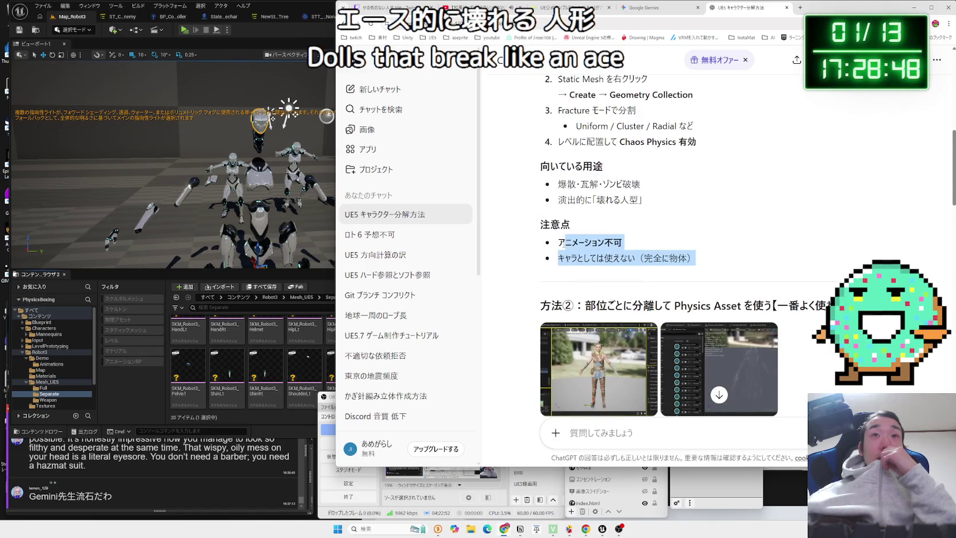
{"action": "left_click", "coordinate": [594, 228]}
{"action": "left_click", "coordinate": [554, 248]}
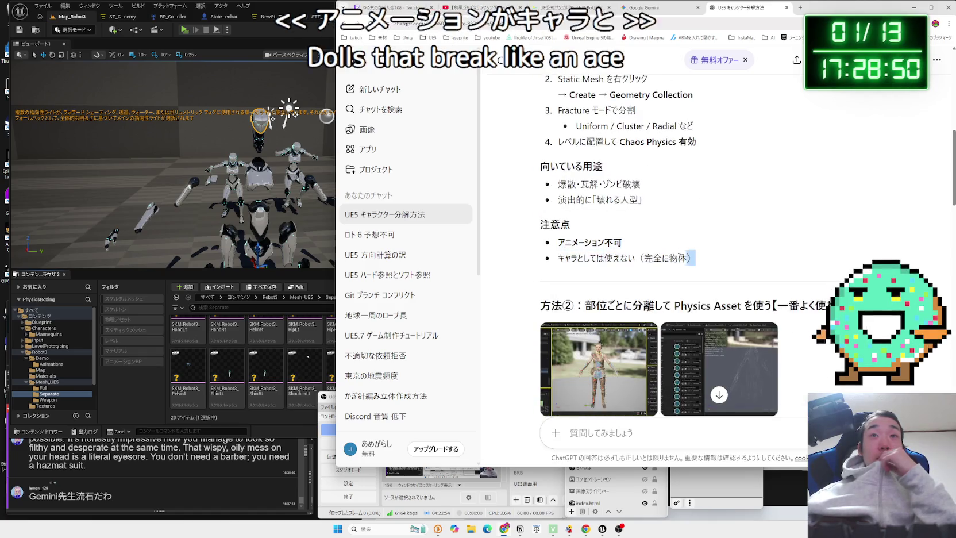
Read method ②'s Physics Asset heading and overview bullets, then enlarge its first example image
{"action": "scroll", "coordinate": [554, 248], "scroll_direction": "down", "scroll_amount": 2}
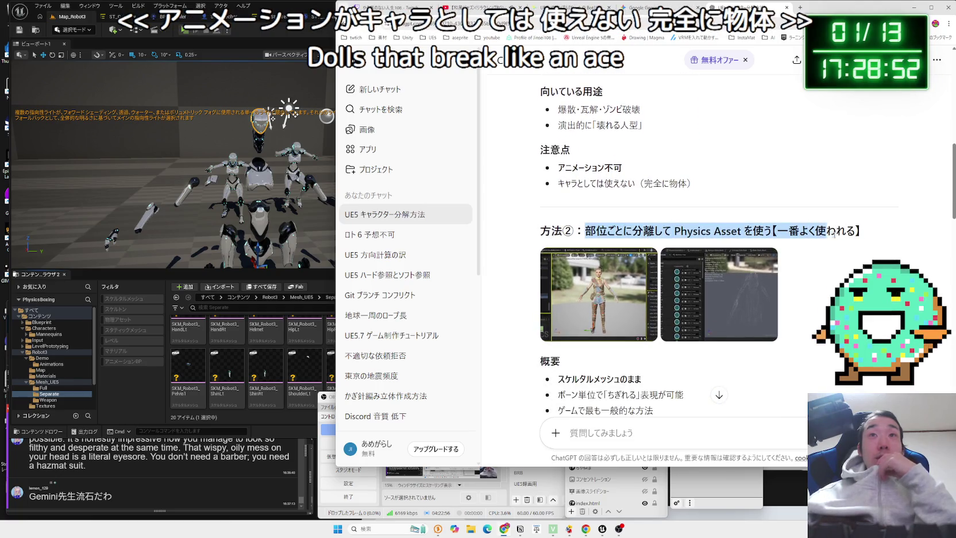
{"action": "left_click_drag", "start_coordinate": [856, 231], "coordinate": [607, 230]}
{"action": "left_click", "coordinate": [608, 230]}
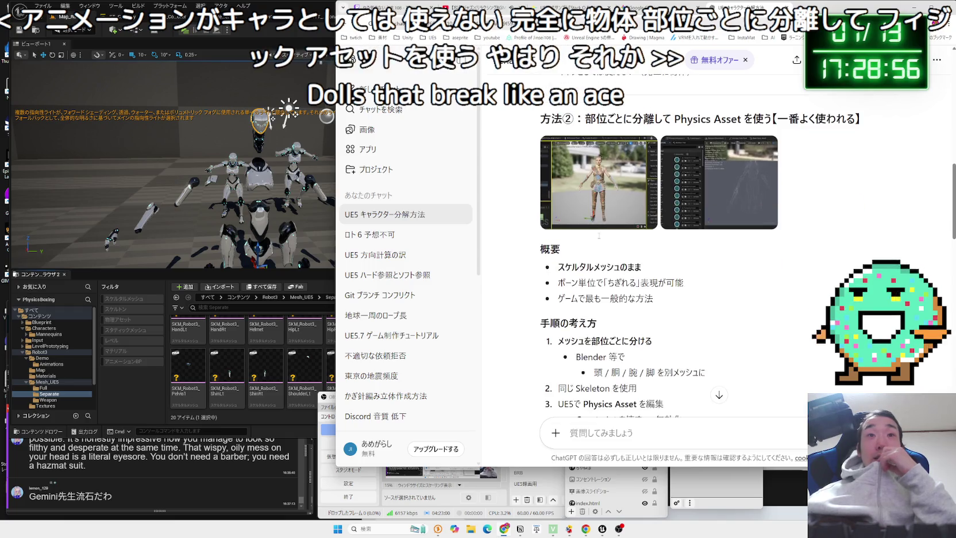
{"action": "scroll", "coordinate": [584, 251], "scroll_direction": "down", "scroll_amount": 3}
{"action": "left_click_drag", "start_coordinate": [684, 301], "coordinate": [556, 278]}
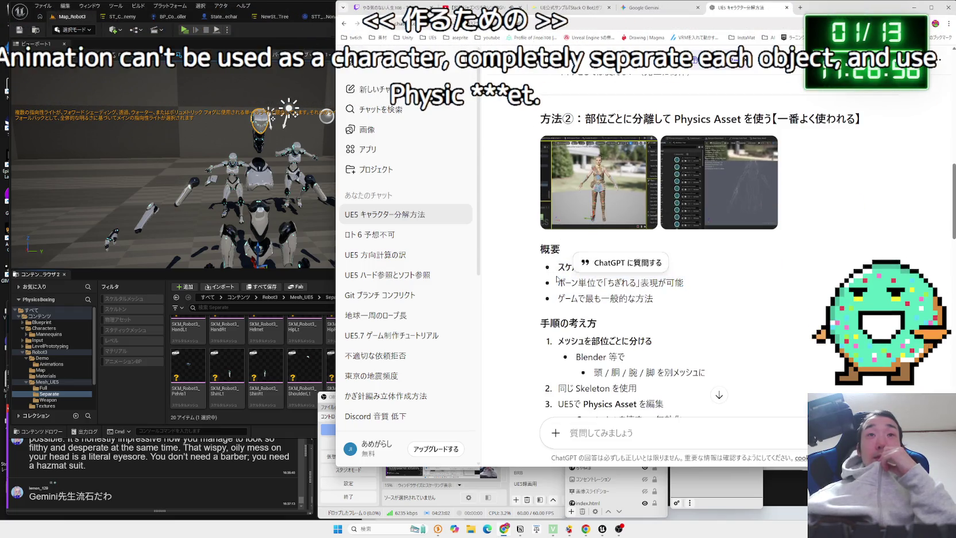
{"action": "left_click", "coordinate": [592, 220]}
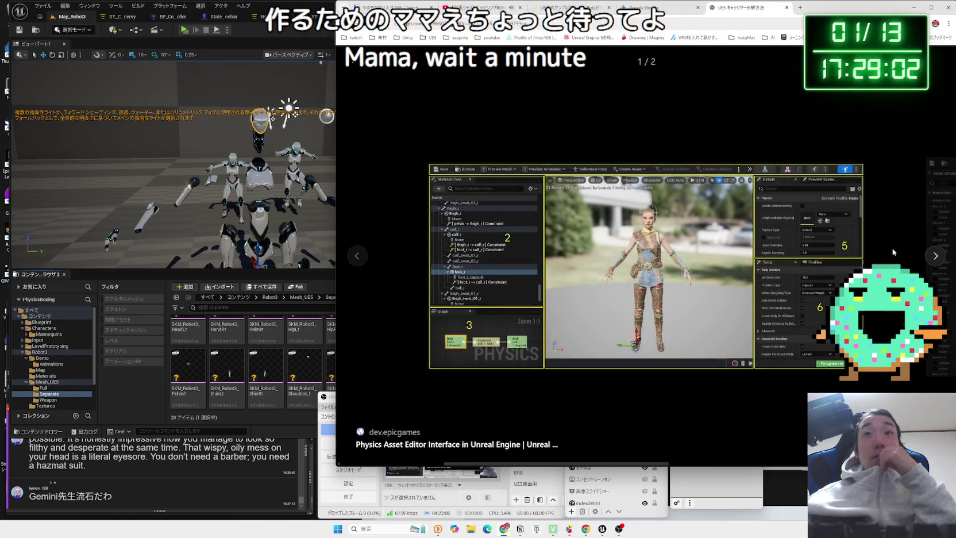
Close the first image and enlarge the second, the Skeletal Mesh editor screenshot
{"action": "left_click", "coordinate": [925, 262]}
{"action": "left_click", "coordinate": [718, 178]}
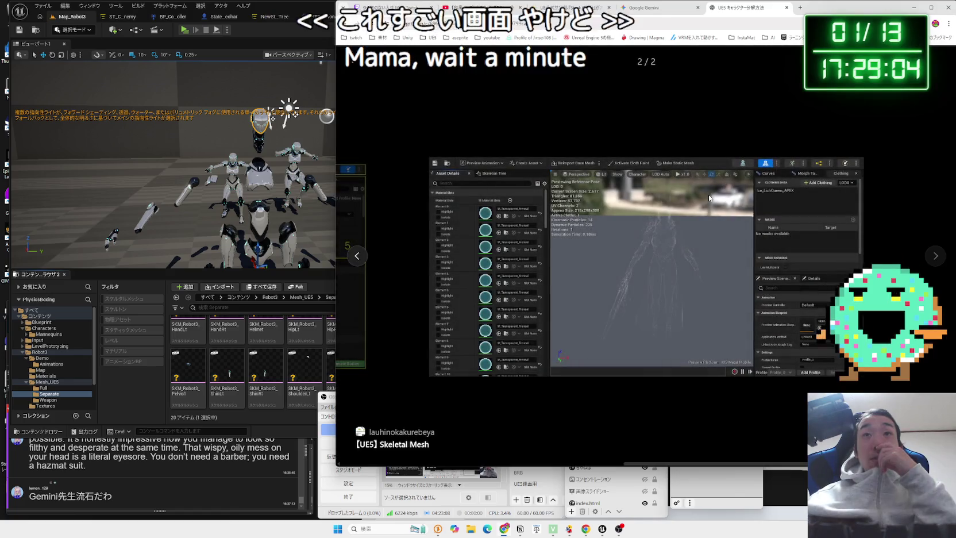
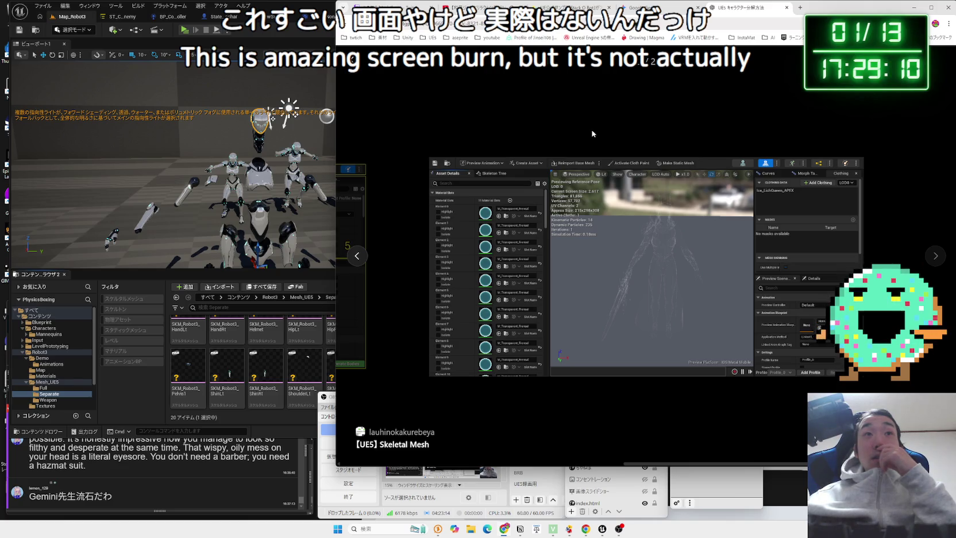
Close the enlarged Skeletal Mesh image and read the method's overview bullets
{"action": "key", "text": "Escape"}
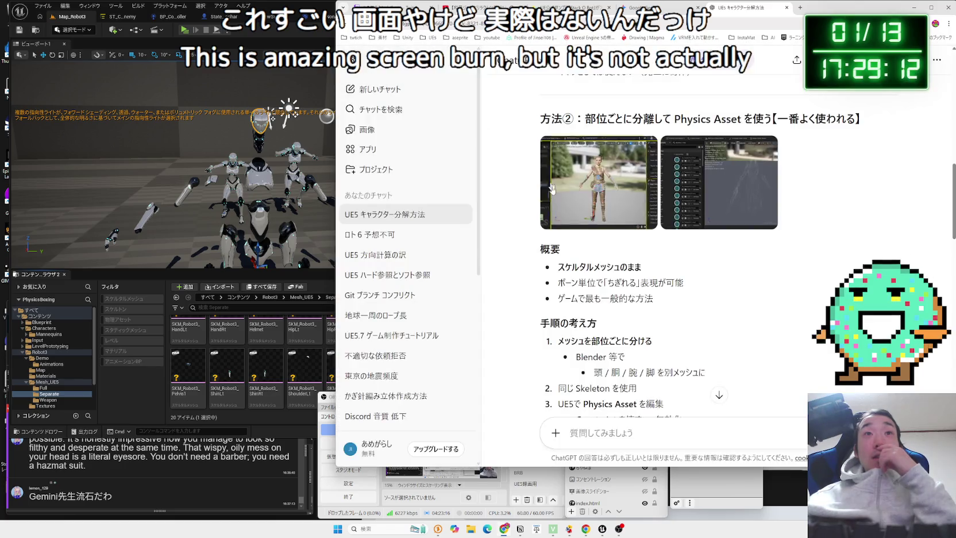
{"action": "scroll", "coordinate": [563, 256], "scroll_direction": "up", "scroll_amount": 1}
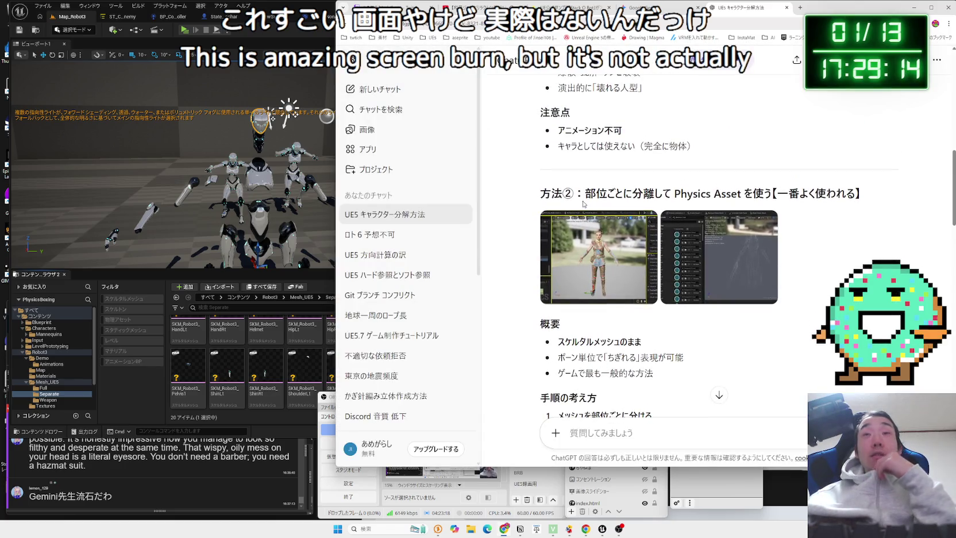
{"action": "scroll", "coordinate": [584, 204], "scroll_direction": "down", "scroll_amount": 2}
{"action": "left_click_drag", "start_coordinate": [563, 189], "coordinate": [653, 224]}
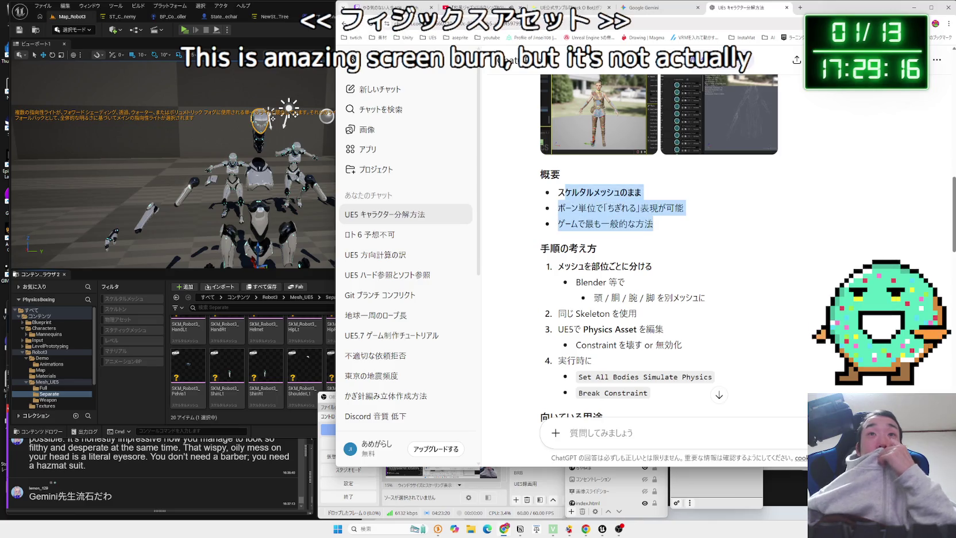
{"action": "left_click_drag", "start_coordinate": [559, 192], "coordinate": [653, 224]}
{"action": "left_click", "coordinate": [632, 227]}
{"action": "left_click", "coordinate": [663, 228]}
Read the per-part mesh-splitting procedure, its runtime steps, suitable uses and merits
{"action": "scroll", "coordinate": [663, 227], "scroll_direction": "down", "scroll_amount": 1}
{"action": "mouse_move", "coordinate": [558, 192]}
{"action": "left_mouse_down"}
{"action": "mouse_move", "coordinate": [706, 224]}
{"action": "mouse_move", "coordinate": [559, 193]}
{"action": "mouse_move", "coordinate": [683, 271]}
{"action": "left_mouse_up"}
{"action": "left_click", "coordinate": [560, 205]}
{"action": "left_click_drag", "start_coordinate": [560, 205], "coordinate": [684, 271]}
{"action": "left_click", "coordinate": [562, 222]}
{"action": "scroll", "coordinate": [563, 222], "scroll_direction": "down", "scroll_amount": 1}
{"action": "mouse_move", "coordinate": [563, 222]}
{"action": "left_mouse_down"}
{"action": "mouse_move", "coordinate": [652, 247]}
{"action": "mouse_move", "coordinate": [651, 301]}
{"action": "mouse_move", "coordinate": [632, 315]}
{"action": "mouse_move", "coordinate": [632, 249]}
{"action": "left_mouse_up"}
{"action": "left_click", "coordinate": [625, 297]}
{"action": "scroll", "coordinate": [625, 297], "scroll_direction": "down", "scroll_amount": 2}
{"action": "left_click", "coordinate": [636, 247]}
{"action": "scroll", "coordinate": [637, 248], "scroll_direction": "down", "scroll_amount": 3}
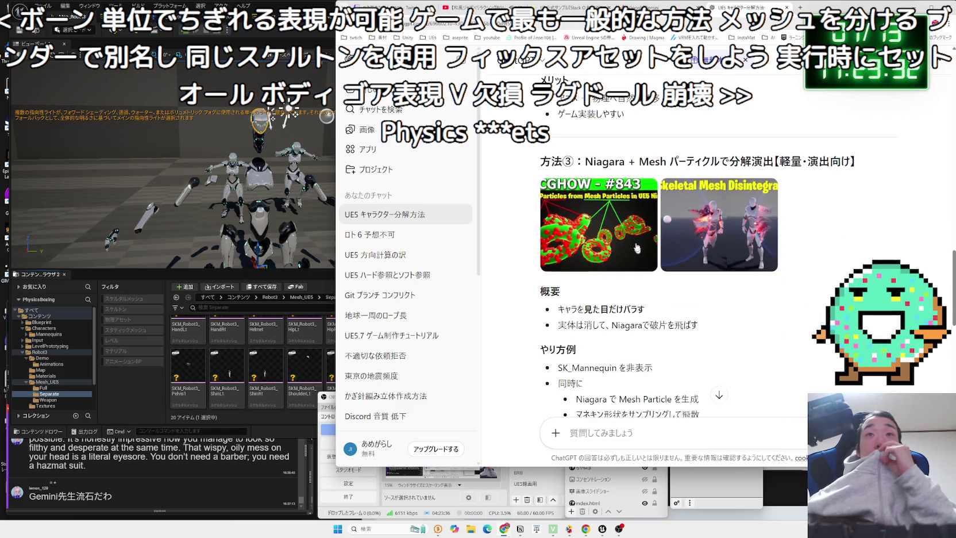
Read the Niagara method and view its Skeletal Mesh Disintegration example image
{"action": "triple_click", "coordinate": [632, 162]}
{"action": "left_click", "coordinate": [652, 199]}
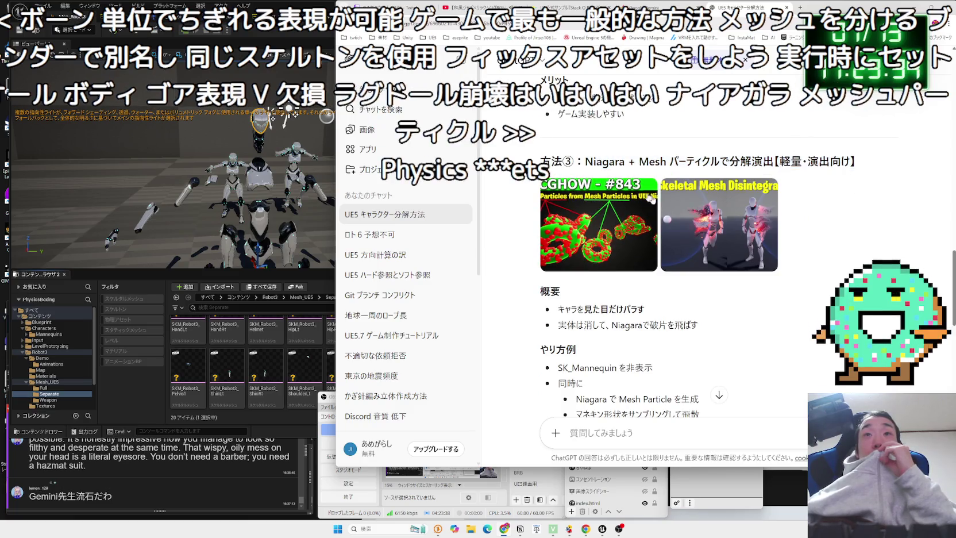
{"action": "left_click", "coordinate": [709, 223]}
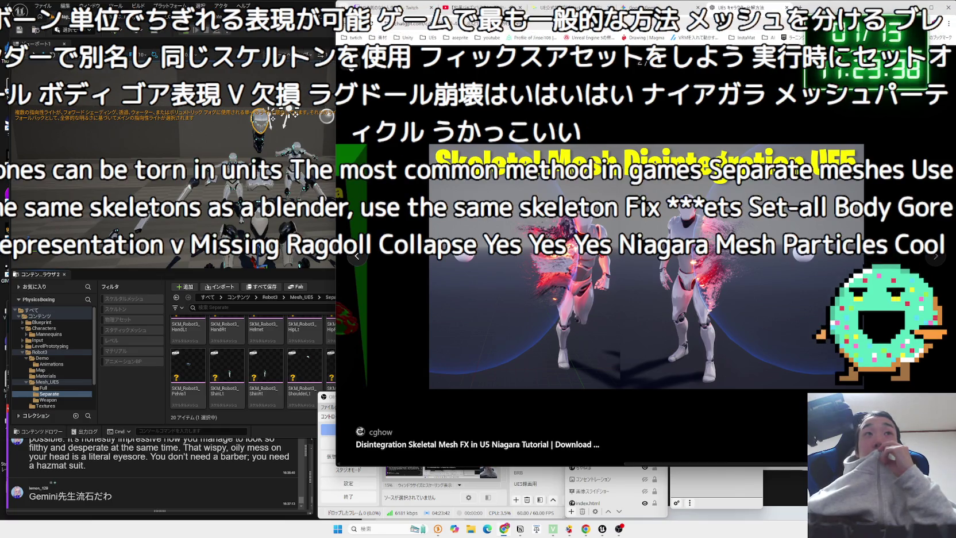
{"action": "key", "text": "Escape"}
{"action": "scroll", "coordinate": [632, 258], "scroll_direction": "up", "scroll_amount": 2}
{"action": "mouse_move", "coordinate": [699, 286]}
{"action": "left_mouse_down"}
{"action": "mouse_move", "coordinate": [546, 201]}
{"action": "mouse_move", "coordinate": [554, 161]}
{"action": "left_mouse_up"}
{"action": "scroll", "coordinate": [546, 201], "scroll_direction": "down", "scroll_amount": 3}
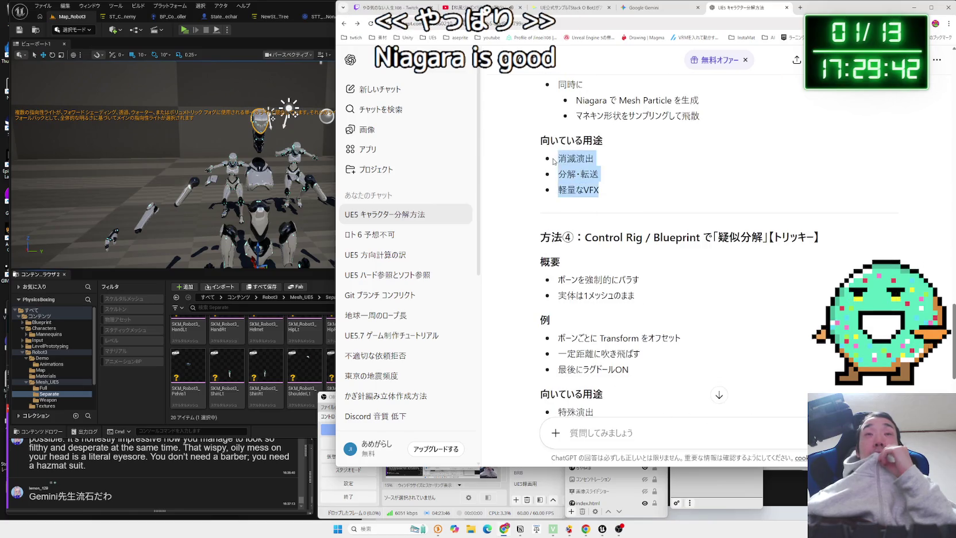
Read the Control Rig / Blueprint method heading, then switch to the Gemini robot-parts chat
{"action": "mouse_move", "coordinate": [585, 237]}
{"action": "left_mouse_down"}
{"action": "mouse_move", "coordinate": [701, 243]}
{"action": "mouse_move", "coordinate": [595, 233]}
{"action": "left_mouse_up"}
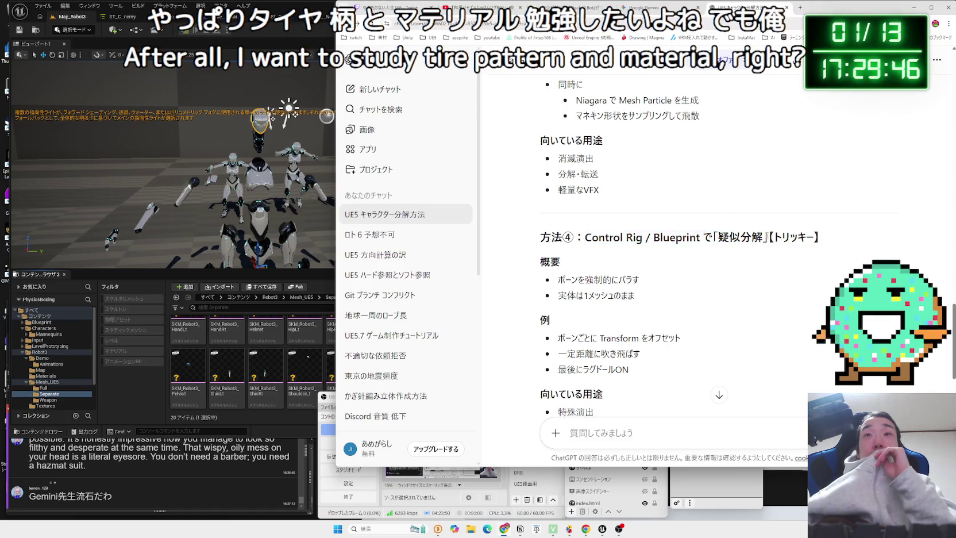
{"action": "mouse_move", "coordinate": [585, 237]}
{"action": "left_mouse_down"}
{"action": "mouse_move", "coordinate": [814, 233]}
{"action": "mouse_move", "coordinate": [585, 237]}
{"action": "mouse_move", "coordinate": [653, 237]}
{"action": "left_mouse_up"}
{"action": "left_click", "coordinate": [814, 233]}
{"action": "left_click", "coordinate": [833, 239]}
{"action": "left_click_drag", "start_coordinate": [833, 239], "coordinate": [584, 237]}
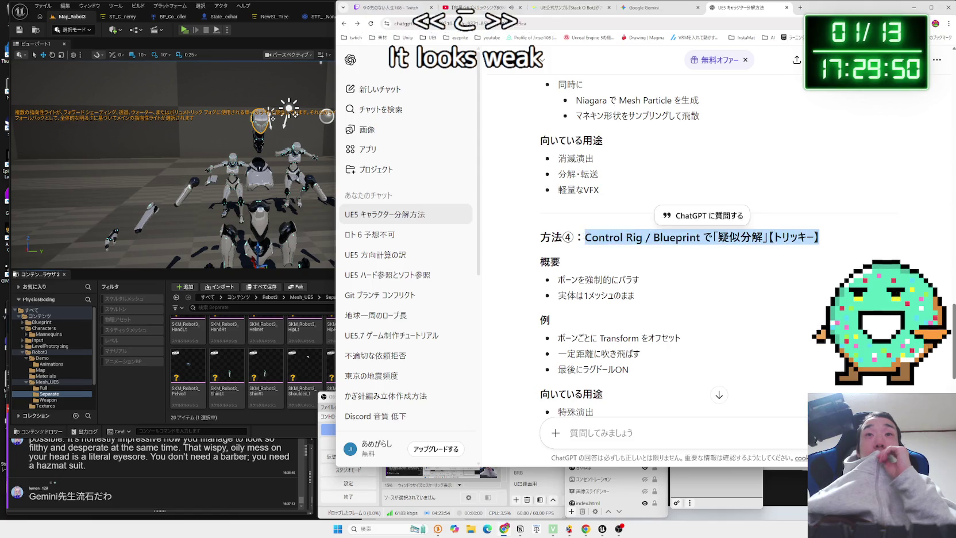
{"action": "scroll", "coordinate": [585, 236], "scroll_direction": "down", "scroll_amount": 8}
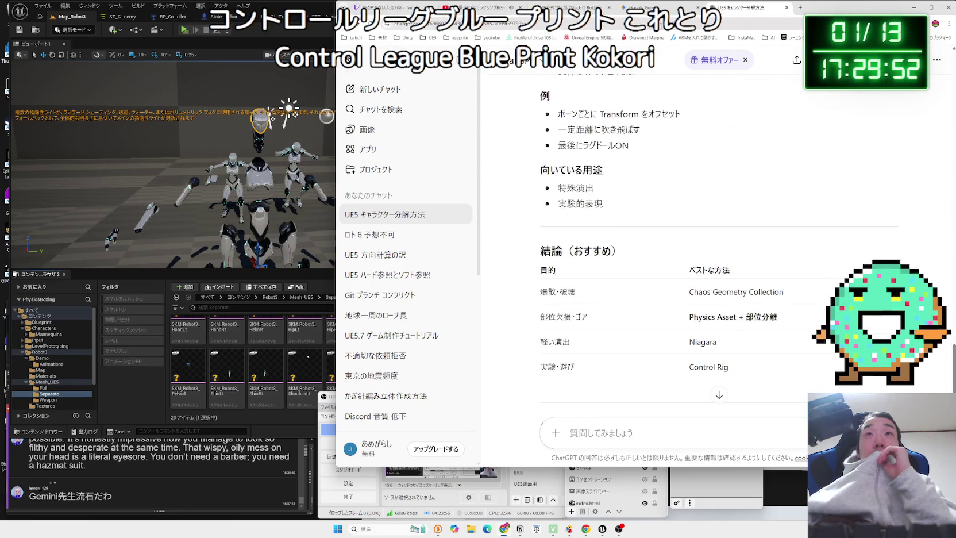
{"action": "key", "text": "ctrl+shift+Tab"}
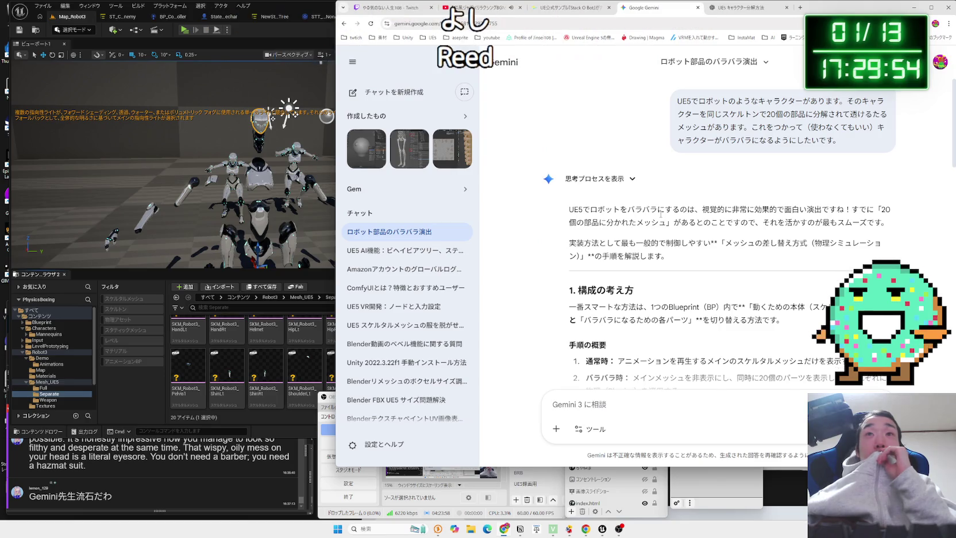
Read Gemini's intro, the structure paragraph and the two overview steps
{"action": "scroll", "coordinate": [660, 214], "scroll_direction": "down", "scroll_amount": 1}
{"action": "mouse_move", "coordinate": [668, 219]}
{"action": "left_mouse_down"}
{"action": "mouse_move", "coordinate": [569, 206]}
{"action": "mouse_move", "coordinate": [570, 172]}
{"action": "left_mouse_up"}
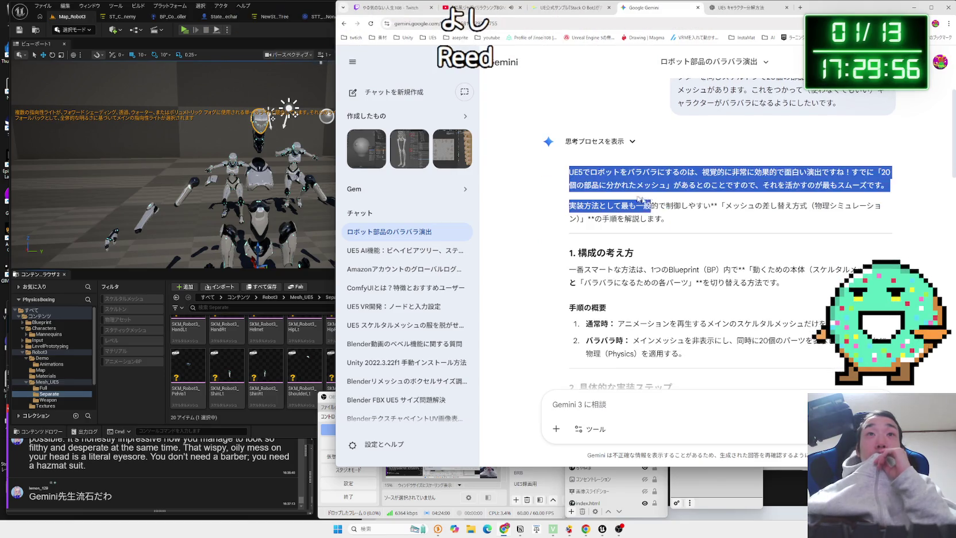
{"action": "left_click", "coordinate": [678, 209]}
{"action": "scroll", "coordinate": [678, 209], "scroll_direction": "down", "scroll_amount": 2}
{"action": "left_click_drag", "start_coordinate": [777, 208], "coordinate": [588, 197]}
{"action": "double_click", "coordinate": [587, 197]}
{"action": "left_click", "coordinate": [569, 198]}
{"action": "triple_click", "coordinate": [567, 199]}
{"action": "left_click", "coordinate": [566, 201]}
{"action": "scroll", "coordinate": [565, 202], "scroll_direction": "down", "scroll_amount": 2}
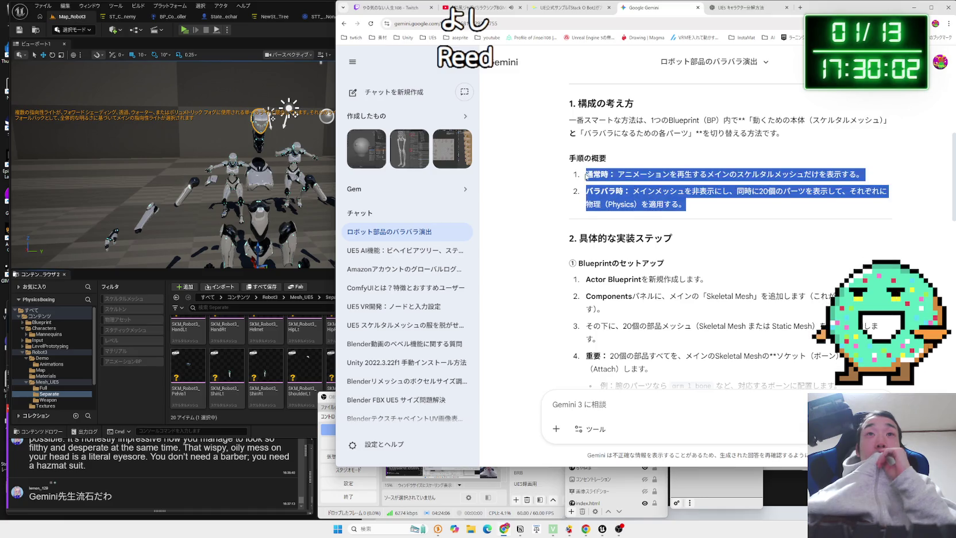
{"action": "left_click", "coordinate": [687, 215]}
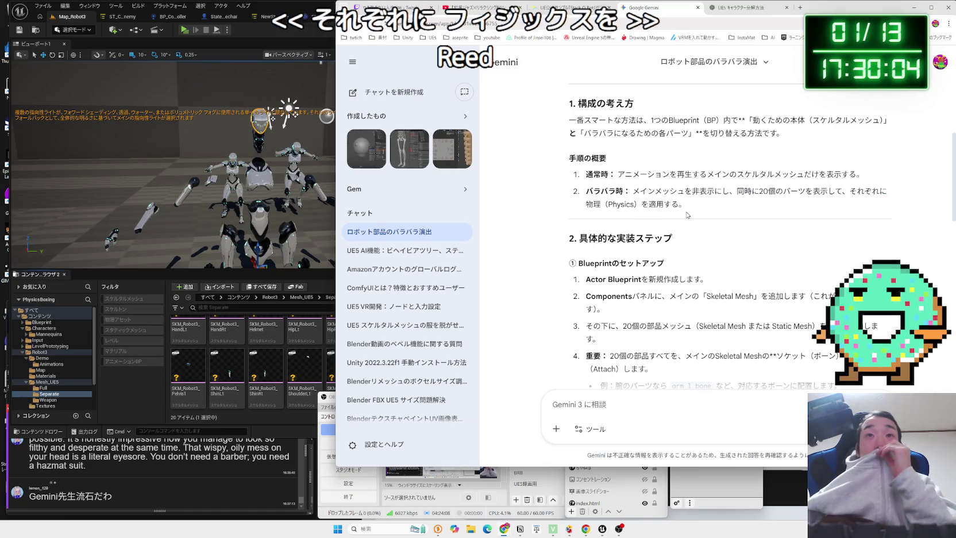
Read Blueprint setup steps 1–4, including the arm-part example bullets under step 4
{"action": "scroll", "coordinate": [687, 215], "scroll_direction": "down", "scroll_amount": 1}
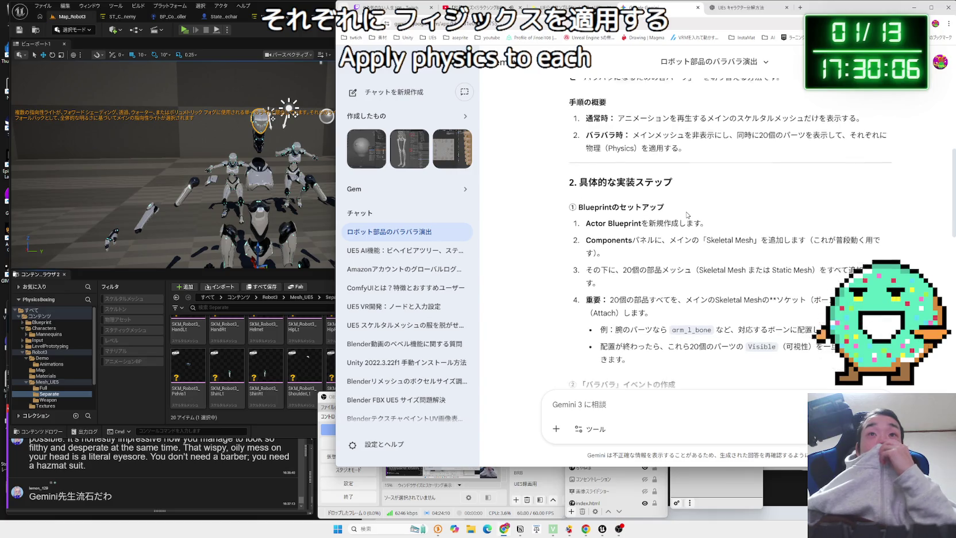
{"action": "left_click_drag", "start_coordinate": [577, 188], "coordinate": [711, 212]}
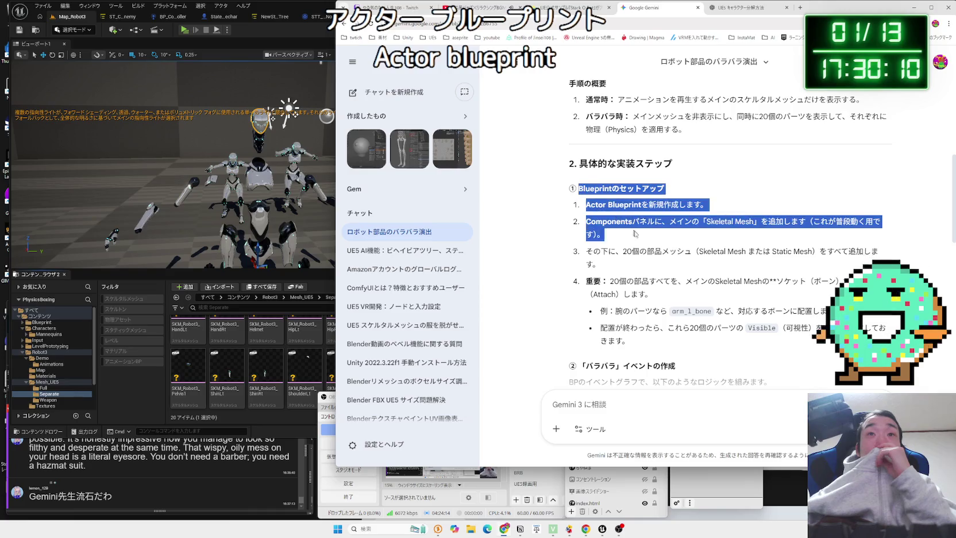
{"action": "left_click", "coordinate": [588, 198]}
{"action": "mouse_move", "coordinate": [588, 197]}
{"action": "left_mouse_down"}
{"action": "mouse_move", "coordinate": [667, 268]}
{"action": "mouse_move", "coordinate": [594, 210]}
{"action": "mouse_move", "coordinate": [677, 217]}
{"action": "left_mouse_up"}
{"action": "scroll", "coordinate": [668, 268], "scroll_direction": "down", "scroll_amount": 2}
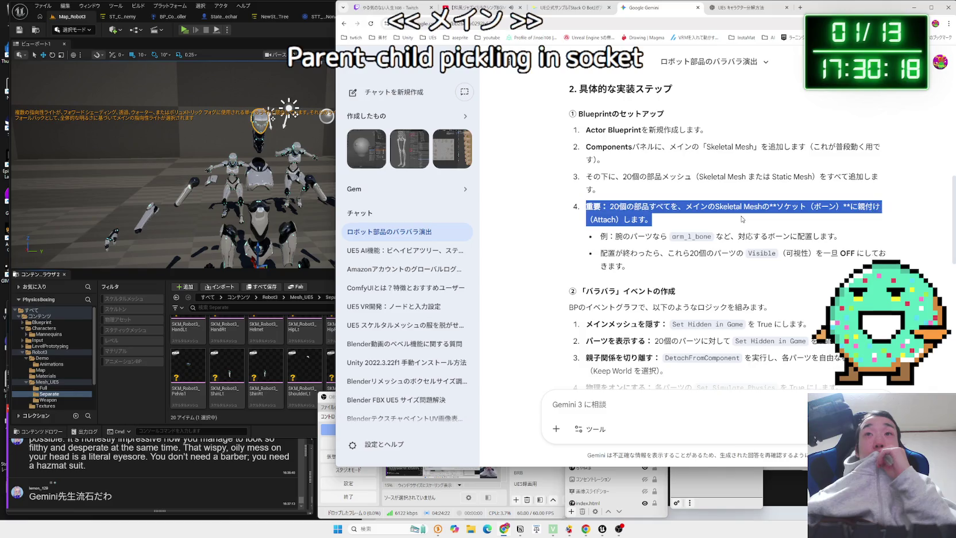
{"action": "left_click", "coordinate": [651, 217]}
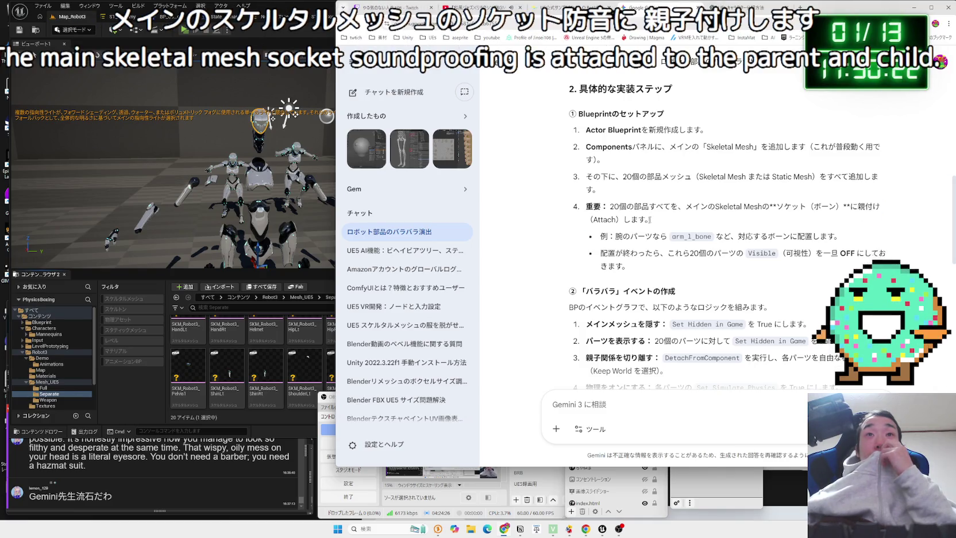
{"action": "left_click_drag", "start_coordinate": [731, 236], "coordinate": [844, 238]}
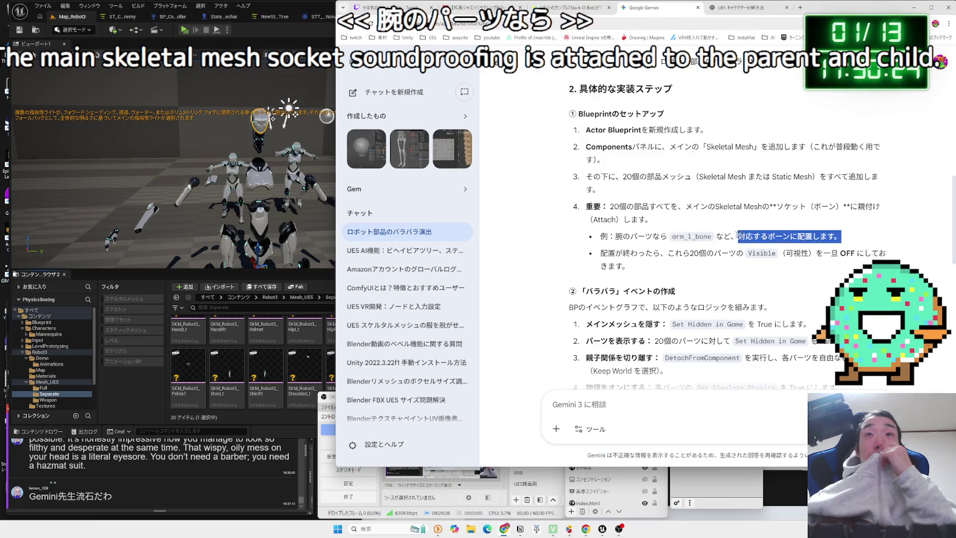
{"action": "mouse_move", "coordinate": [597, 237]}
{"action": "left_mouse_down"}
{"action": "mouse_move", "coordinate": [839, 237]}
{"action": "mouse_move", "coordinate": [599, 237]}
{"action": "mouse_move", "coordinate": [792, 253]}
{"action": "left_mouse_up"}
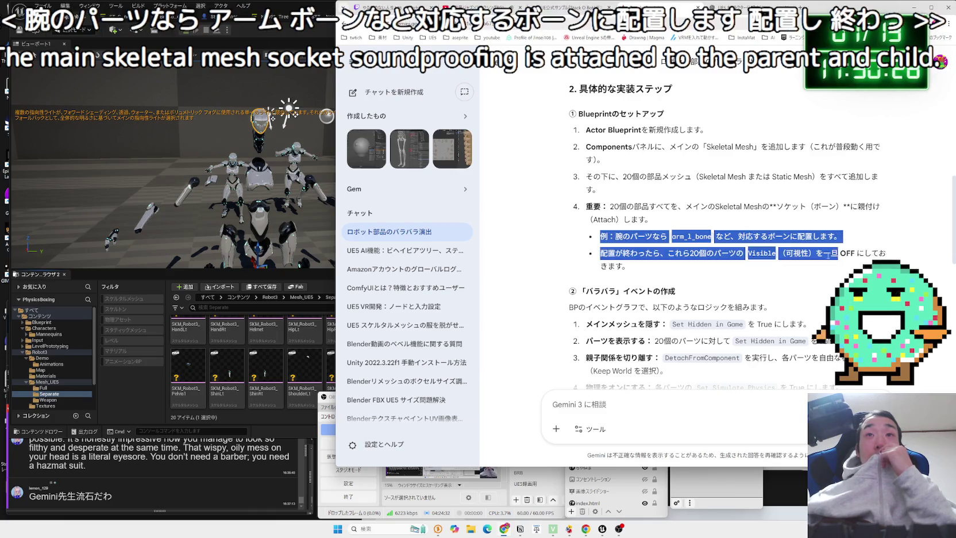
{"action": "left_click", "coordinate": [814, 270]}
{"action": "mouse_move", "coordinate": [599, 253]}
{"action": "left_mouse_down"}
{"action": "mouse_move", "coordinate": [739, 254]}
{"action": "mouse_move", "coordinate": [600, 236]}
{"action": "mouse_move", "coordinate": [793, 270]}
{"action": "left_mouse_up"}
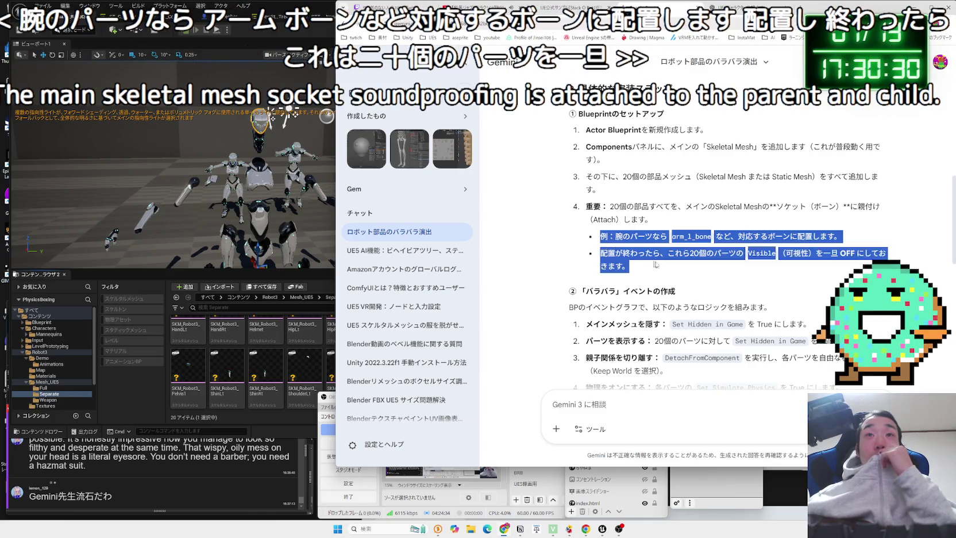
{"action": "left_click", "coordinate": [630, 251]}
Read the バラバラ event heading, its intro line and steps 1–3
{"action": "scroll", "coordinate": [630, 251], "scroll_direction": "down", "scroll_amount": 2}
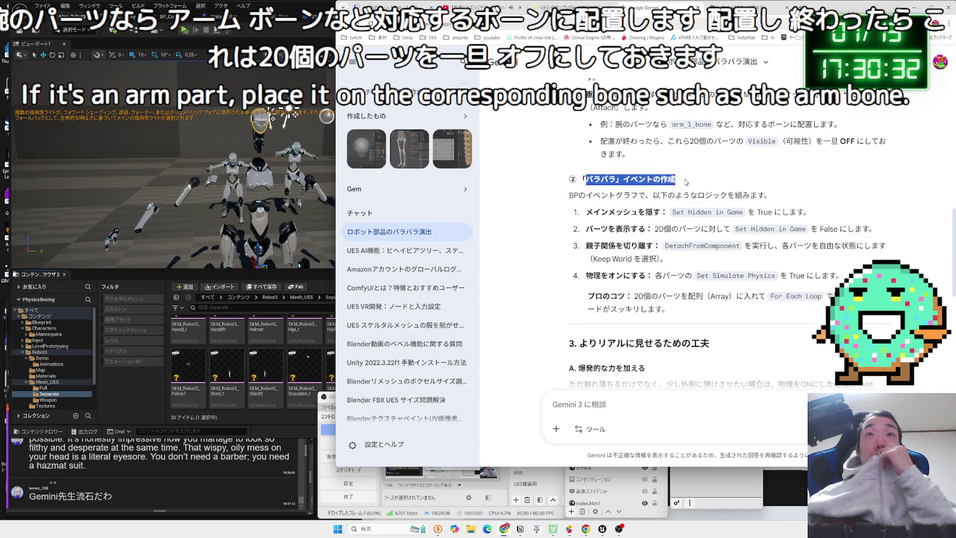
{"action": "mouse_move", "coordinate": [577, 178]}
{"action": "left_mouse_down"}
{"action": "mouse_move", "coordinate": [753, 197]}
{"action": "mouse_move", "coordinate": [788, 247]}
{"action": "left_mouse_up"}
{"action": "mouse_move", "coordinate": [665, 245]}
{"action": "left_mouse_down"}
{"action": "mouse_move", "coordinate": [668, 259]}
{"action": "mouse_move", "coordinate": [584, 195]}
{"action": "mouse_move", "coordinate": [711, 201]}
{"action": "left_mouse_up"}
{"action": "left_click", "coordinate": [585, 197]}
{"action": "scroll", "coordinate": [585, 197], "scroll_direction": "down", "scroll_amount": 1}
{"action": "scroll", "coordinate": [585, 197], "scroll_direction": "down", "scroll_amount": 1}
{"action": "scroll", "coordinate": [714, 205], "scroll_direction": "down", "scroll_amount": 2}
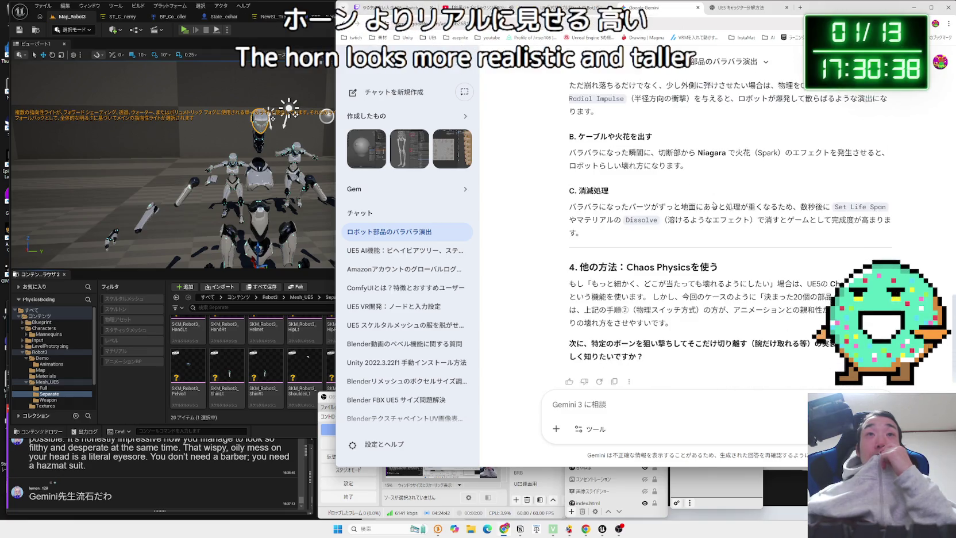
{"action": "scroll", "coordinate": [714, 205], "scroll_direction": "down", "scroll_amount": 1}
Read section 4's Chaos Physics paragraph, then return to the ChatGPT tab
{"action": "mouse_move", "coordinate": [590, 245]}
{"action": "left_mouse_down"}
{"action": "mouse_move", "coordinate": [718, 248]}
{"action": "mouse_move", "coordinate": [577, 247]}
{"action": "mouse_move", "coordinate": [772, 278]}
{"action": "mouse_move", "coordinate": [786, 302]}
{"action": "left_mouse_up"}
{"action": "left_click", "coordinate": [574, 247]}
{"action": "left_click", "coordinate": [785, 302]}
{"action": "left_click_drag", "start_coordinate": [592, 265], "coordinate": [822, 305]}
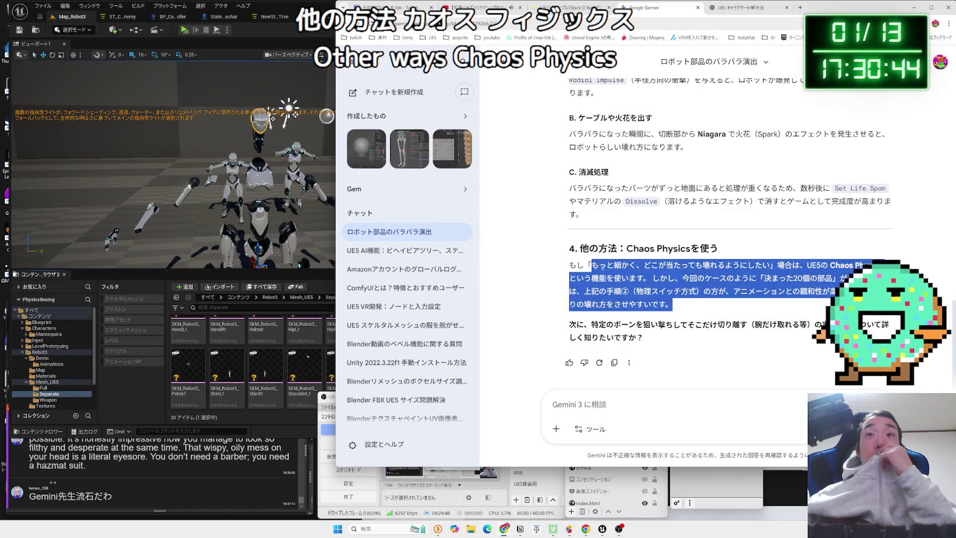
{"action": "left_click_drag", "start_coordinate": [689, 324], "coordinate": [695, 324]}
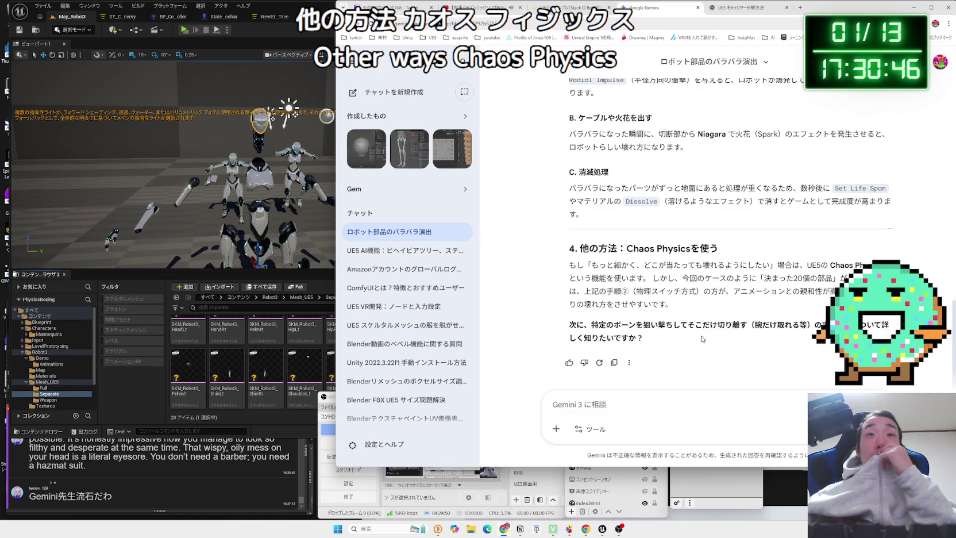
{"action": "left_click", "coordinate": [573, 277]}
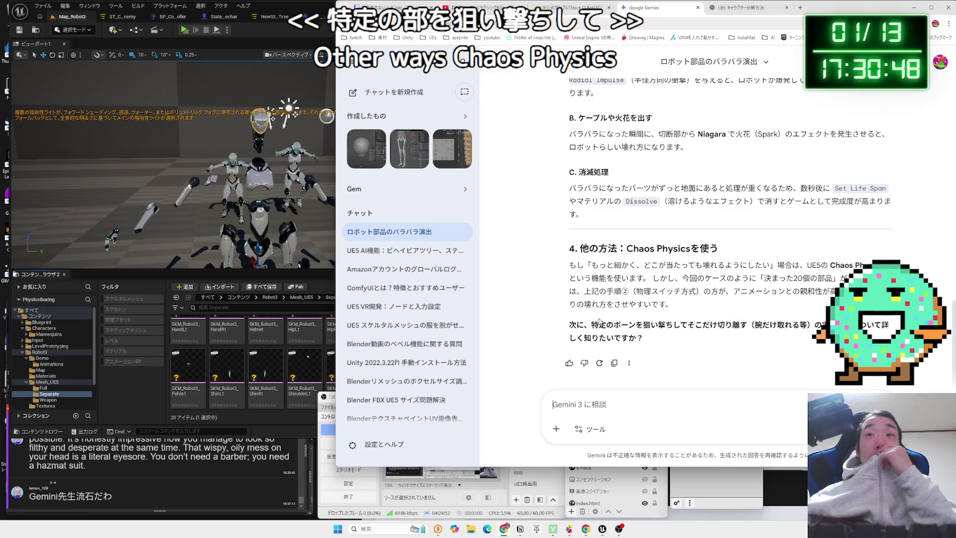
{"action": "mouse_move", "coordinate": [592, 265]}
{"action": "left_mouse_down"}
{"action": "mouse_move", "coordinate": [787, 305]}
{"action": "mouse_move", "coordinate": [666, 266]}
{"action": "left_mouse_up"}
{"action": "mouse_move", "coordinate": [770, 266]}
{"action": "left_mouse_down"}
{"action": "mouse_move", "coordinate": [787, 293]}
{"action": "mouse_move", "coordinate": [747, 279]}
{"action": "left_mouse_up"}
{"action": "mouse_move", "coordinate": [585, 265]}
{"action": "left_mouse_down"}
{"action": "mouse_move", "coordinate": [787, 281]}
{"action": "mouse_move", "coordinate": [665, 303]}
{"action": "mouse_move", "coordinate": [787, 287]}
{"action": "left_mouse_up"}
{"action": "left_click", "coordinate": [667, 303]}
{"action": "left_click", "coordinate": [579, 264]}
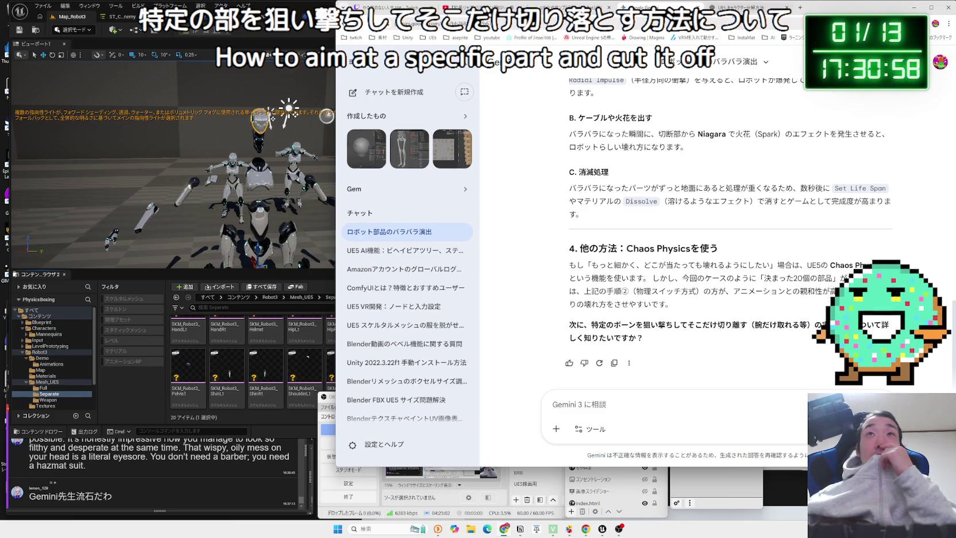
{"action": "key", "text": "ctrl+Tab"}
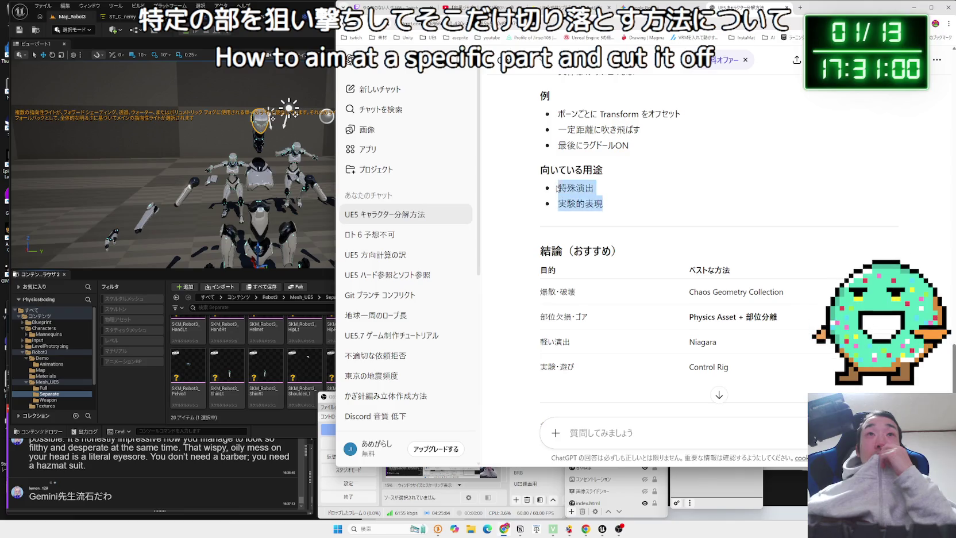
Read method ②'s steps on splitting the mesh in Blender and creating Physics Assets
{"action": "scroll", "coordinate": [643, 193], "scroll_direction": "down", "scroll_amount": 3}
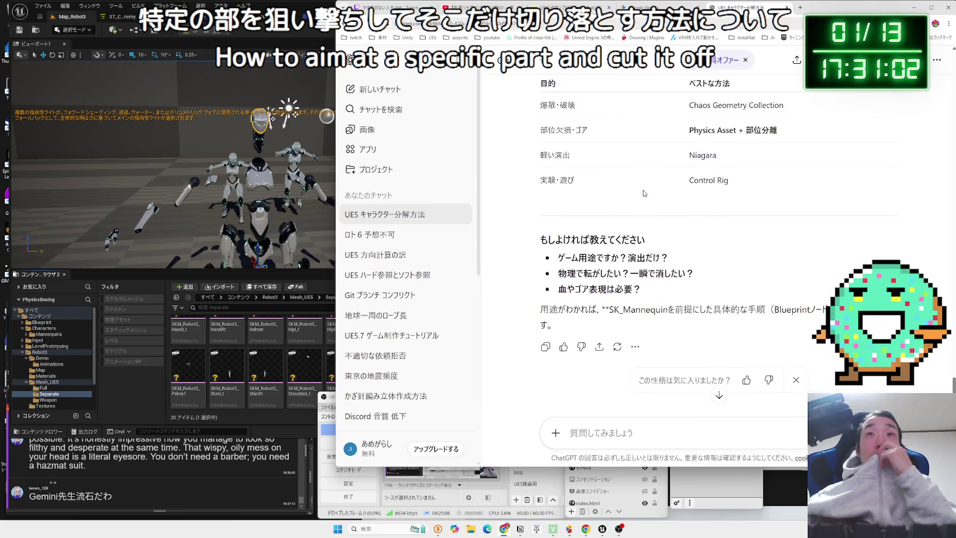
{"action": "scroll", "coordinate": [647, 193], "scroll_direction": "down", "scroll_amount": 1}
{"action": "left_click_drag", "start_coordinate": [555, 206], "coordinate": [696, 255]}
{"action": "left_click", "coordinate": [643, 252]}
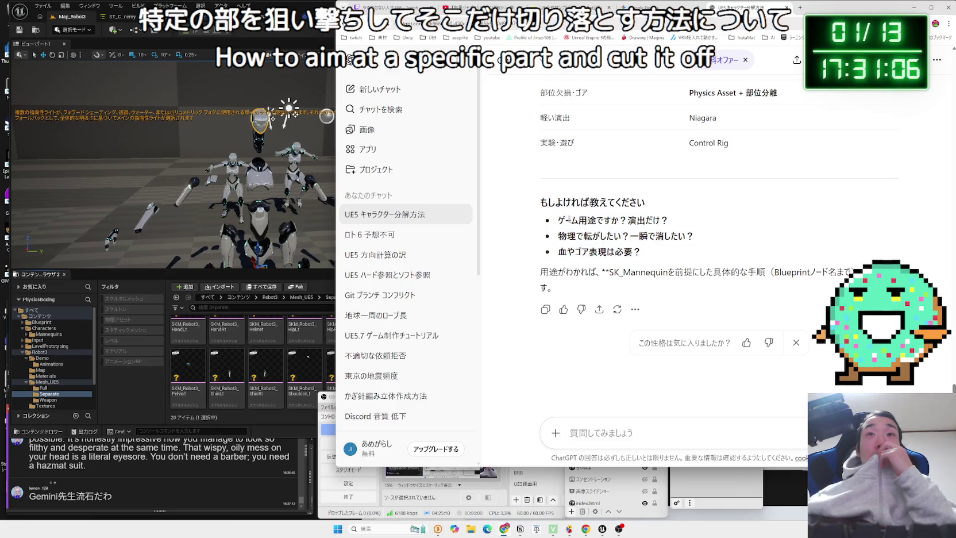
{"action": "scroll", "coordinate": [651, 256], "scroll_direction": "up", "scroll_amount": 15}
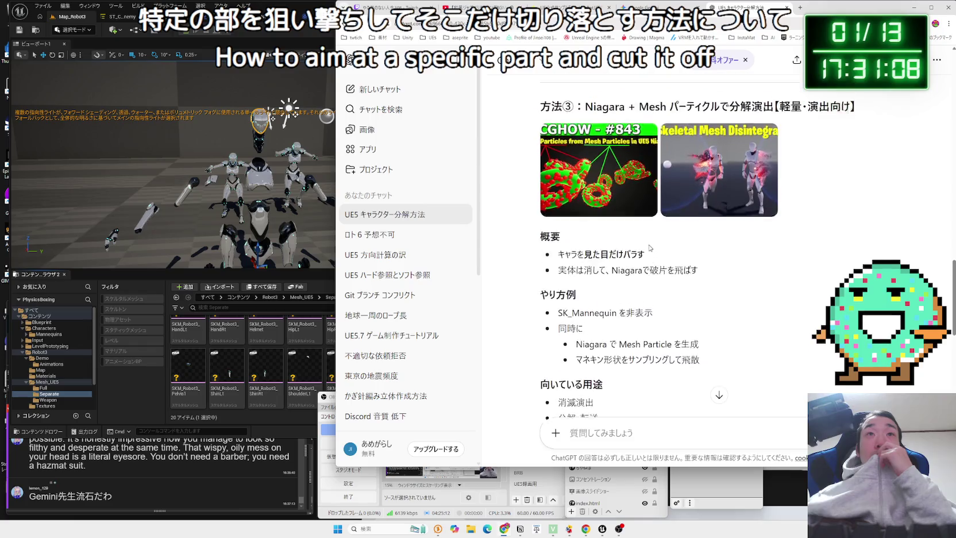
{"action": "scroll", "coordinate": [649, 247], "scroll_direction": "up", "scroll_amount": 8}
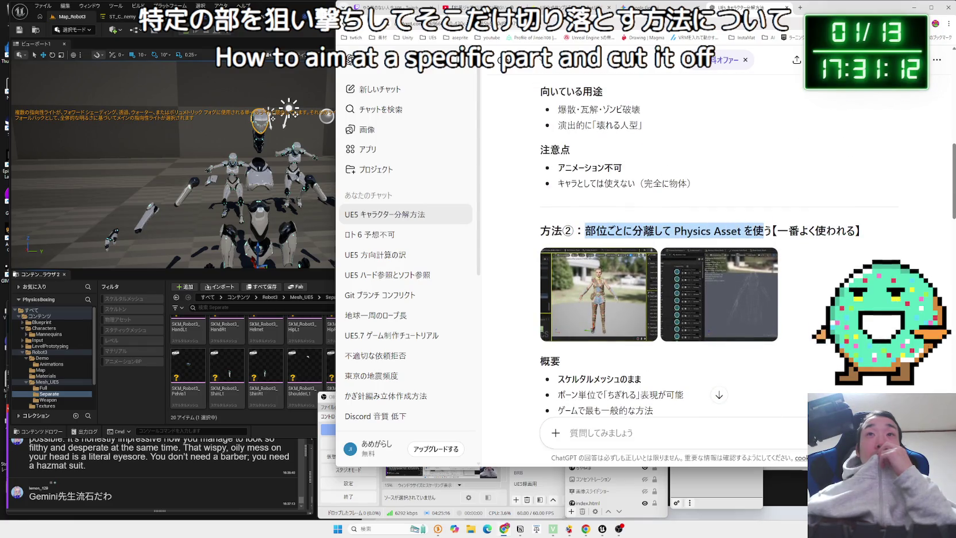
{"action": "scroll", "coordinate": [734, 232], "scroll_direction": "down", "scroll_amount": 4}
{"action": "mouse_move", "coordinate": [728, 250]}
{"action": "left_mouse_down"}
{"action": "mouse_move", "coordinate": [576, 244]}
{"action": "mouse_move", "coordinate": [569, 233]}
{"action": "mouse_move", "coordinate": [705, 261]}
{"action": "mouse_move", "coordinate": [575, 230]}
{"action": "mouse_move", "coordinate": [661, 290]}
{"action": "mouse_move", "coordinate": [577, 243]}
{"action": "mouse_move", "coordinate": [666, 291]}
{"action": "left_mouse_up"}
{"action": "left_click", "coordinate": [577, 244]}
{"action": "left_click", "coordinate": [560, 228]}
{"action": "left_click_drag", "start_coordinate": [560, 228], "coordinate": [669, 292]}
{"action": "left_click", "coordinate": [560, 229]}
Quote the method ② per-part Physics Asset heading into a new ChatGPT message
{"action": "scroll", "coordinate": [561, 230], "scroll_direction": "down", "scroll_amount": 4}
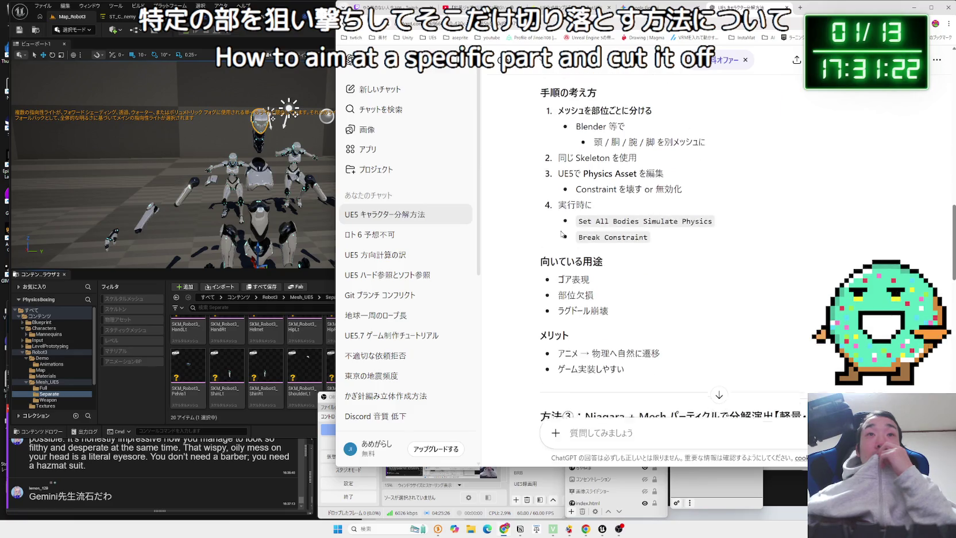
{"action": "scroll", "coordinate": [561, 233], "scroll_direction": "up", "scroll_amount": 4}
{"action": "scroll", "coordinate": [561, 233], "scroll_direction": "up", "scroll_amount": 3}
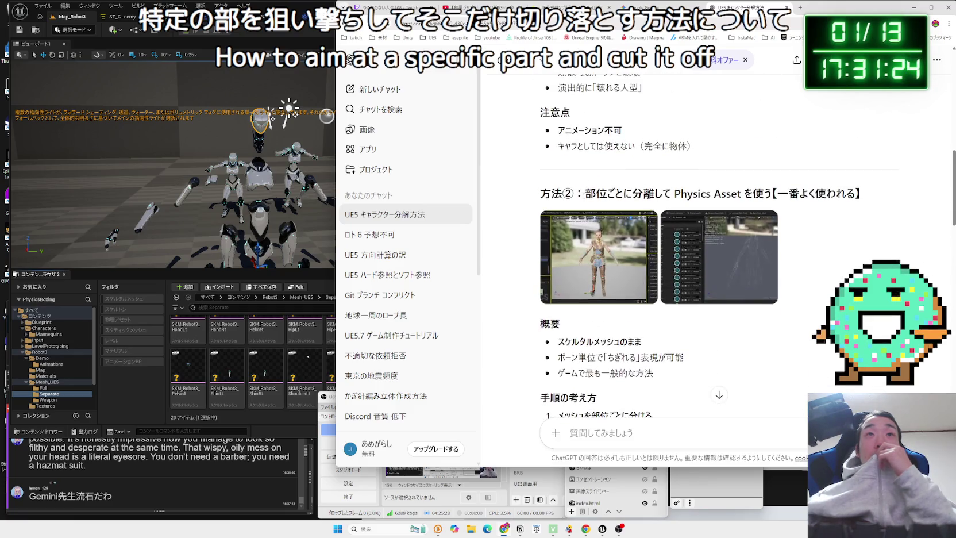
{"action": "left_click_drag", "start_coordinate": [624, 197], "coordinate": [858, 195]}
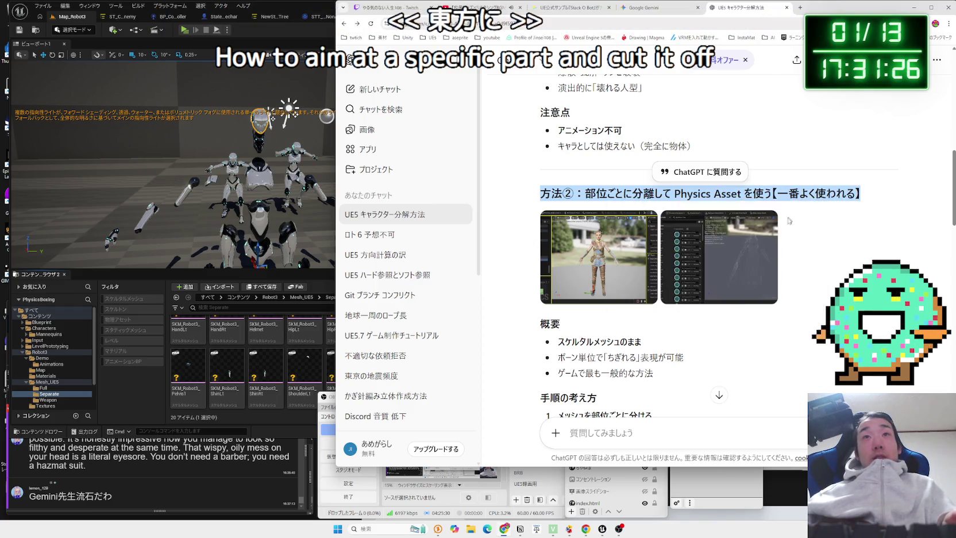
{"action": "left_click", "coordinate": [671, 434]}
{"action": "scroll", "coordinate": [729, 428], "scroll_direction": "up", "scroll_amount": 1}
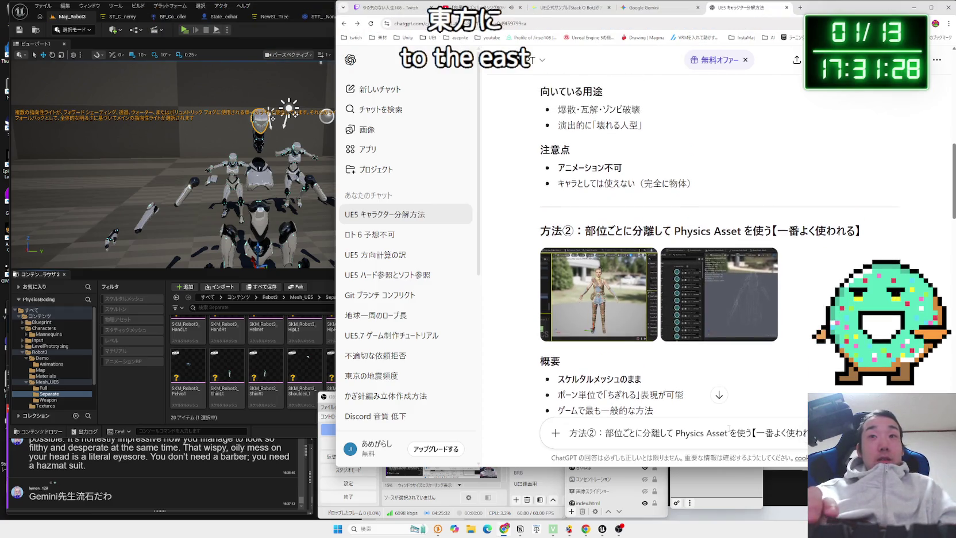
Begin the Japanese follow-up on a new line: 'これを実践したいのですが、分けた'
{"action": "key", "text": "shift+Return"}
{"action": "key", "text": "Zenkaku_Hankaku"}
{"action": "key", "text": "Zenkaku_Hankaku"}
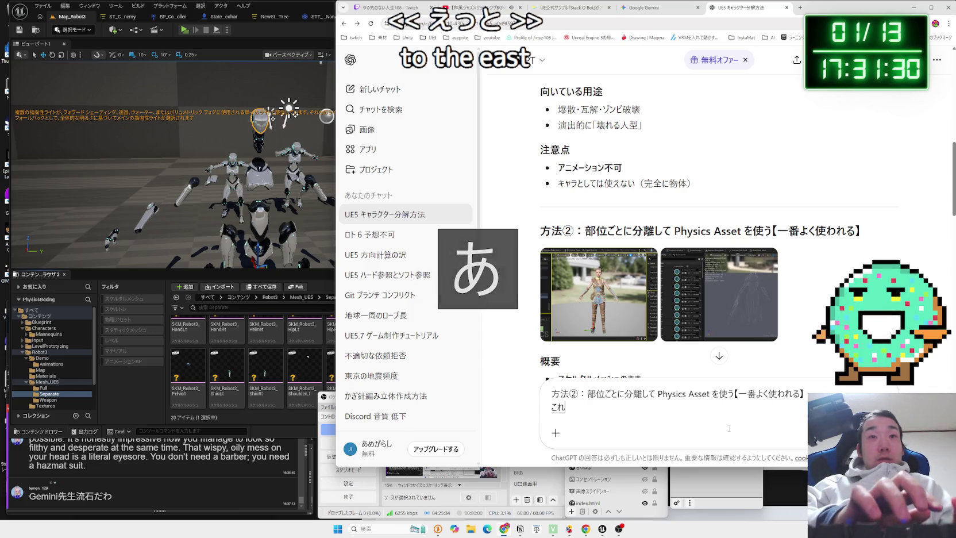
{"action": "type", "text": "これをじっせん"}
{"action": "type", "text": "のですが、"}
{"action": "key", "text": "space"}
{"action": "key", "text": "Return"}
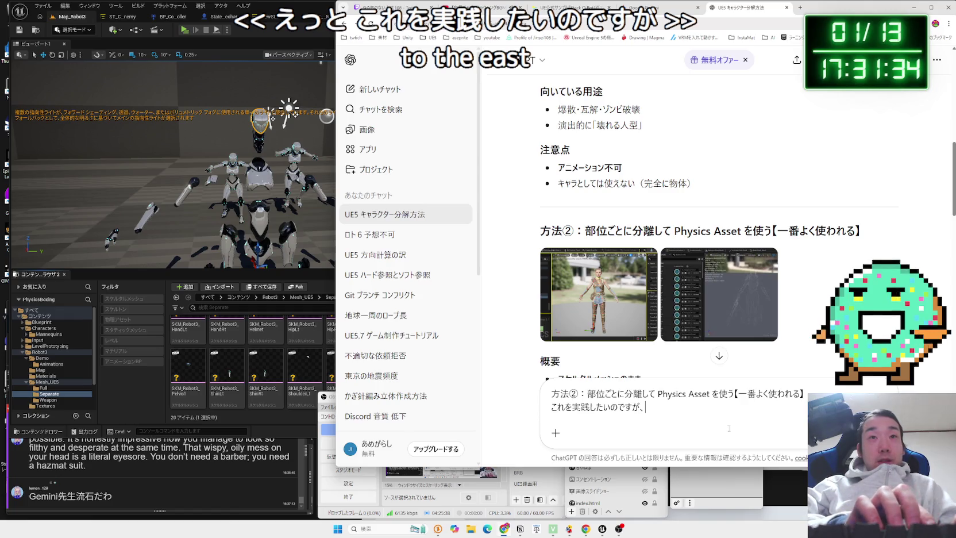
{"action": "type", "text": "わけた"}
{"action": "key", "text": "Return"}
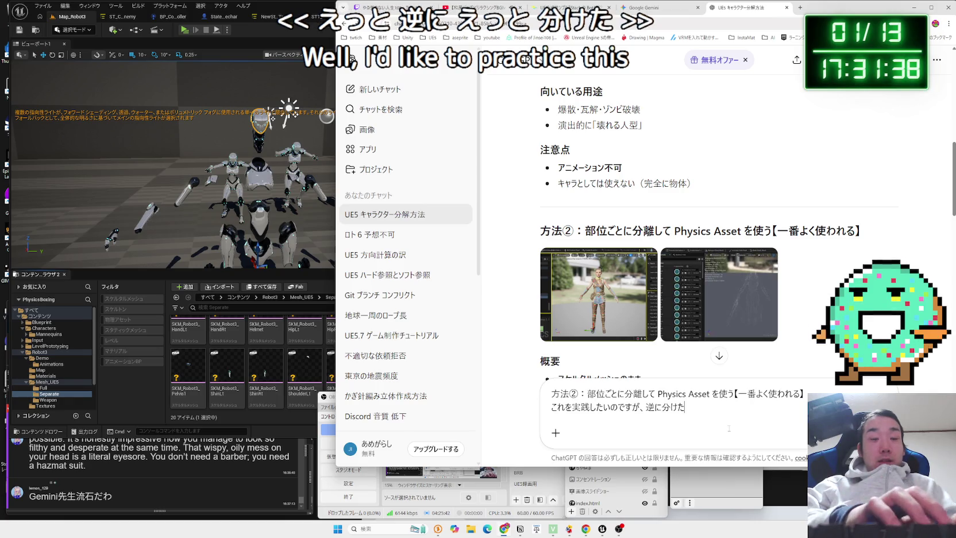
Finish asking how to combine the split skeletal meshes into one Blueprint, and send it
{"action": "type", "text": "すけるたるめｓｓ"}
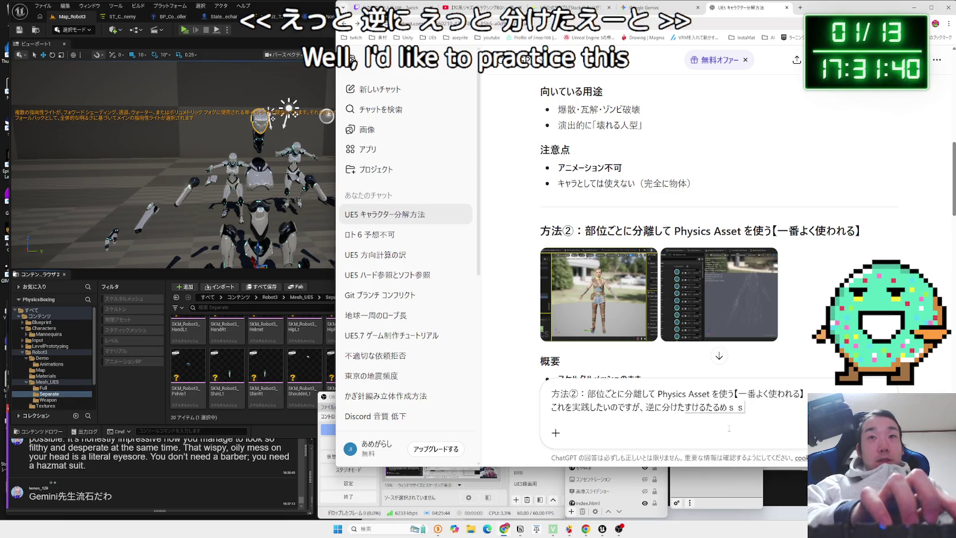
{"action": "type", "text": "hu"}
{"action": "key", "text": "space"}
{"action": "type", "text": "w"}
{"action": "key", "text": "Left"}
{"action": "key", "text": "Left"}
{"action": "key", "text": "Left"}
{"action": "key", "text": "BackSpace"}
{"action": "key", "text": "BackSpace"}
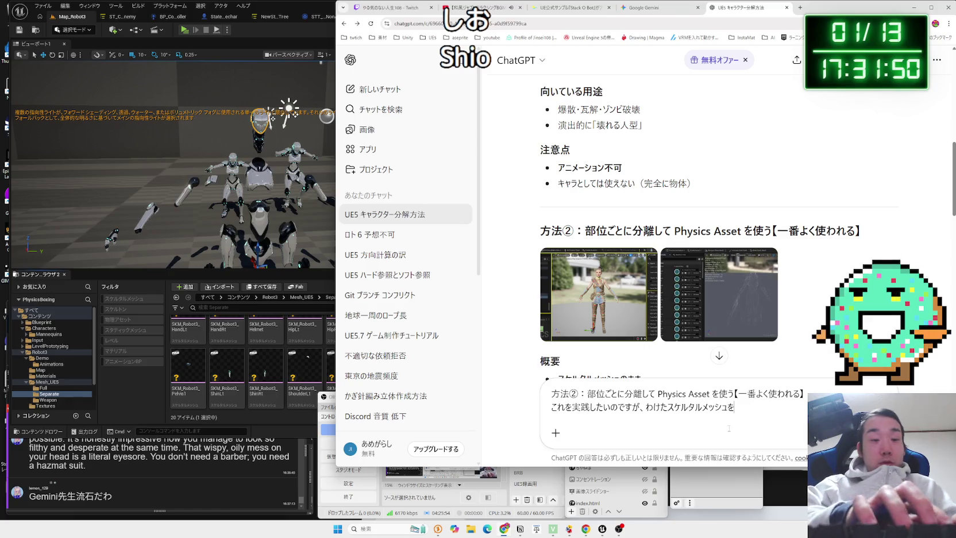
{"action": "type", "text": "ひとつにsuga"}
{"action": "key", "text": "space"}
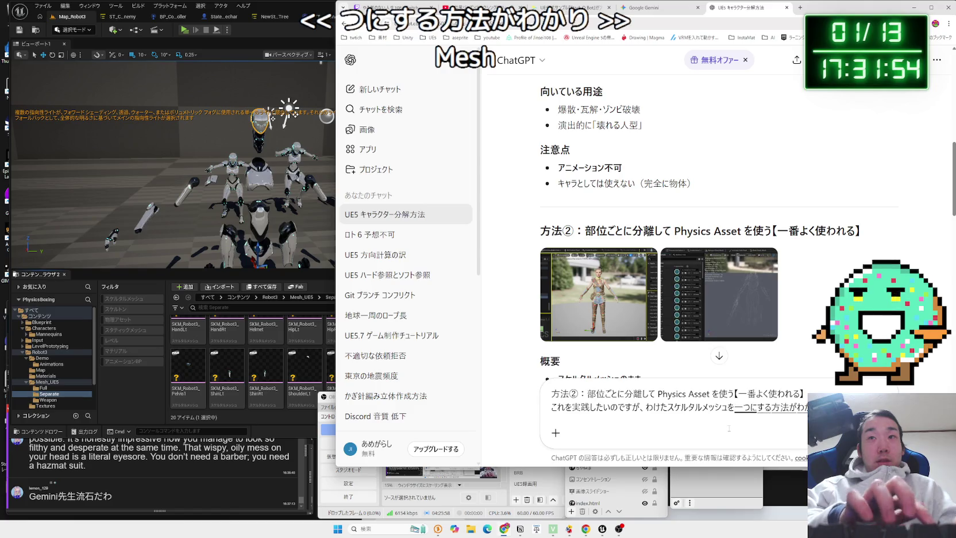
{"action": "key", "text": "Return"}
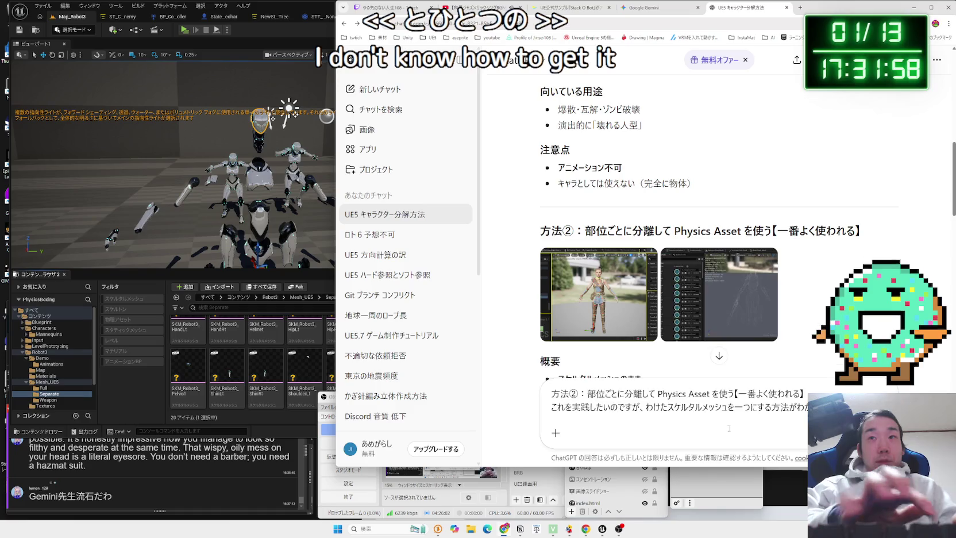
{"action": "type", "text": "にすべてn"}
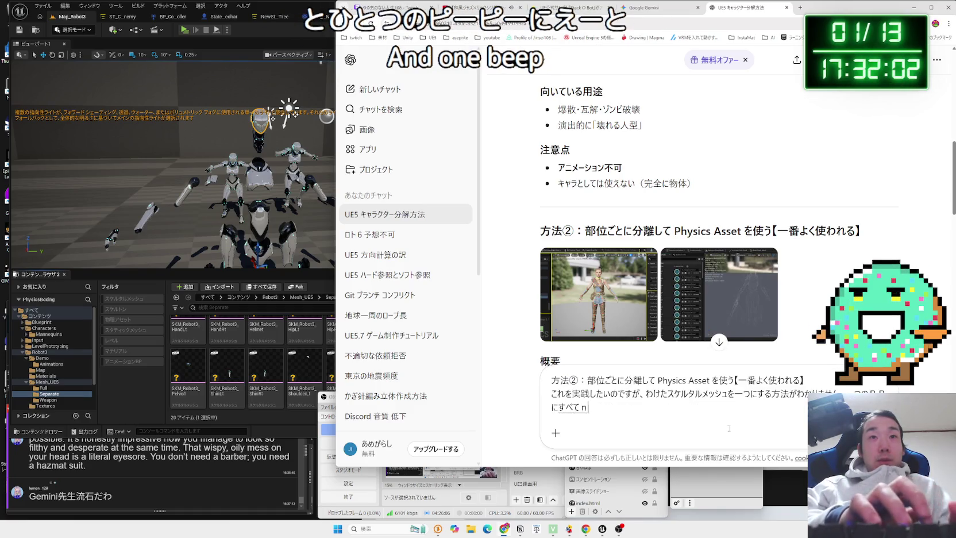
{"action": "type", "text": "opa-tu"}
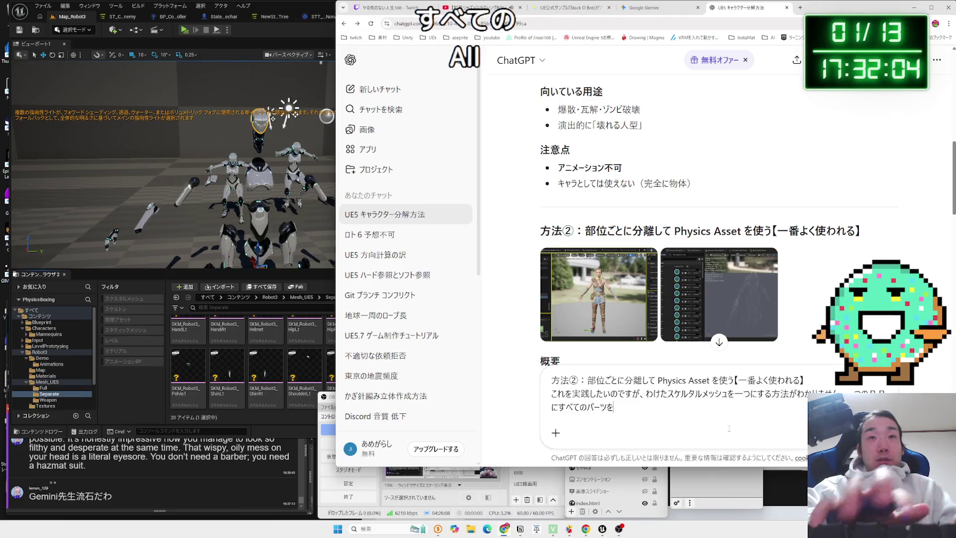
{"action": "type", "text": "sshutositeire"}
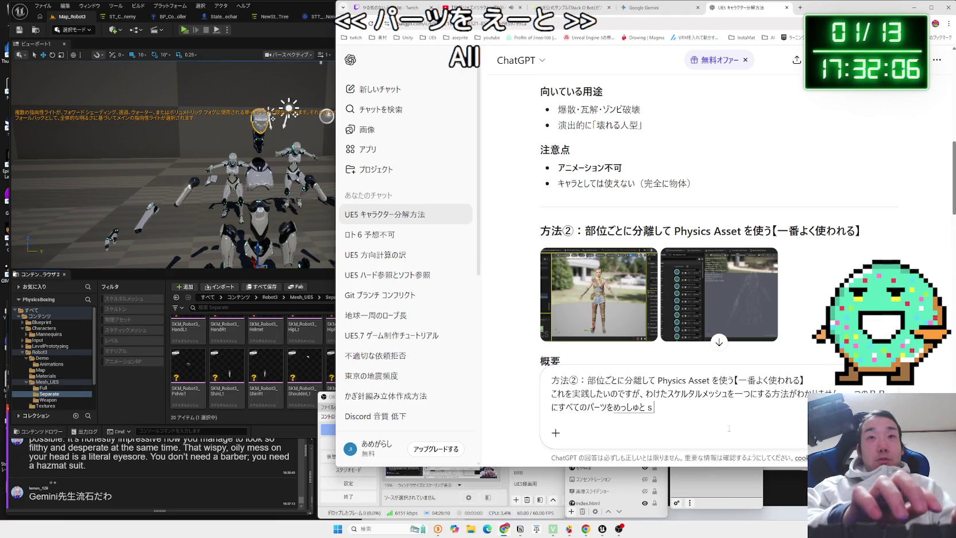
{"action": "type", "text": "iindesukane/"}
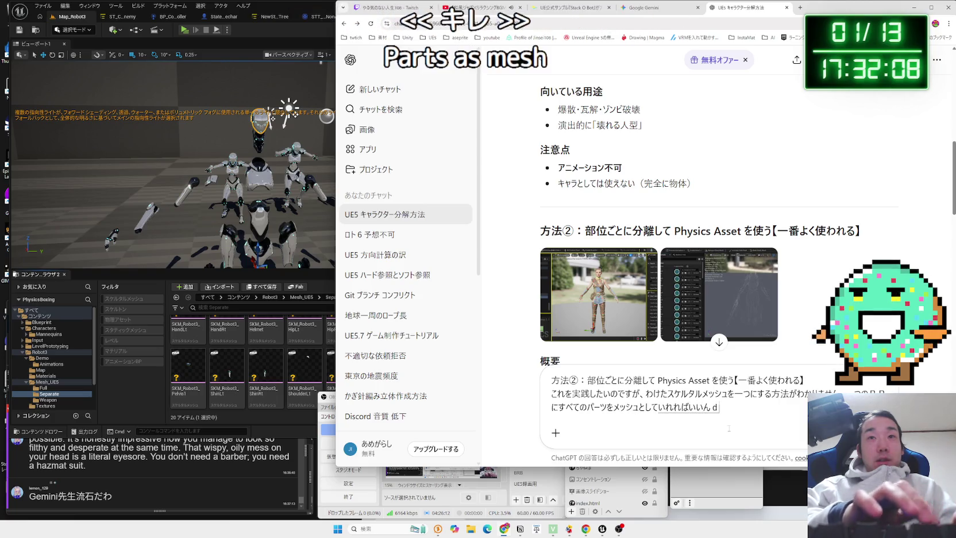
{"action": "key", "text": "space"}
{"action": "key", "text": "Return"}
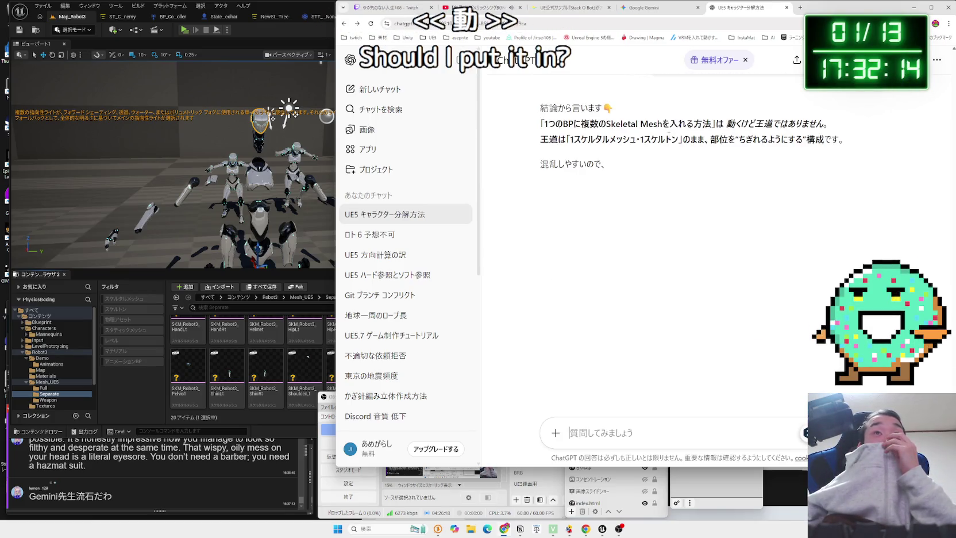
Read the one-mesh, one-skeleton advice and the separate SkeletalMeshComponent approach
{"action": "mouse_move", "coordinate": [570, 139]}
{"action": "left_mouse_down"}
{"action": "mouse_move", "coordinate": [844, 139]}
{"action": "mouse_move", "coordinate": [540, 123]}
{"action": "left_mouse_up"}
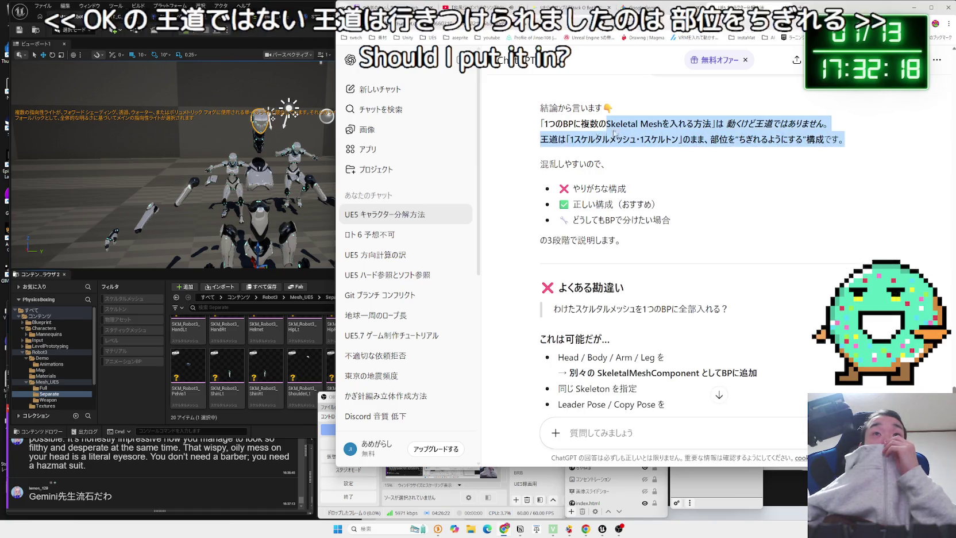
{"action": "left_click", "coordinate": [684, 207]}
{"action": "scroll", "coordinate": [684, 206], "scroll_direction": "down", "scroll_amount": 2}
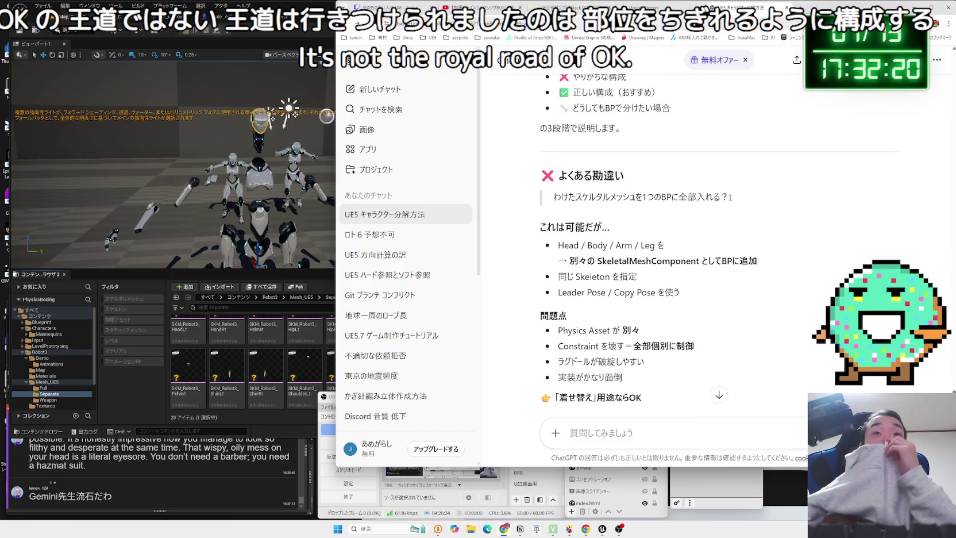
{"action": "left_click_drag", "start_coordinate": [731, 197], "coordinate": [561, 197]}
{"action": "double_click", "coordinate": [574, 197]}
{"action": "left_click", "coordinate": [724, 198]}
{"action": "mouse_move", "coordinate": [726, 196]}
{"action": "left_mouse_down"}
{"action": "mouse_move", "coordinate": [552, 196]}
{"action": "mouse_move", "coordinate": [584, 196]}
{"action": "mouse_move", "coordinate": [666, 246]}
{"action": "mouse_move", "coordinate": [770, 263]}
{"action": "mouse_move", "coordinate": [557, 245]}
{"action": "mouse_move", "coordinate": [666, 245]}
{"action": "mouse_move", "coordinate": [679, 290]}
{"action": "mouse_move", "coordinate": [557, 245]}
{"action": "left_mouse_up"}
{"action": "left_click", "coordinate": [557, 245]}
{"action": "left_click", "coordinate": [679, 290]}
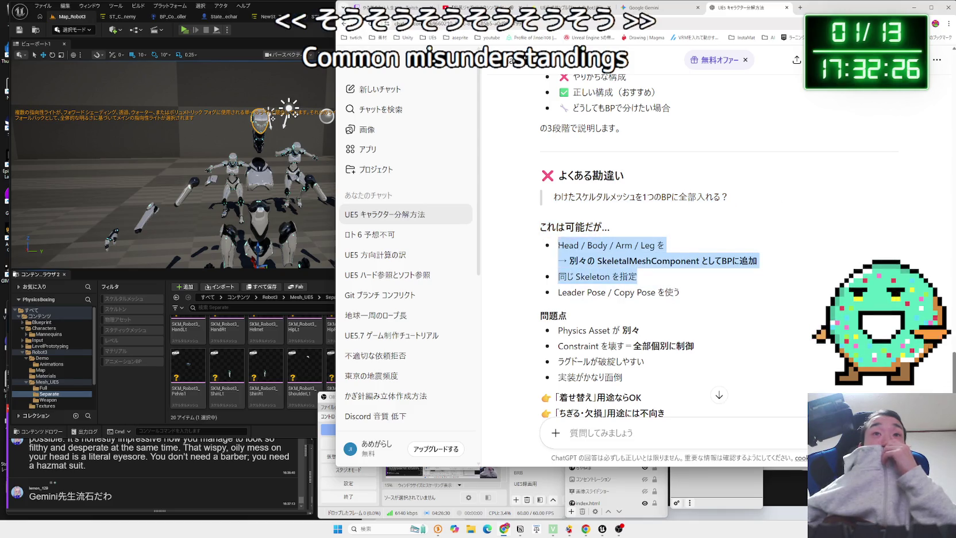
{"action": "left_click", "coordinate": [557, 245]}
{"action": "scroll", "coordinate": [556, 240], "scroll_direction": "down", "scroll_amount": 3}
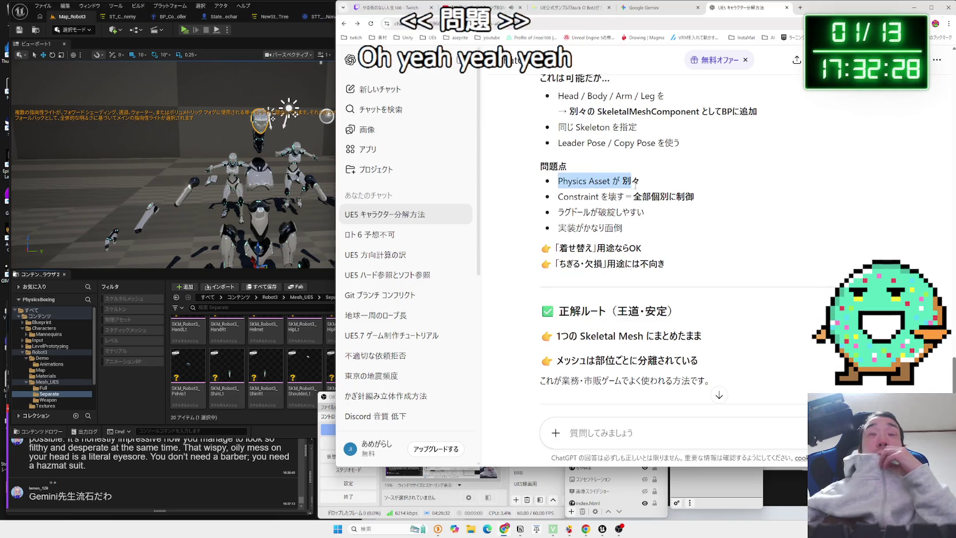
Read the Physics Asset drawback and single Skeletal Mesh recommendation, then return to Unreal
{"action": "mouse_move", "coordinate": [586, 183]}
{"action": "left_mouse_down"}
{"action": "mouse_move", "coordinate": [661, 197]}
{"action": "mouse_move", "coordinate": [637, 182]}
{"action": "mouse_move", "coordinate": [599, 197]}
{"action": "mouse_move", "coordinate": [632, 230]}
{"action": "mouse_move", "coordinate": [598, 198]}
{"action": "mouse_move", "coordinate": [643, 212]}
{"action": "mouse_move", "coordinate": [630, 233]}
{"action": "mouse_move", "coordinate": [638, 247]}
{"action": "mouse_move", "coordinate": [674, 260]}
{"action": "left_mouse_up"}
{"action": "scroll", "coordinate": [674, 260], "scroll_direction": "down", "scroll_amount": 3}
{"action": "mouse_move", "coordinate": [557, 162]}
{"action": "left_mouse_down"}
{"action": "mouse_move", "coordinate": [639, 164]}
{"action": "mouse_move", "coordinate": [708, 195]}
{"action": "mouse_move", "coordinate": [697, 212]}
{"action": "mouse_move", "coordinate": [623, 186]}
{"action": "left_mouse_up"}
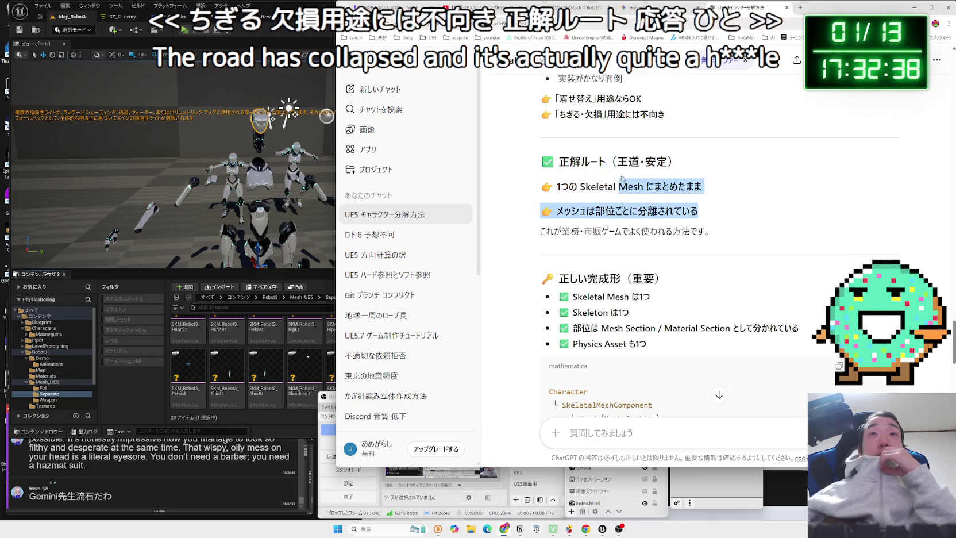
{"action": "left_click", "coordinate": [623, 187]}
{"action": "left_click_drag", "start_coordinate": [543, 184], "coordinate": [704, 220]}
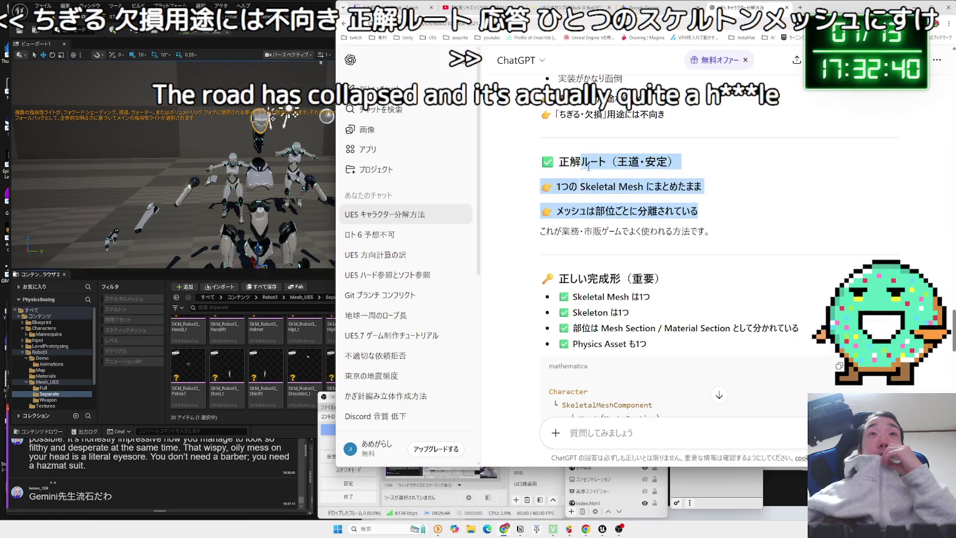
{"action": "left_click_drag", "start_coordinate": [560, 161], "coordinate": [704, 221]}
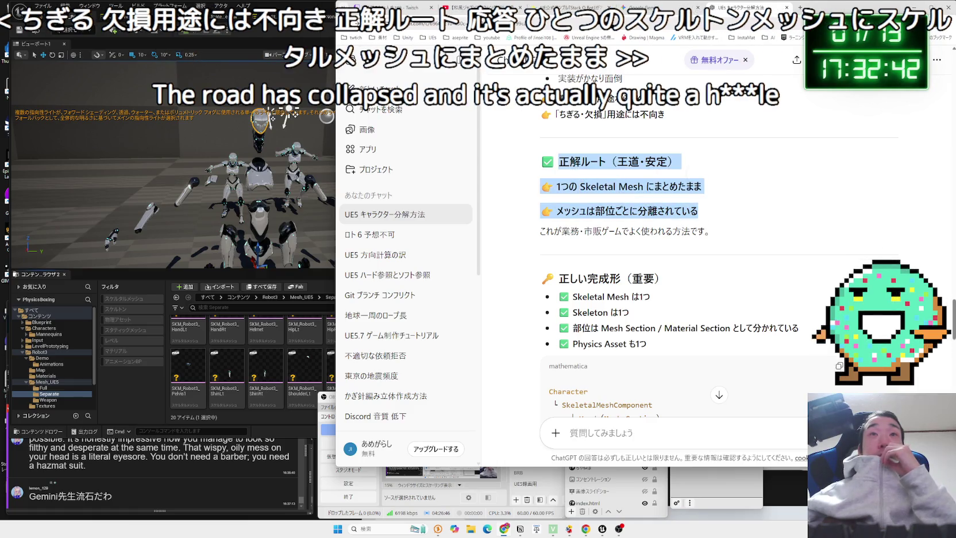
{"action": "left_click", "coordinate": [719, 234]}
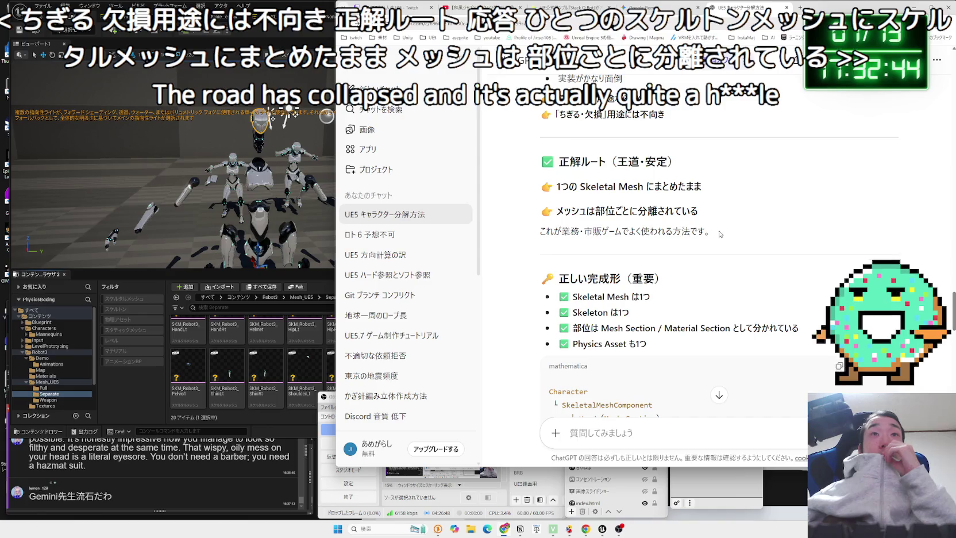
{"action": "left_click", "coordinate": [720, 234]}
{"action": "scroll", "coordinate": [720, 236], "scroll_direction": "down", "scroll_amount": 2}
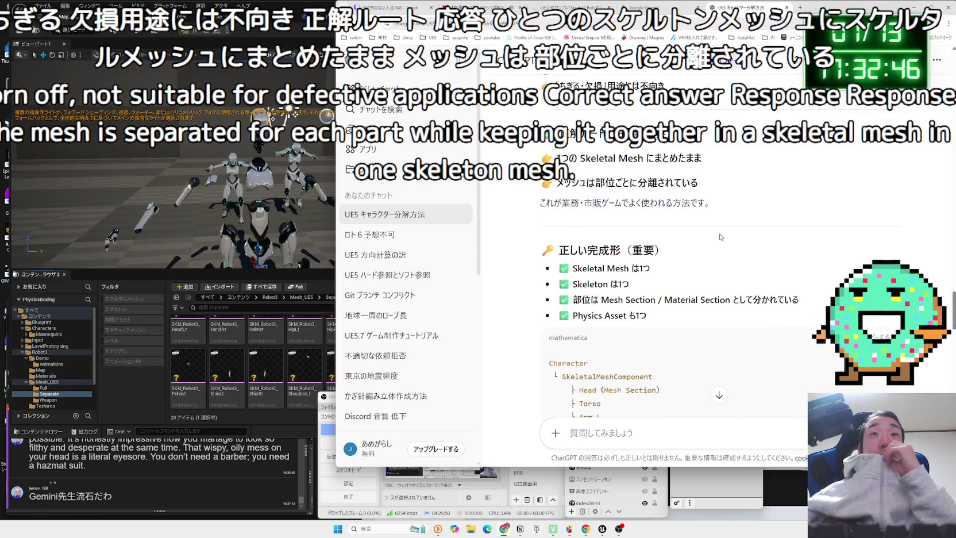
{"action": "mouse_move", "coordinate": [693, 233]}
{"action": "left_mouse_down"}
{"action": "mouse_move", "coordinate": [586, 186]}
{"action": "mouse_move", "coordinate": [583, 193]}
{"action": "mouse_move", "coordinate": [668, 233]}
{"action": "left_mouse_up"}
{"action": "left_click", "coordinate": [668, 234]}
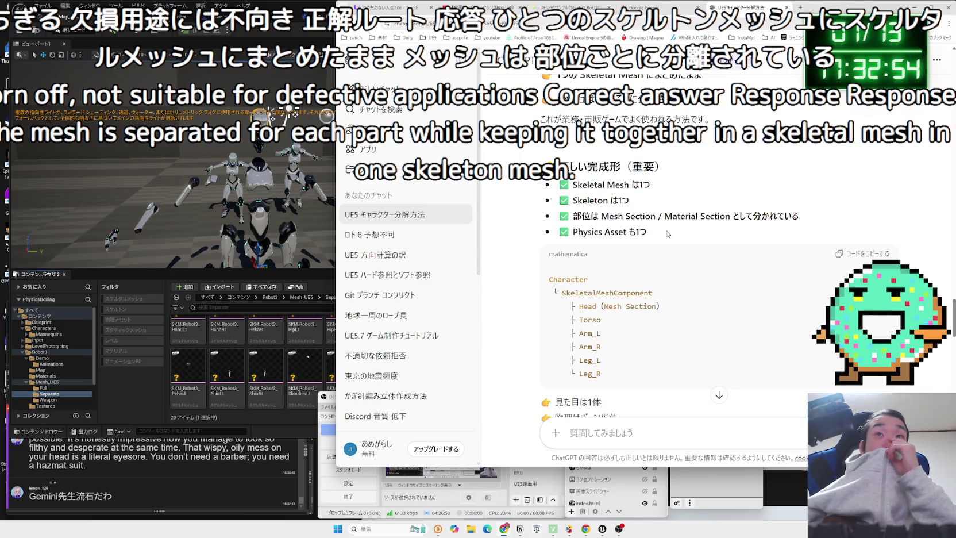
{"action": "scroll", "coordinate": [668, 234], "scroll_direction": "down", "scroll_amount": 2}
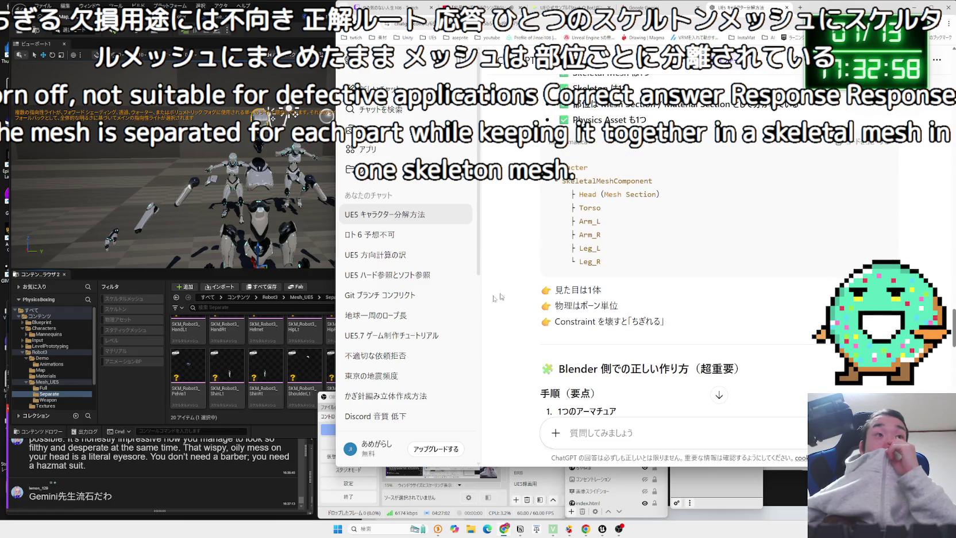
{"action": "left_click", "coordinate": [272, 360]}
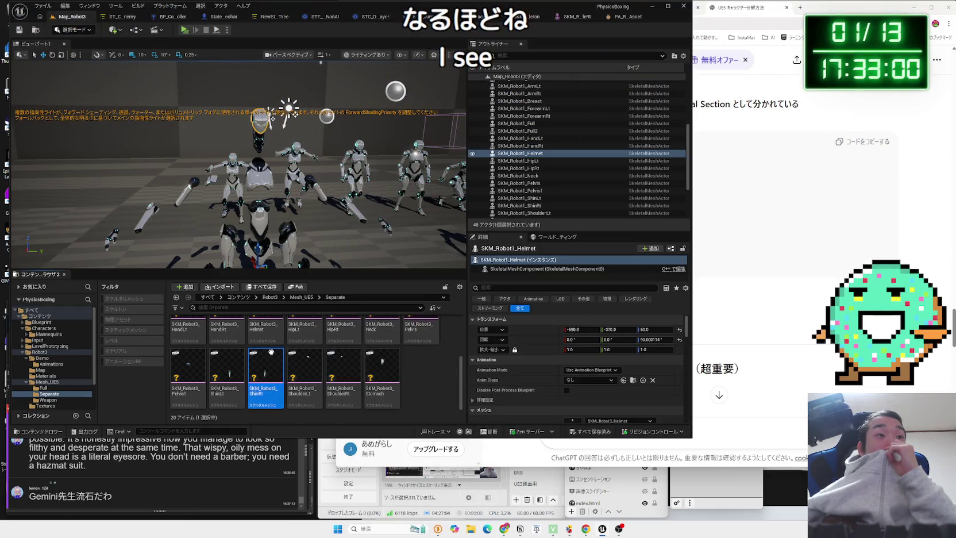
Inspect the ShinRt part mesh, then close the ShinRt and other separate part mesh editors
{"action": "double_click", "coordinate": [272, 355]}
{"action": "mouse_move", "coordinate": [304, 262]}
{"action": "left_mouse_down"}
{"action": "mouse_move", "coordinate": [304, 195]}
{"action": "mouse_move", "coordinate": [304, 218]}
{"action": "mouse_move", "coordinate": [322, 220]}
{"action": "mouse_move", "coordinate": [322, 161]}
{"action": "left_mouse_up"}
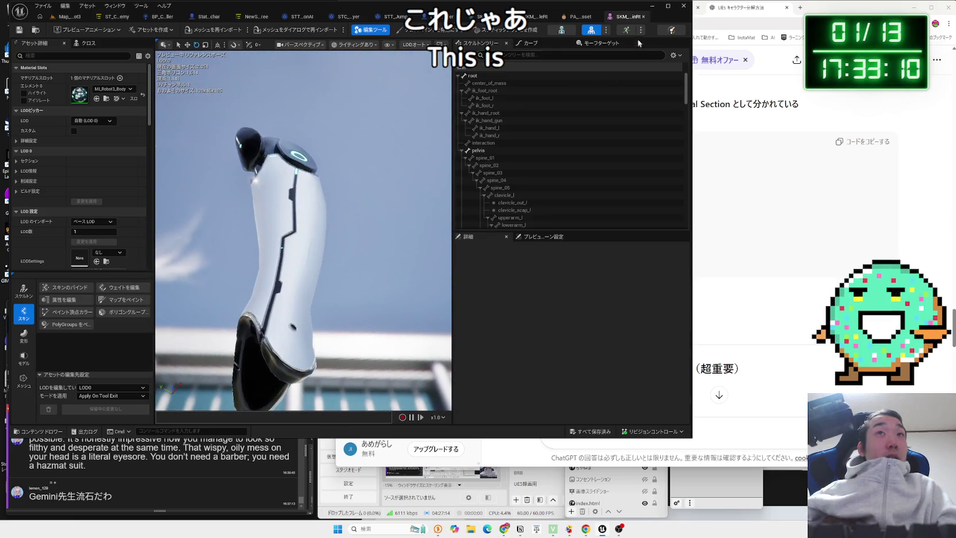
{"action": "left_click", "coordinate": [643, 16]}
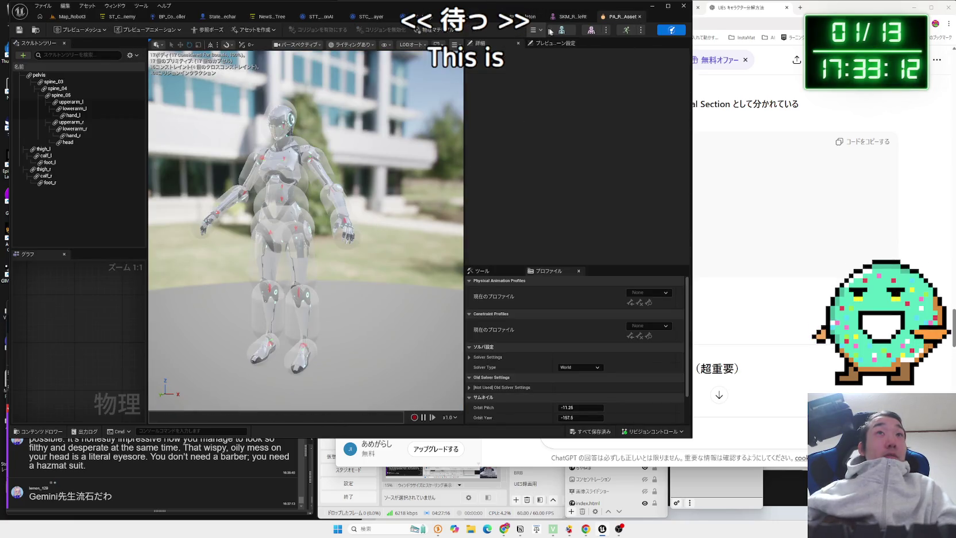
{"action": "left_click", "coordinate": [575, 19]}
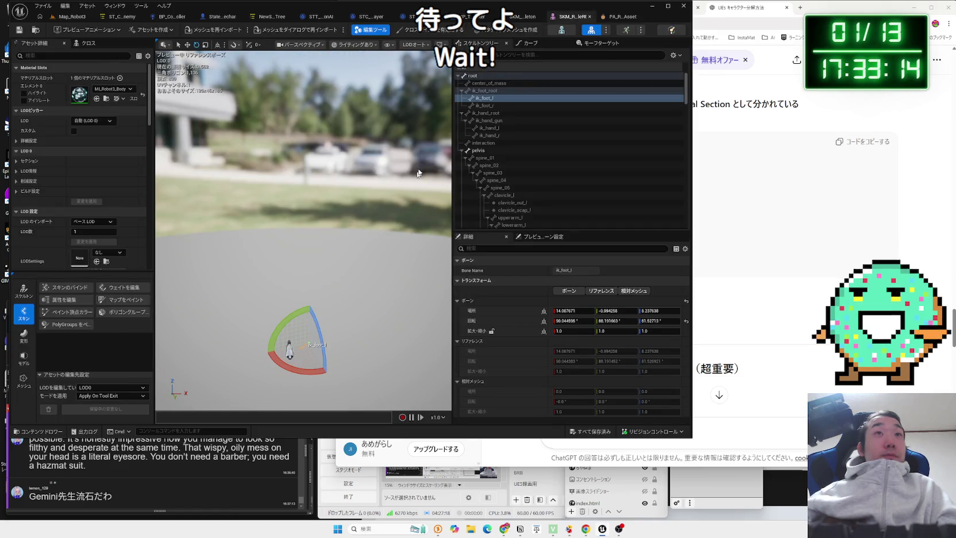
{"action": "left_click", "coordinate": [590, 18]}
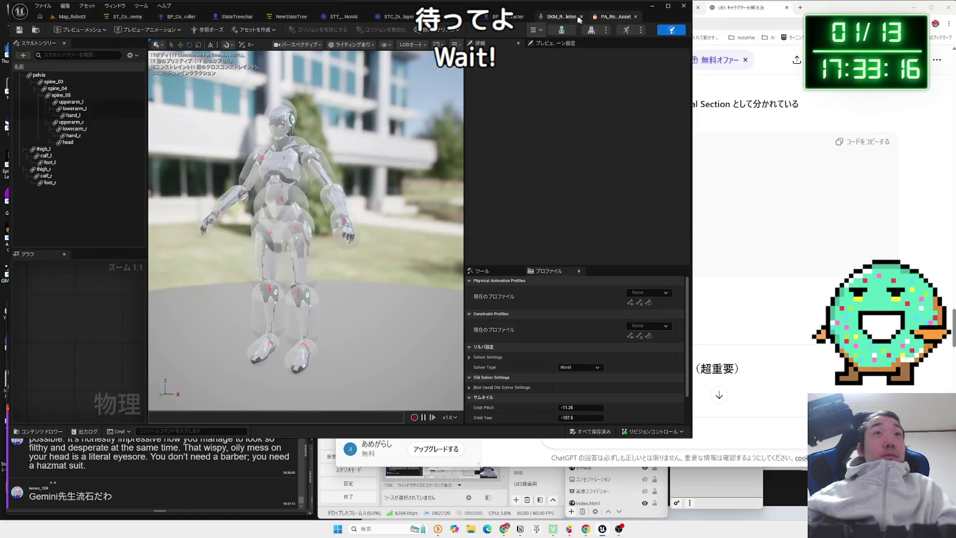
{"action": "left_click", "coordinate": [548, 19]}
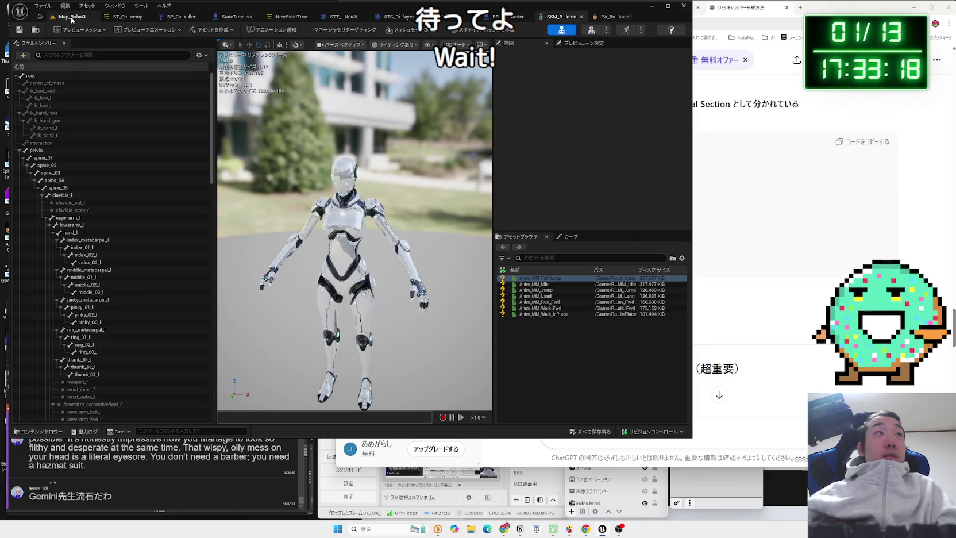
Back in Map_Robot3, open SKM_Robot3_Full from the Mesh_UE5/Full folder
{"action": "left_click", "coordinate": [71, 17]}
{"action": "key", "text": "alt+Left"}
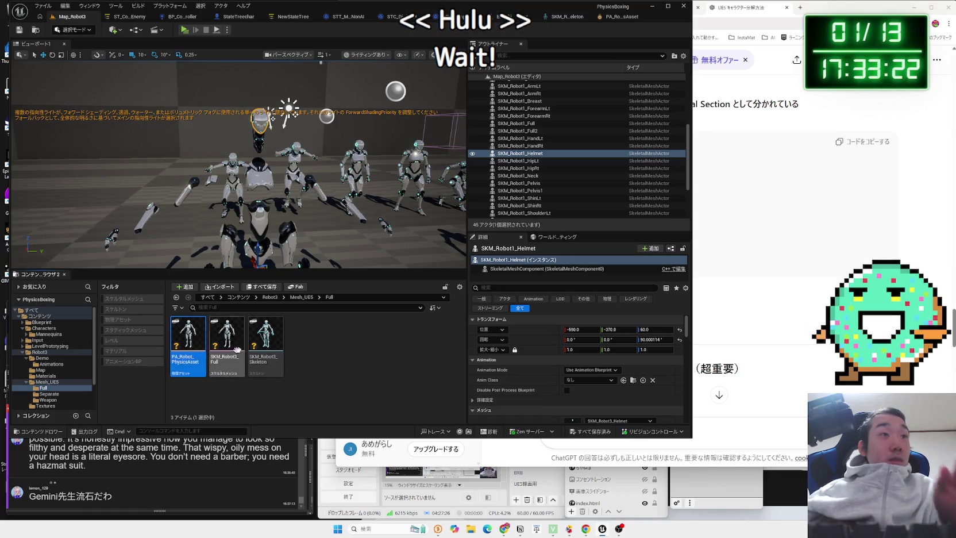
{"action": "left_click", "coordinate": [226, 345]}
{"action": "double_click", "coordinate": [227, 345]}
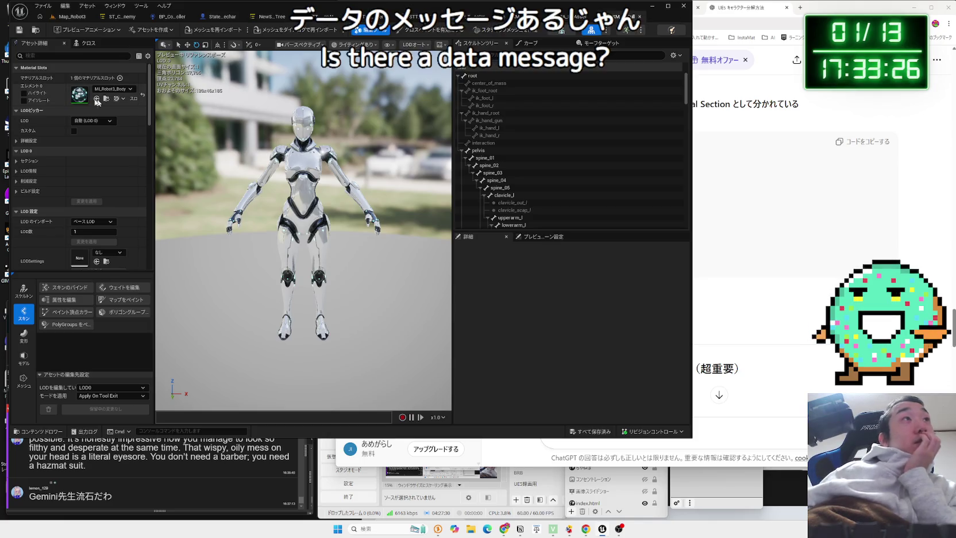
Check the single body material slot's material list without changing it
{"action": "left_click", "coordinate": [117, 90]}
{"action": "left_click", "coordinate": [117, 90]}
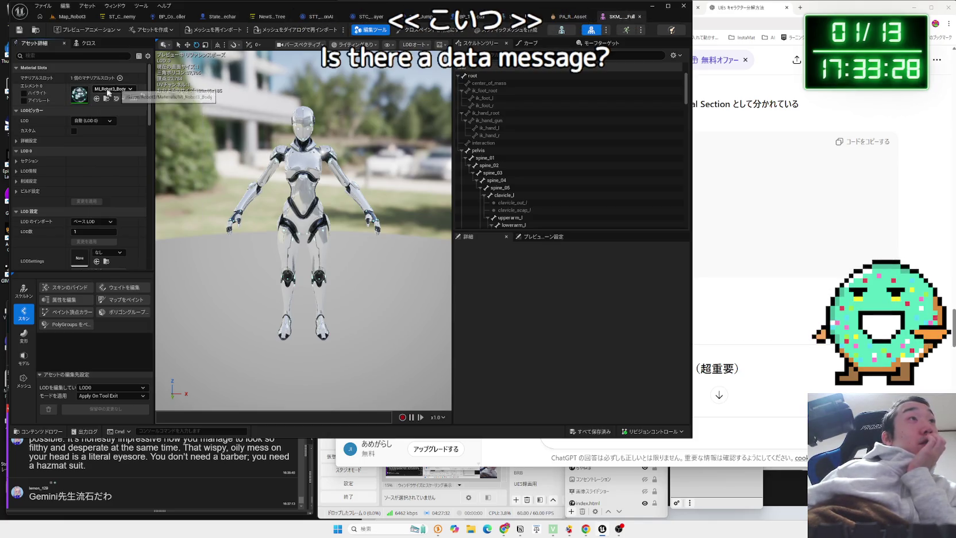
{"action": "left_click", "coordinate": [117, 89]}
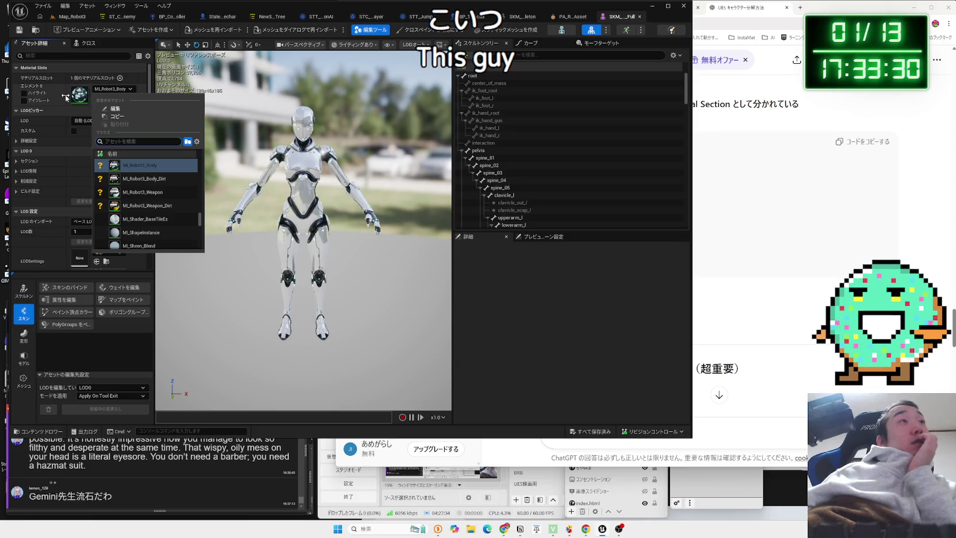
{"action": "left_click", "coordinate": [120, 107]}
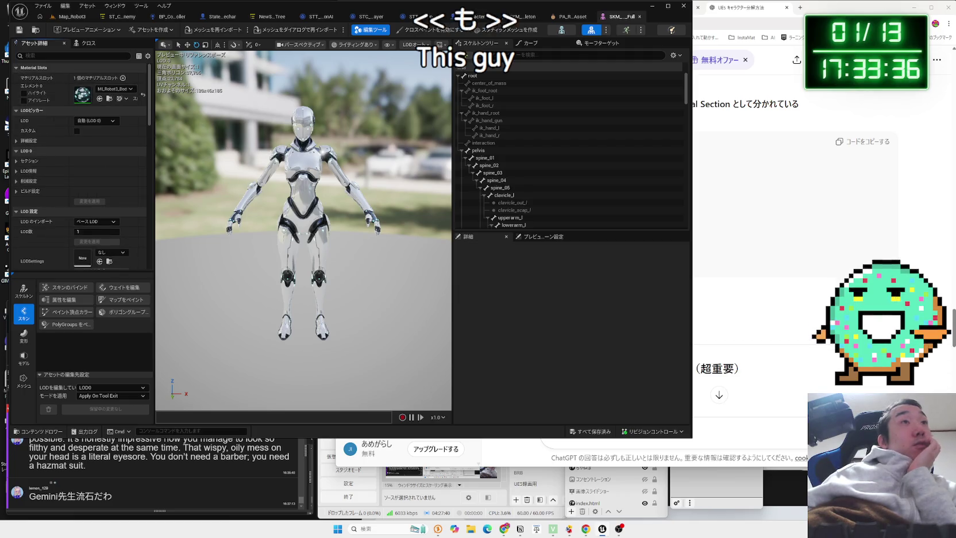
Expand and review the LOD 0 Sections and LOD Info settings, then collapse them
{"action": "left_click", "coordinate": [16, 141]}
{"action": "left_click", "coordinate": [16, 141]}
{"action": "left_click", "coordinate": [16, 161]}
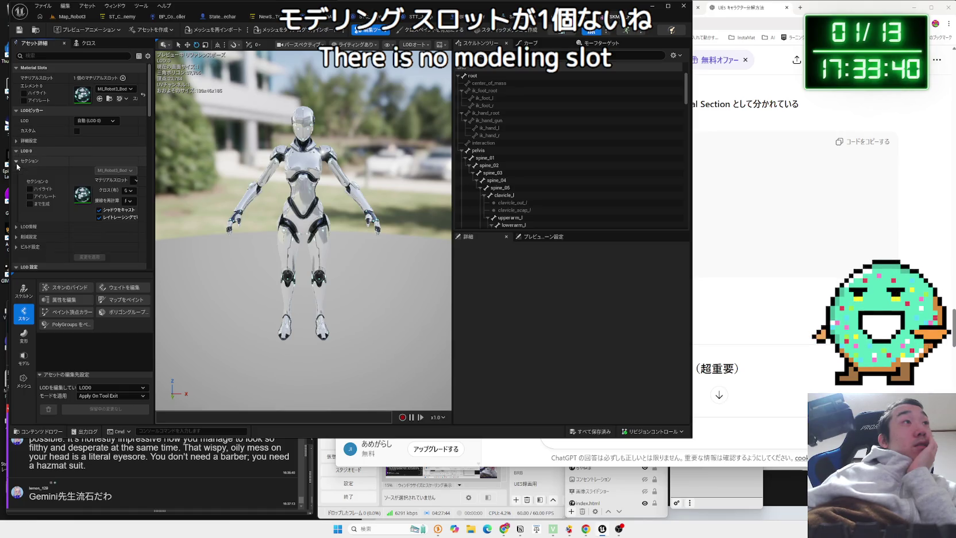
{"action": "scroll", "coordinate": [51, 192], "scroll_direction": "down", "scroll_amount": 1}
{"action": "left_click", "coordinate": [17, 137]}
{"action": "left_click", "coordinate": [16, 147]}
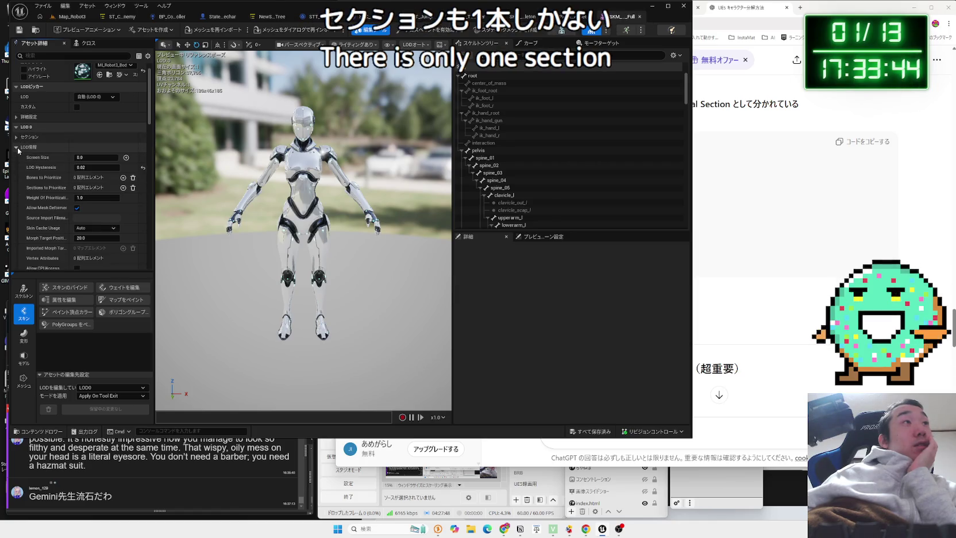
{"action": "left_click", "coordinate": [17, 148]}
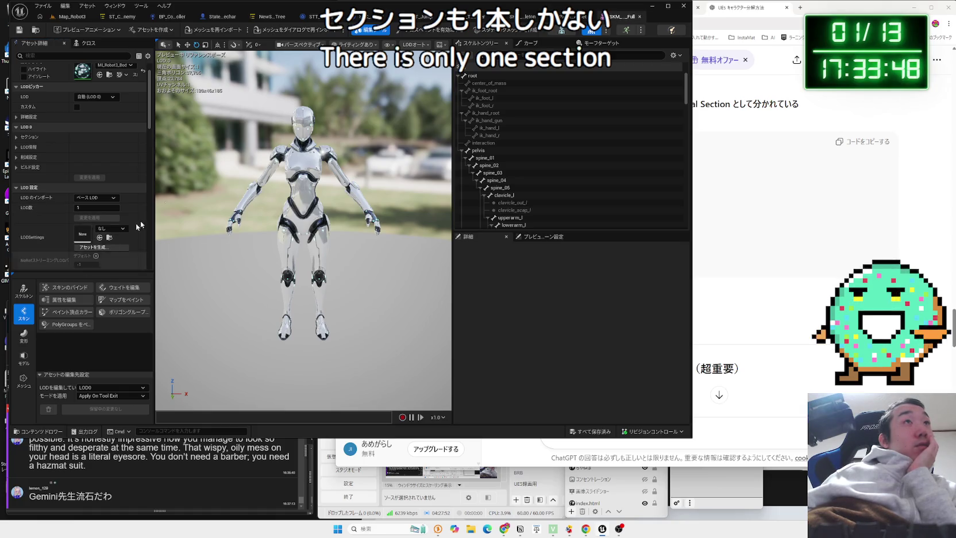
Turn off the Editing Tools and return to ChatGPT's character-breakdown answer
{"action": "left_click", "coordinate": [368, 30]}
{"action": "scroll", "coordinate": [59, 238], "scroll_direction": "down", "scroll_amount": 6}
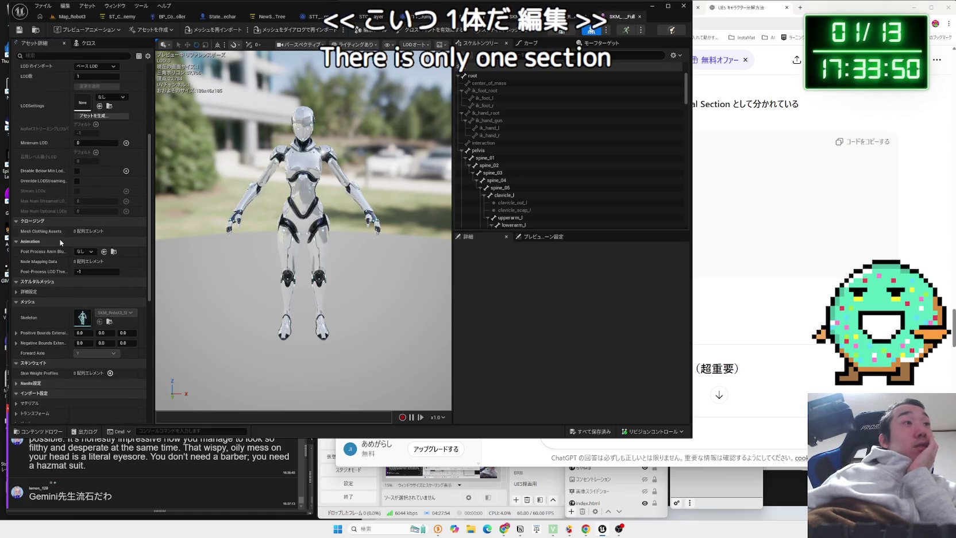
{"action": "scroll", "coordinate": [60, 241], "scroll_direction": "down", "scroll_amount": 10}
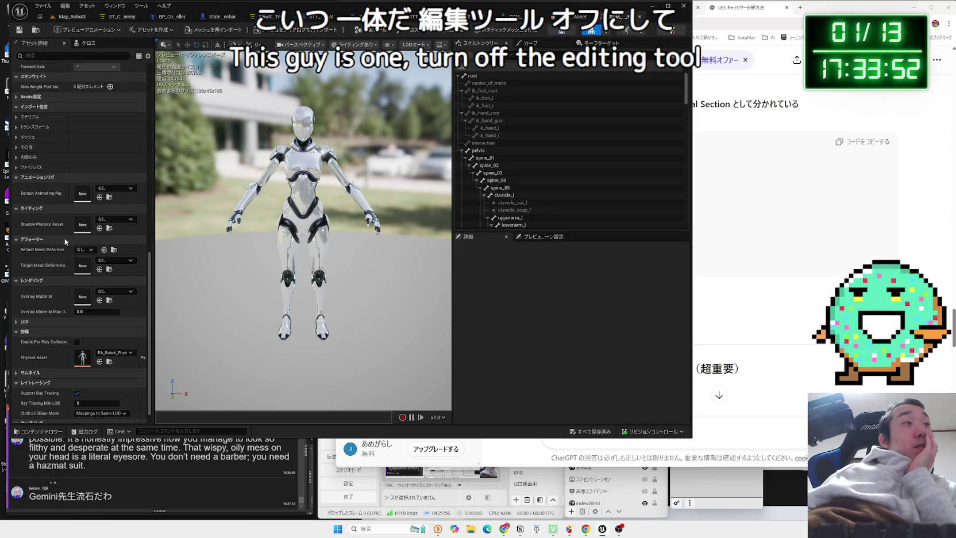
{"action": "scroll", "coordinate": [64, 237], "scroll_direction": "up", "scroll_amount": 13}
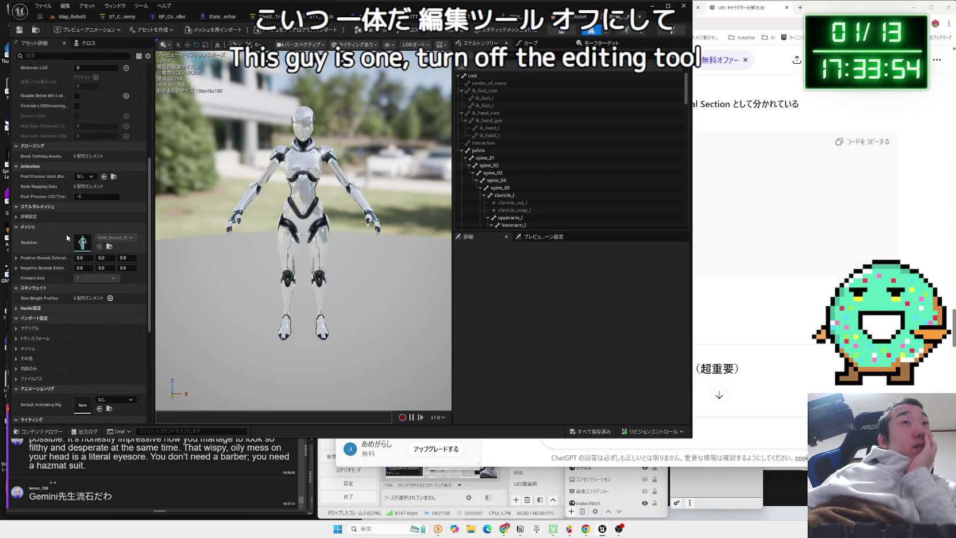
{"action": "scroll", "coordinate": [66, 233], "scroll_direction": "up", "scroll_amount": 4}
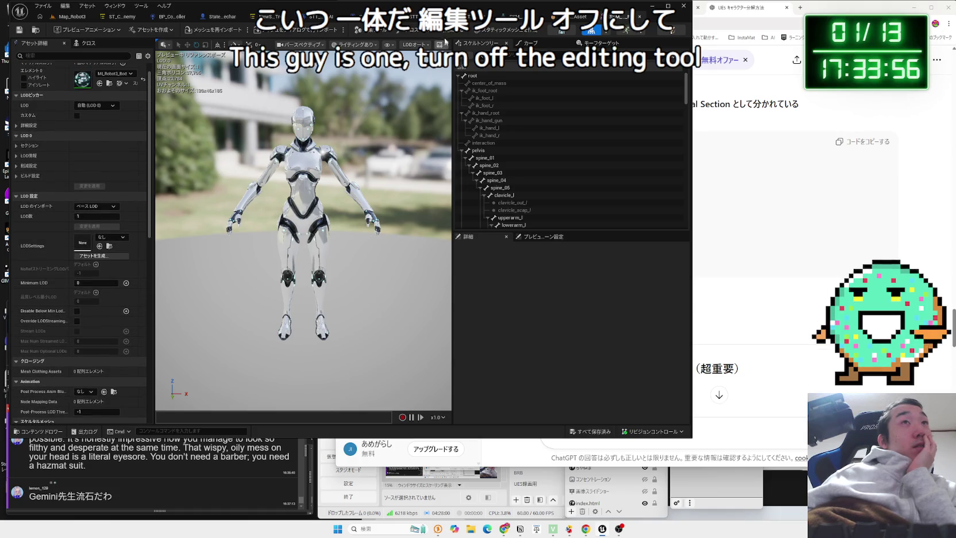
{"action": "left_click", "coordinate": [743, 136]}
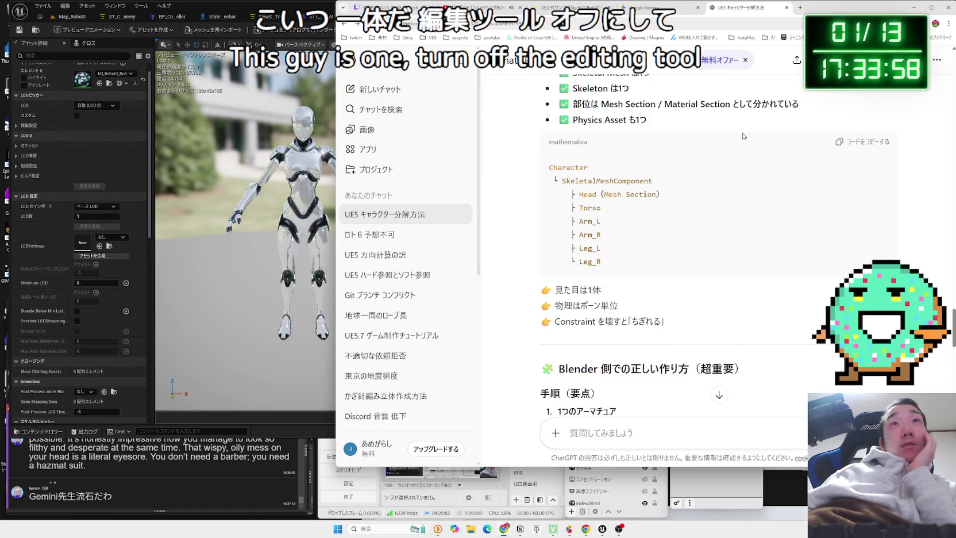
Read through ChatGPT's answer around the Physics Asset heading, then switch to the Gemini robot-parts chat
{"action": "scroll", "coordinate": [743, 136], "scroll_direction": "down", "scroll_amount": 6}
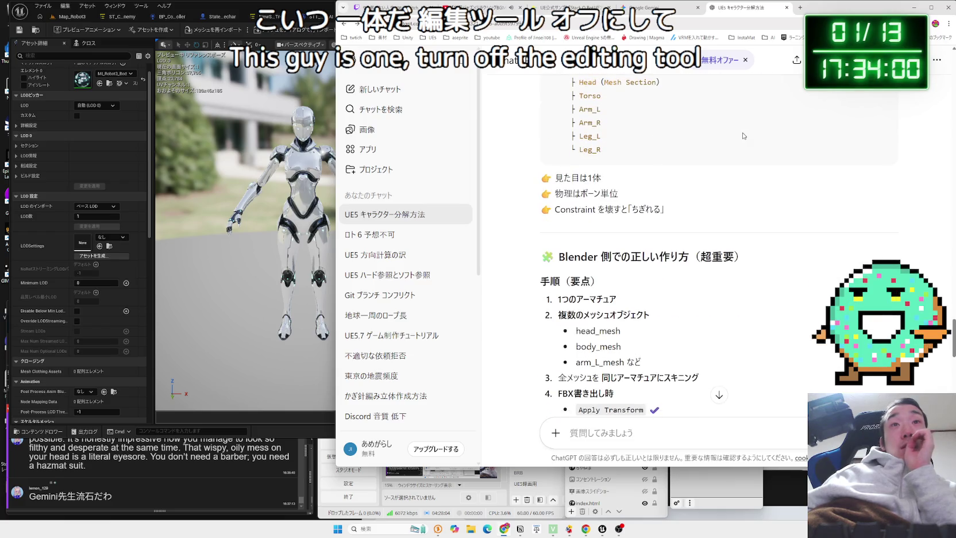
{"action": "scroll", "coordinate": [744, 133], "scroll_direction": "down", "scroll_amount": 3}
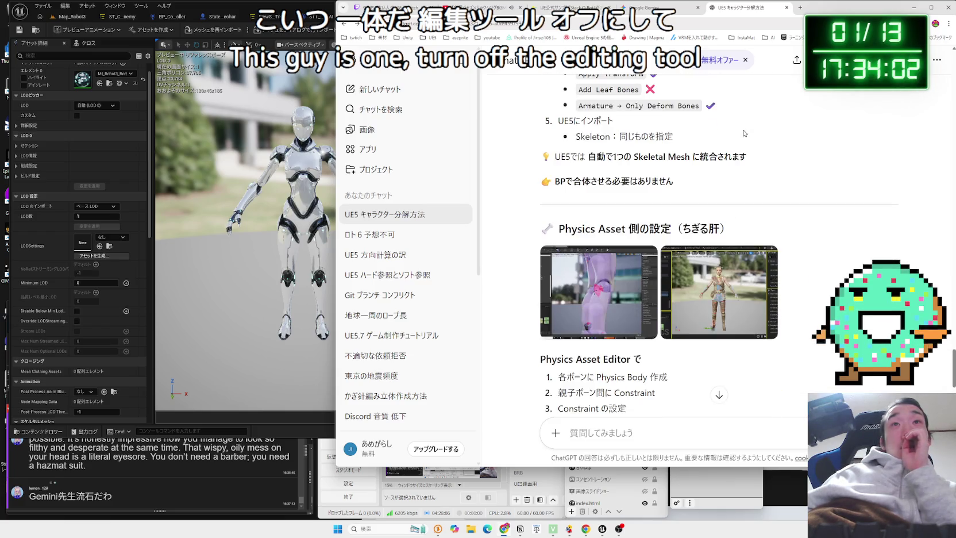
{"action": "left_click", "coordinate": [561, 155]}
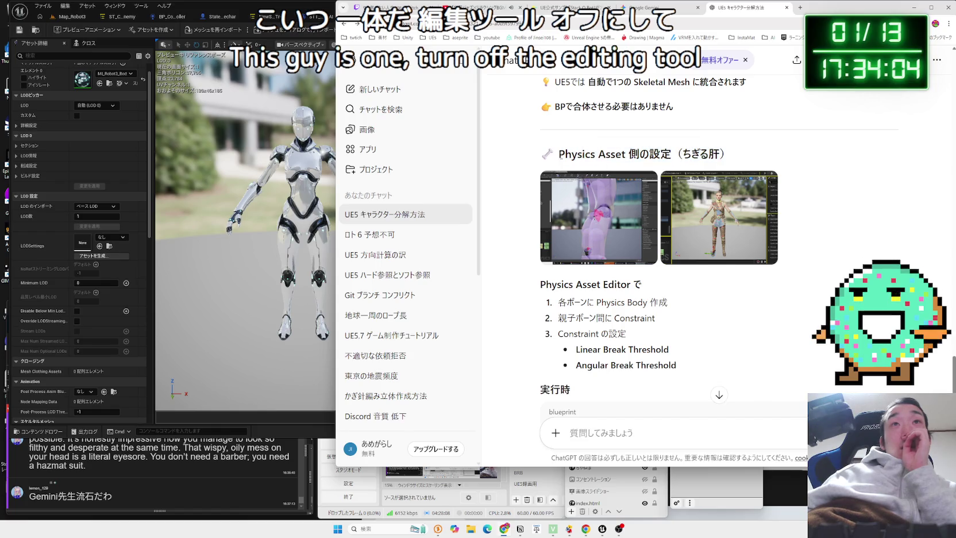
{"action": "left_click_drag", "start_coordinate": [731, 154], "coordinate": [703, 154]}
{"action": "left_click", "coordinate": [584, 155]}
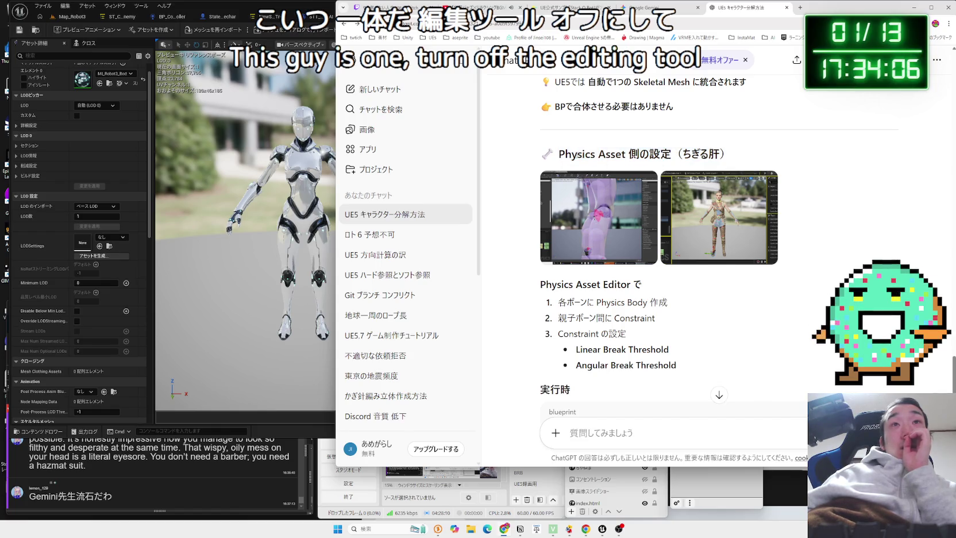
{"action": "scroll", "coordinate": [575, 150], "scroll_direction": "down", "scroll_amount": 3}
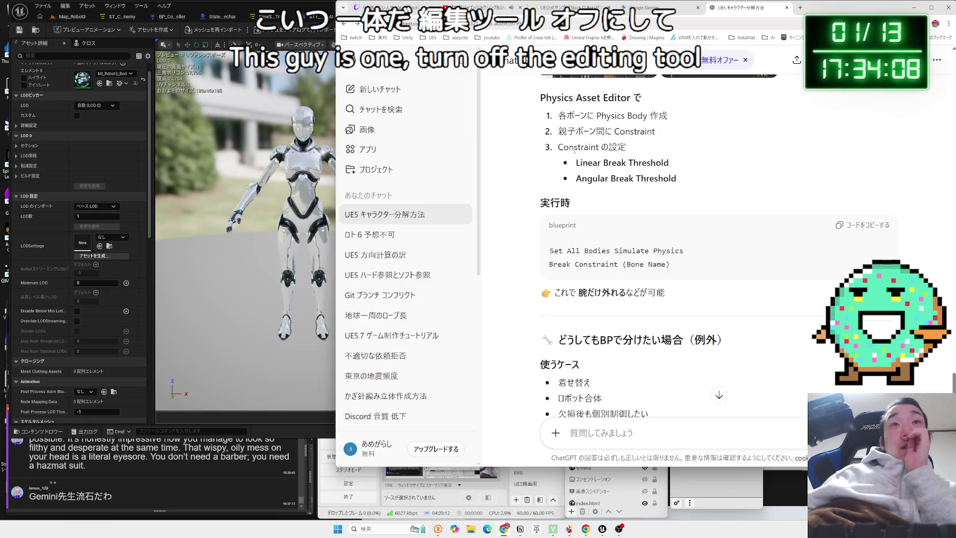
{"action": "scroll", "coordinate": [647, 175], "scroll_direction": "up", "scroll_amount": 2}
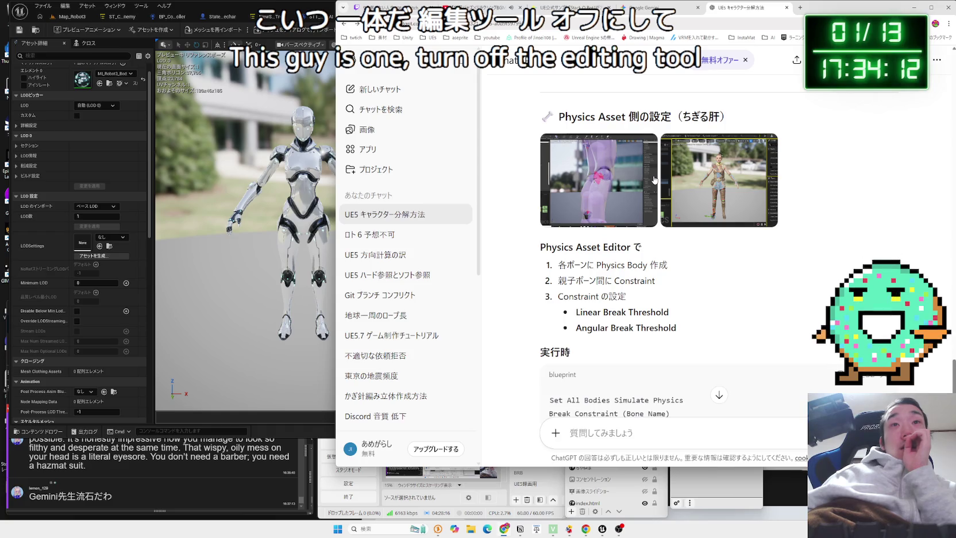
{"action": "scroll", "coordinate": [654, 179], "scroll_direction": "up", "scroll_amount": 5}
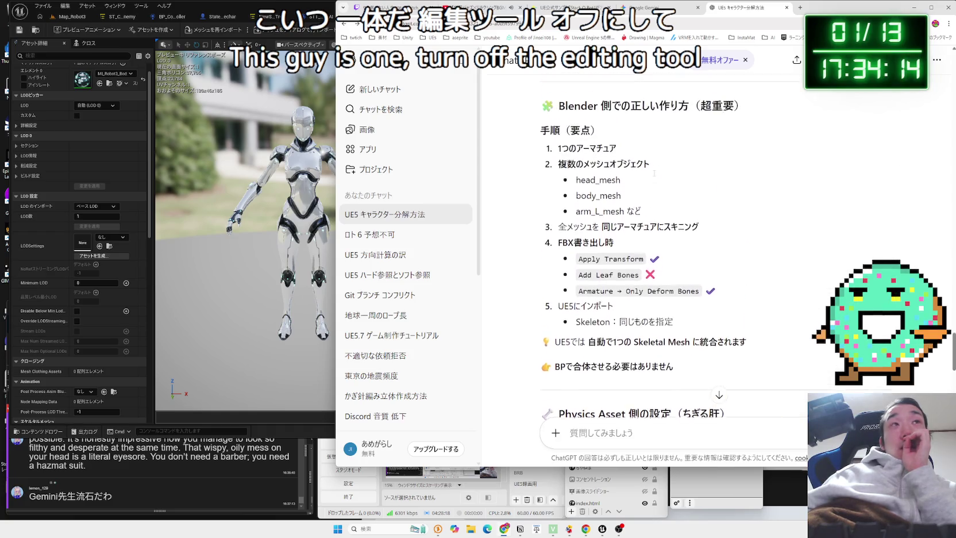
{"action": "scroll", "coordinate": [660, 169], "scroll_direction": "down", "scroll_amount": 10}
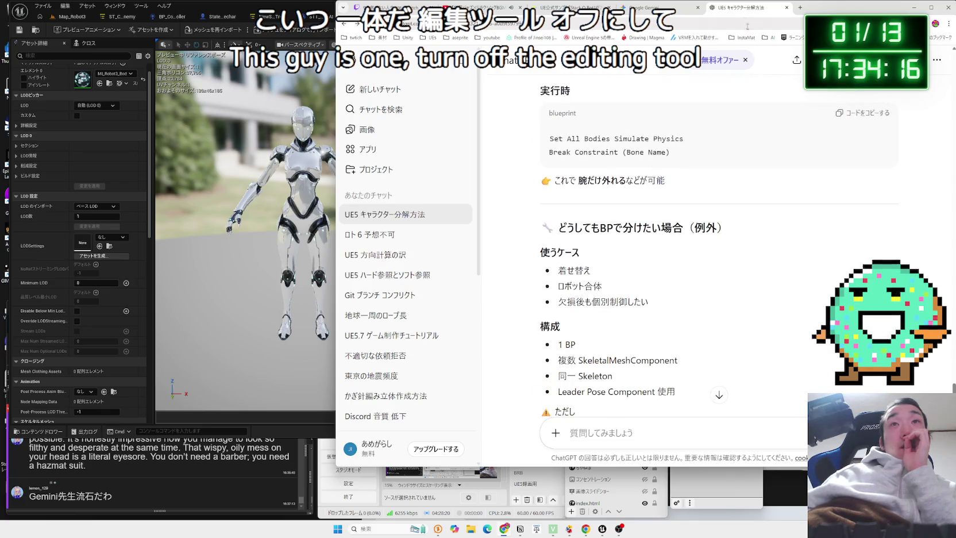
{"action": "left_click", "coordinate": [695, 11]}
{"action": "scroll", "coordinate": [711, 209], "scroll_direction": "up", "scroll_amount": 10}
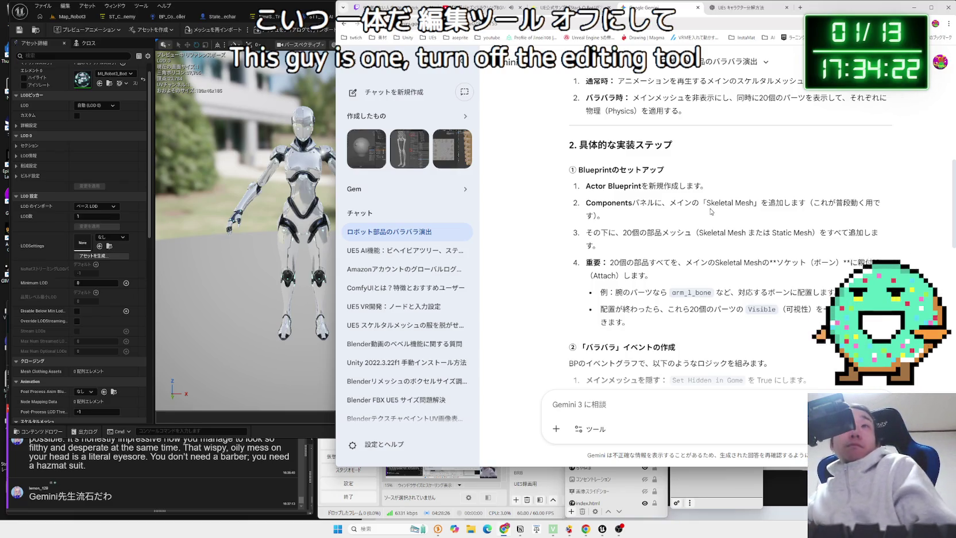
Read Gemini's section 2 steps about showing and attaching the 20 part meshes
{"action": "scroll", "coordinate": [701, 204], "scroll_direction": "up", "scroll_amount": 2}
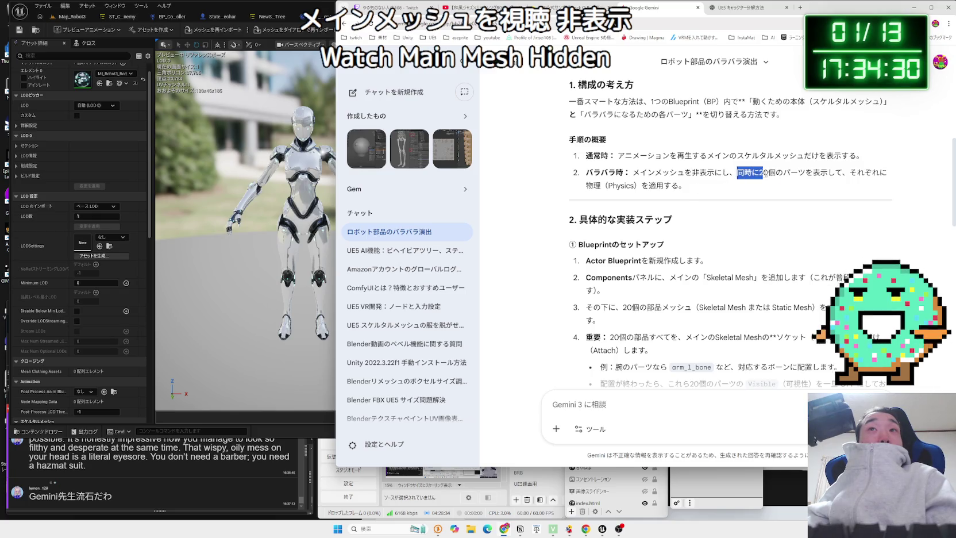
{"action": "key", "text": "shift+Left"}
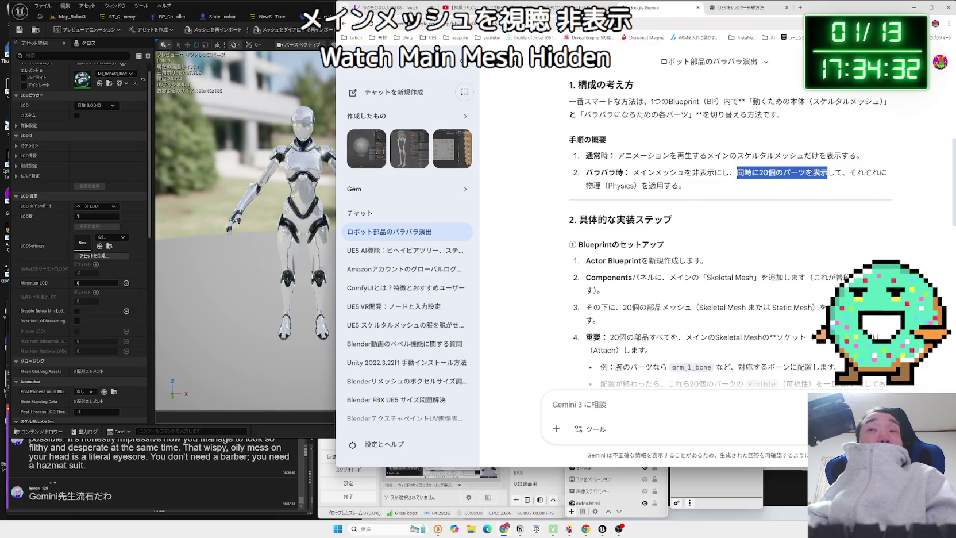
{"action": "left_click_drag", "start_coordinate": [849, 173], "coordinate": [820, 172]}
{"action": "left_click_drag", "start_coordinate": [759, 172], "coordinate": [887, 172]}
{"action": "left_click", "coordinate": [782, 179]}
{"action": "scroll", "coordinate": [781, 179], "scroll_direction": "up", "scroll_amount": 4}
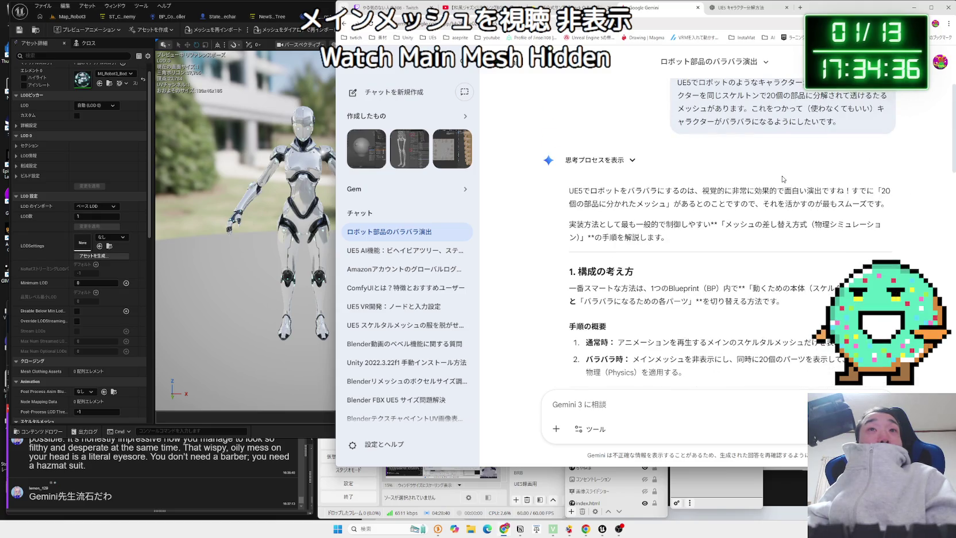
{"action": "scroll", "coordinate": [781, 179], "scroll_direction": "down", "scroll_amount": 8}
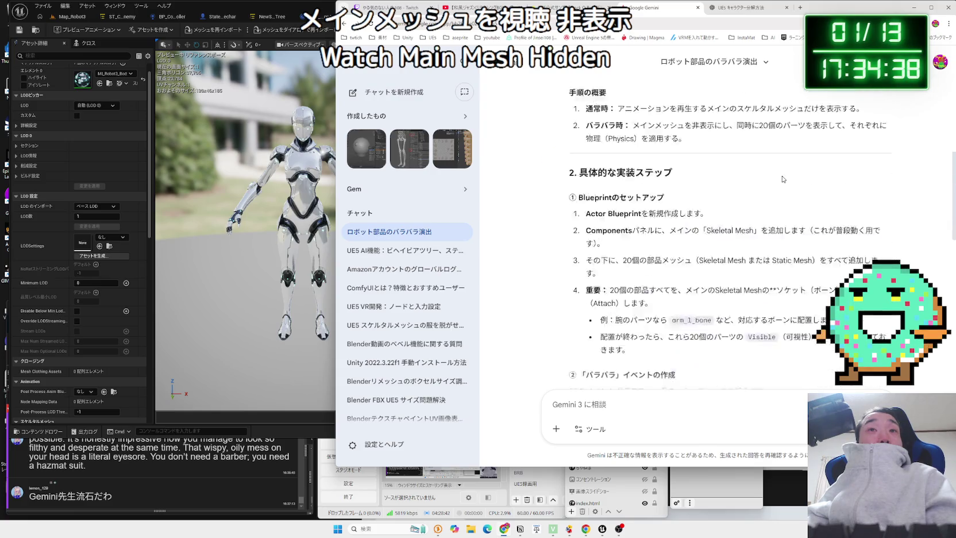
Ask Gemini whether 20 separate skeletal meshes would make the game heavy, then return to Unreal
{"action": "left_click_drag", "start_coordinate": [652, 164], "coordinate": [688, 157]}
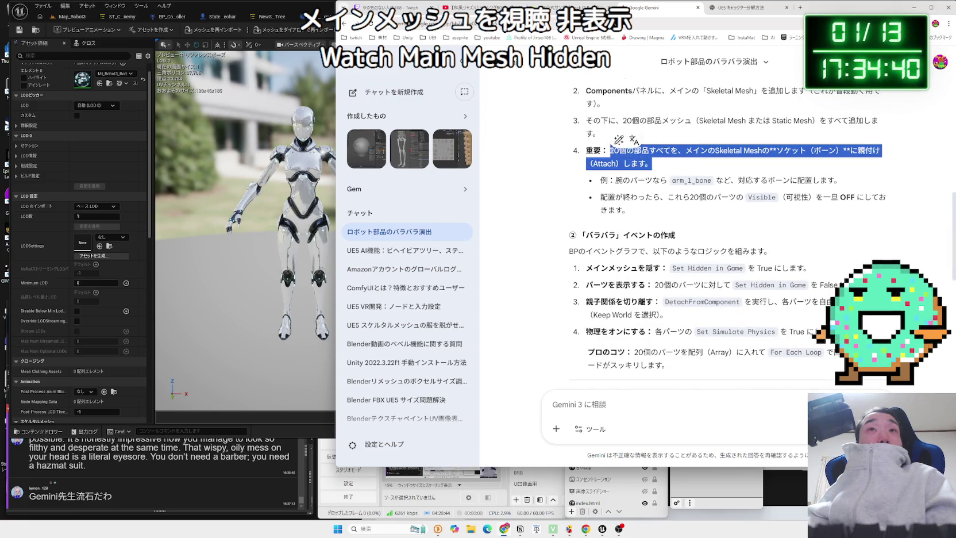
{"action": "left_click", "coordinate": [664, 410]}
{"action": "scroll", "coordinate": [664, 410], "scroll_direction": "down", "scroll_amount": 4}
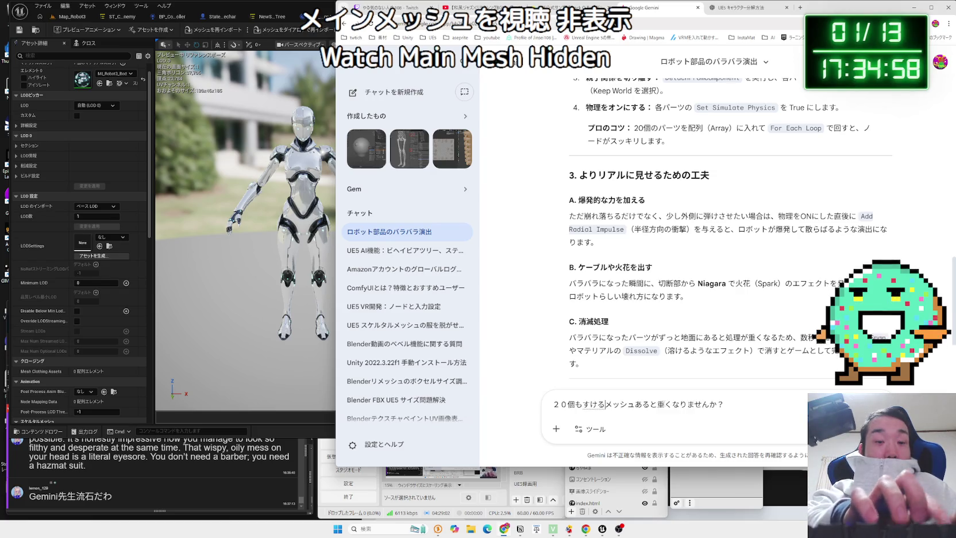
{"action": "type", "text": "スケルタル"}
{"action": "key", "text": "Return"}
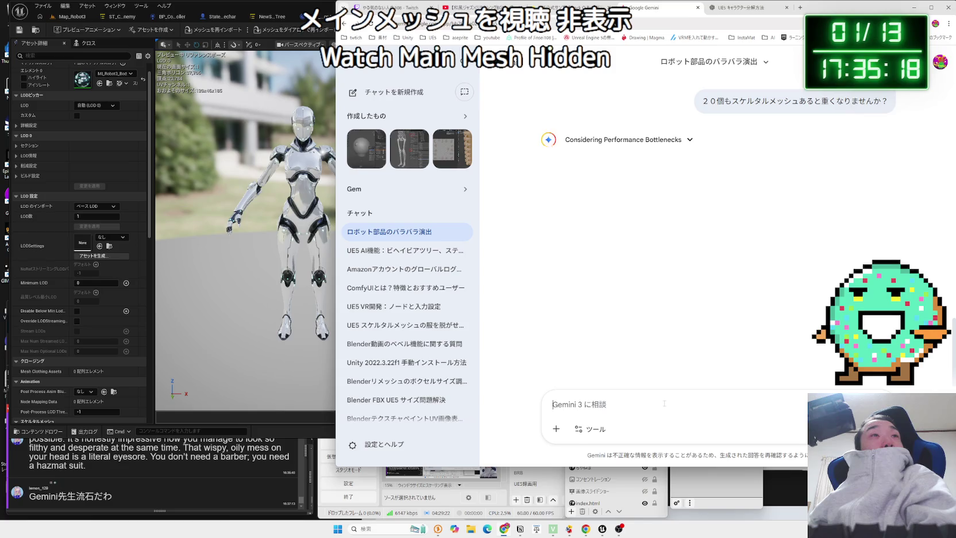
{"action": "left_click", "coordinate": [68, 16]}
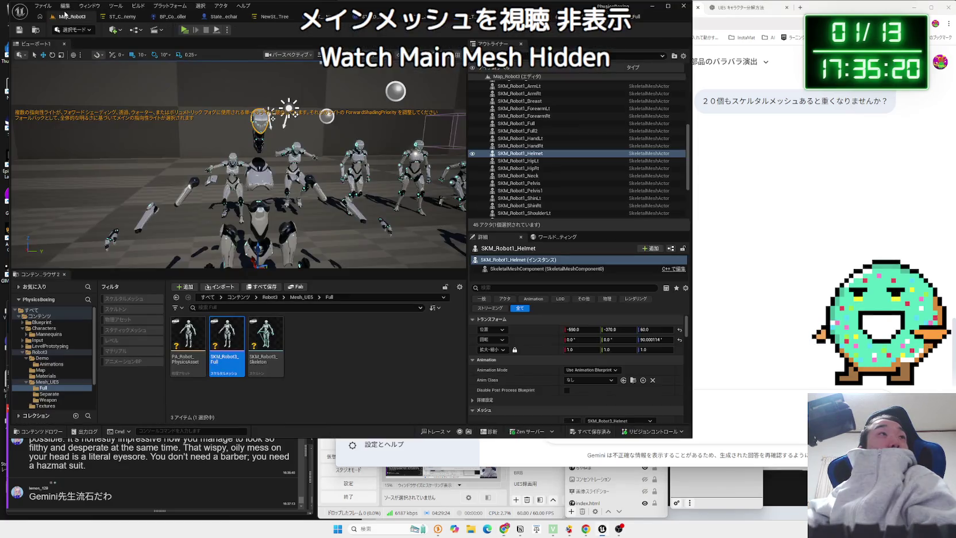
Browse the Robot3 subfolders (Demo, Map, Materials, Mesh_UE5, Weapon, Separate, Full) and return to Robot3
{"action": "key", "text": "alt+Left"}
{"action": "key", "text": "alt+Left"}
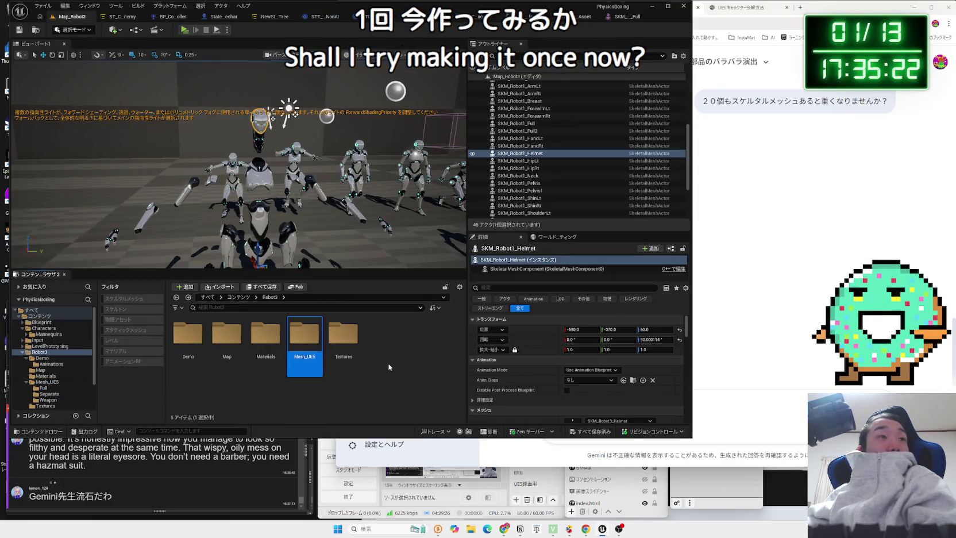
{"action": "double_click", "coordinate": [188, 338]}
{"action": "key", "text": "alt+Left"}
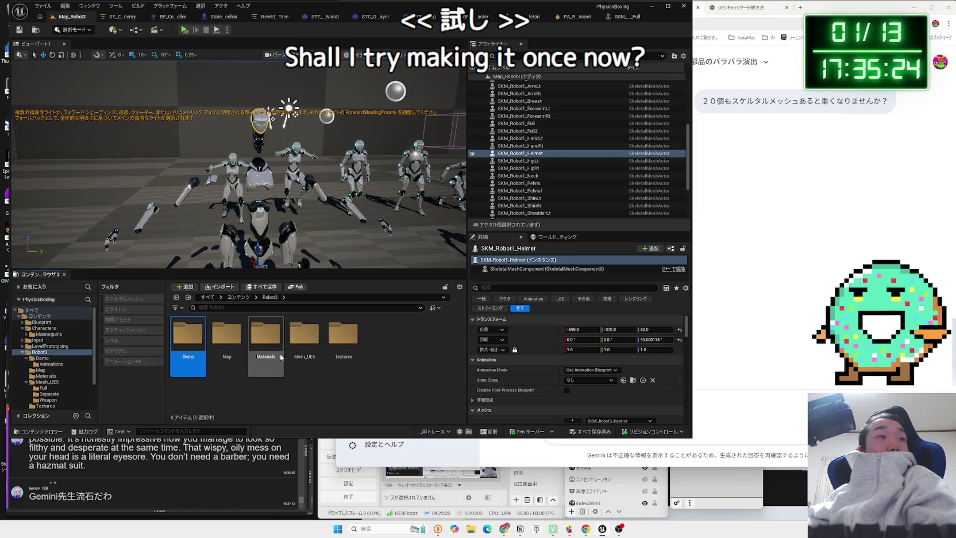
{"action": "double_click", "coordinate": [228, 343]}
{"action": "key", "text": "alt+Left"}
{"action": "double_click", "coordinate": [265, 336]}
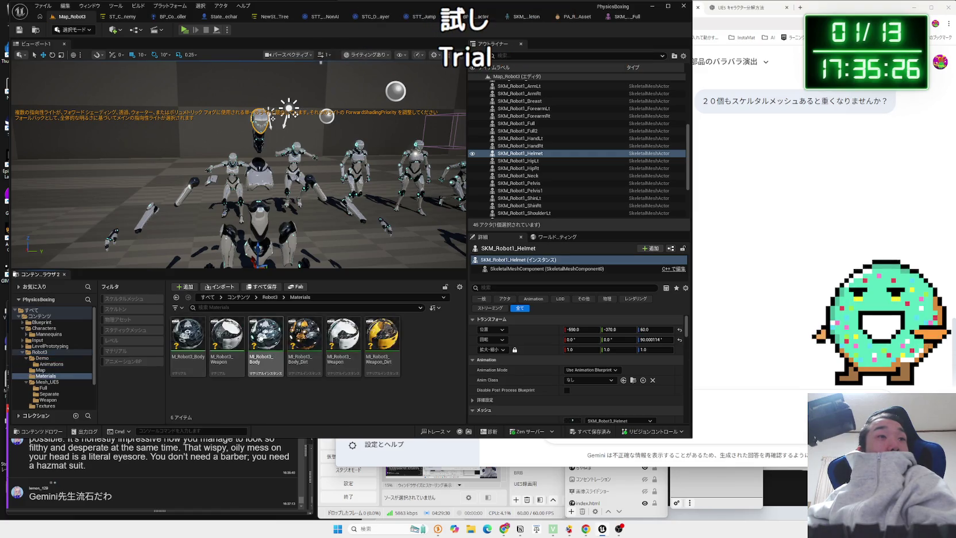
{"action": "key", "text": "alt+Left"}
{"action": "double_click", "coordinate": [266, 336]}
{"action": "double_click", "coordinate": [266, 336]}
{"action": "key", "text": "alt+Left"}
{"action": "double_click", "coordinate": [232, 334]}
{"action": "key", "text": "alt+Left"}
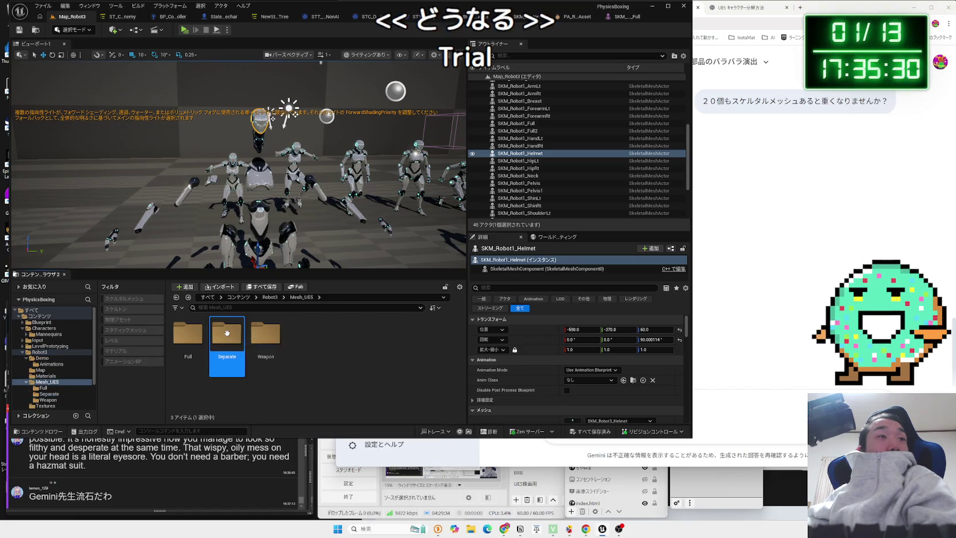
{"action": "double_click", "coordinate": [195, 335]}
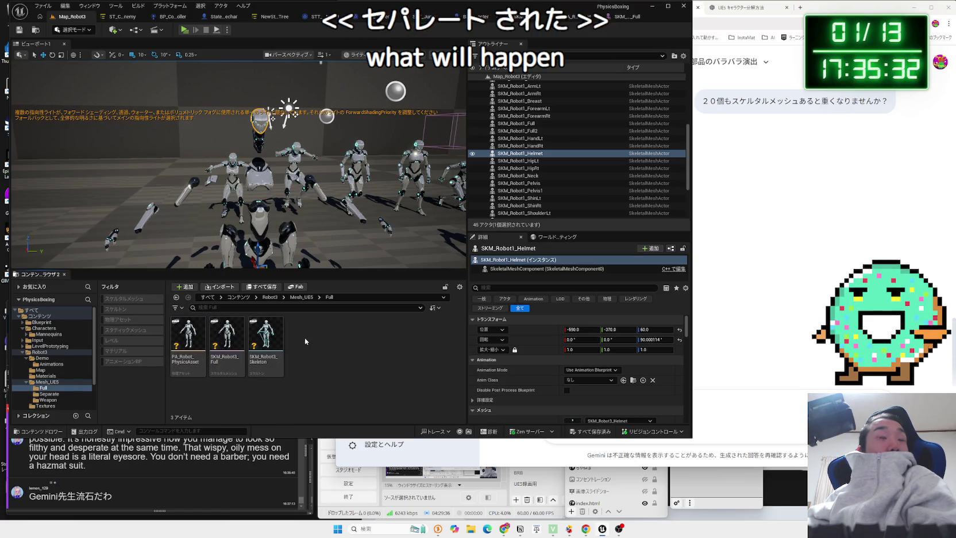
{"action": "key", "text": "alt+Left"}
{"action": "key", "text": "alt+Left"}
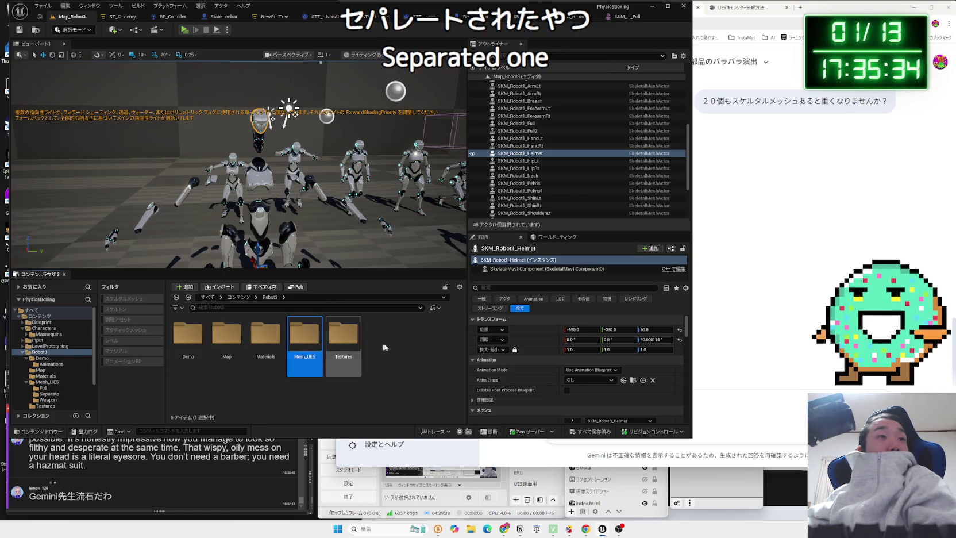
Create a Character Blueprint in the Robot3 root, then delete it as misplaced
{"action": "right_click", "coordinate": [391, 347]}
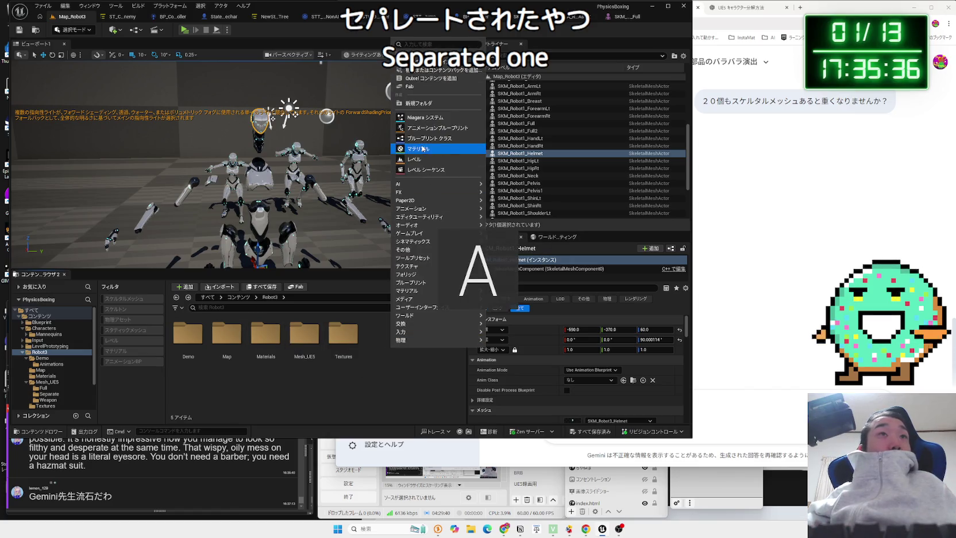
{"action": "left_click", "coordinate": [425, 141]}
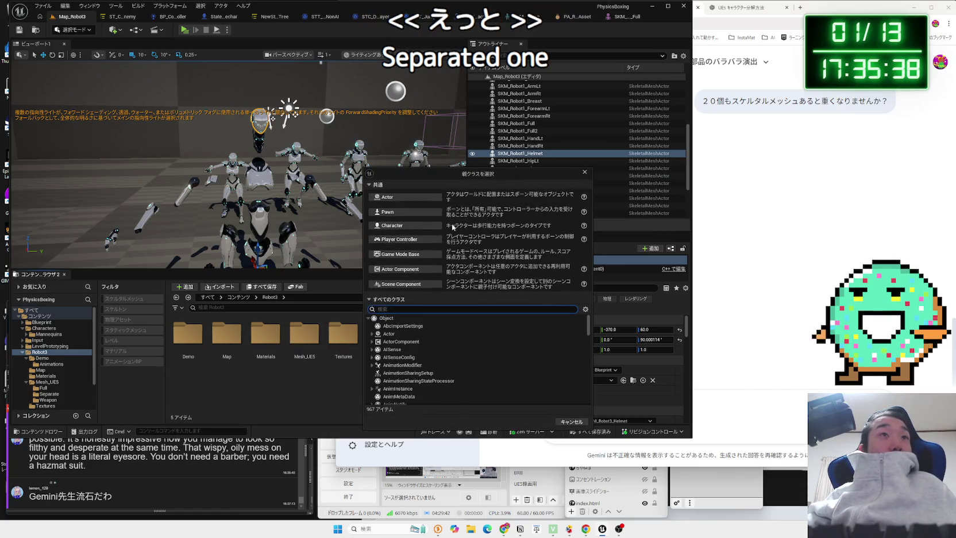
{"action": "left_click", "coordinate": [414, 228]}
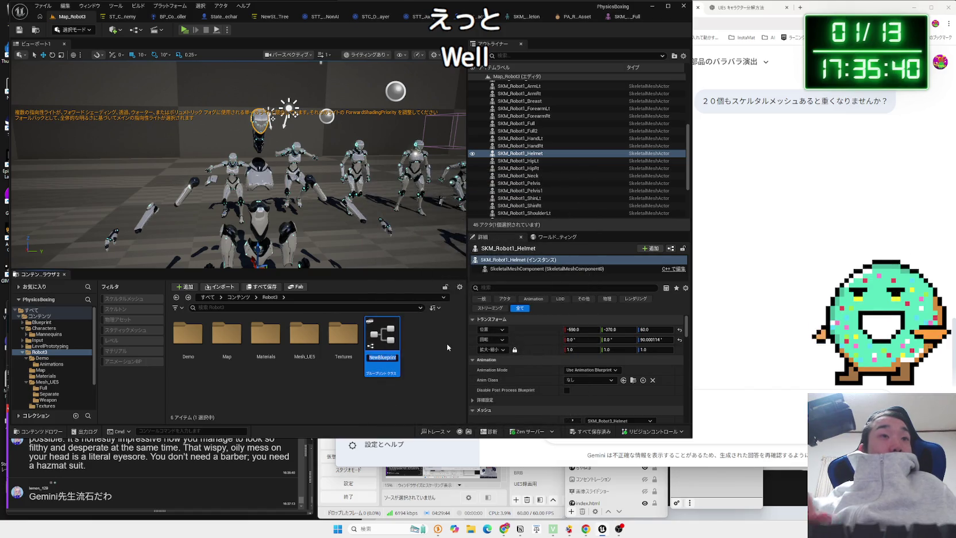
{"action": "key", "text": "Return"}
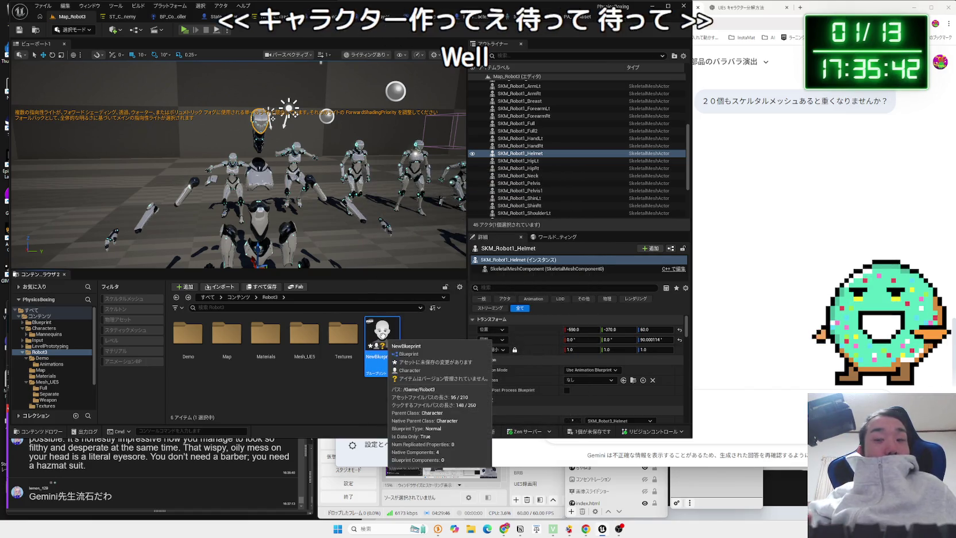
{"action": "key", "text": "Delete"}
{"action": "left_click", "coordinate": [424, 384]}
Create a new folder named Blueprint inside Robot3 and open it
{"action": "right_click", "coordinate": [390, 353]}
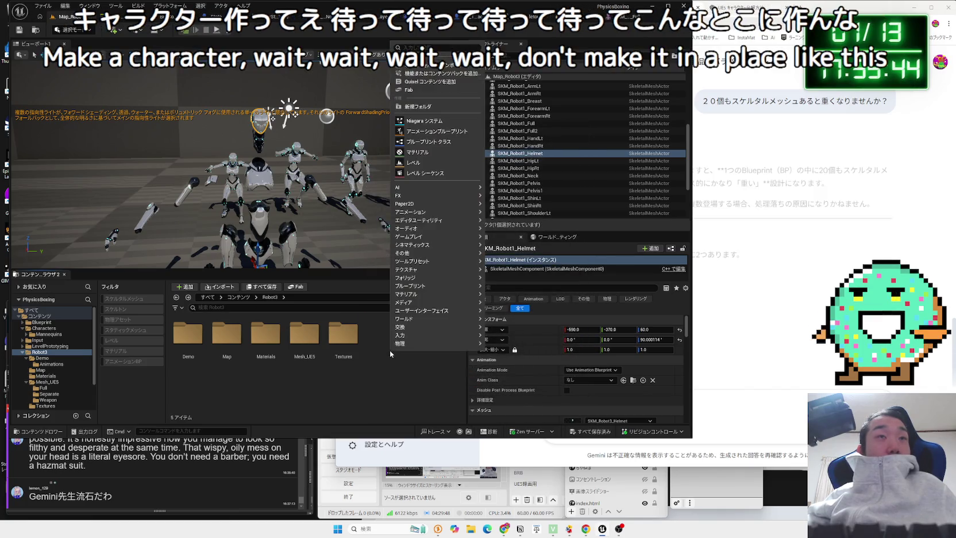
{"action": "left_click", "coordinate": [414, 106]}
{"action": "type", "text": "Bru"}
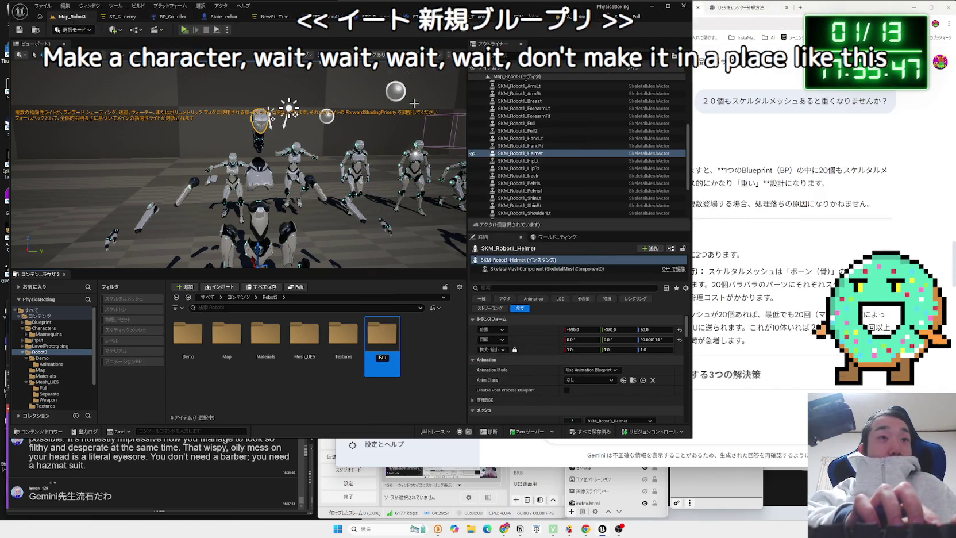
{"action": "type", "text": "Blu"}
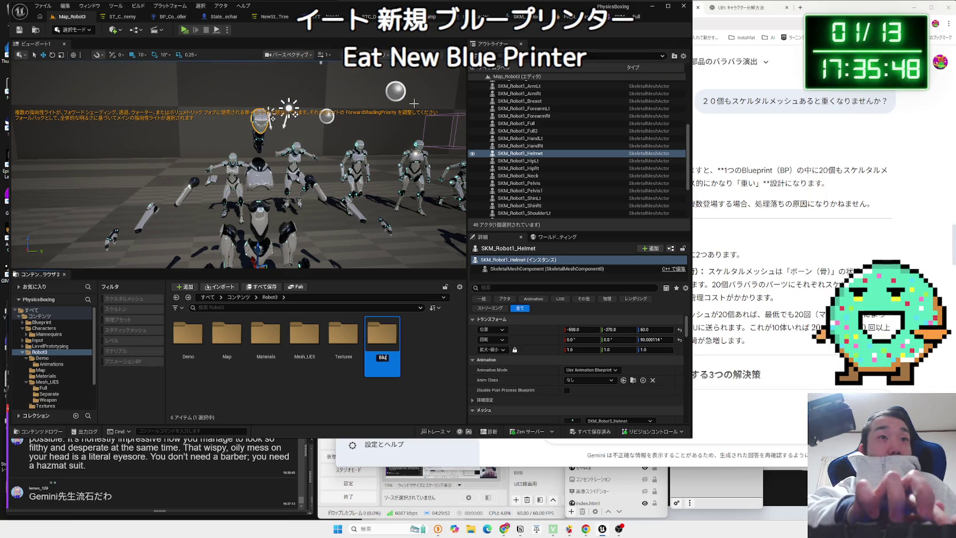
{"action": "key", "text": "Return"}
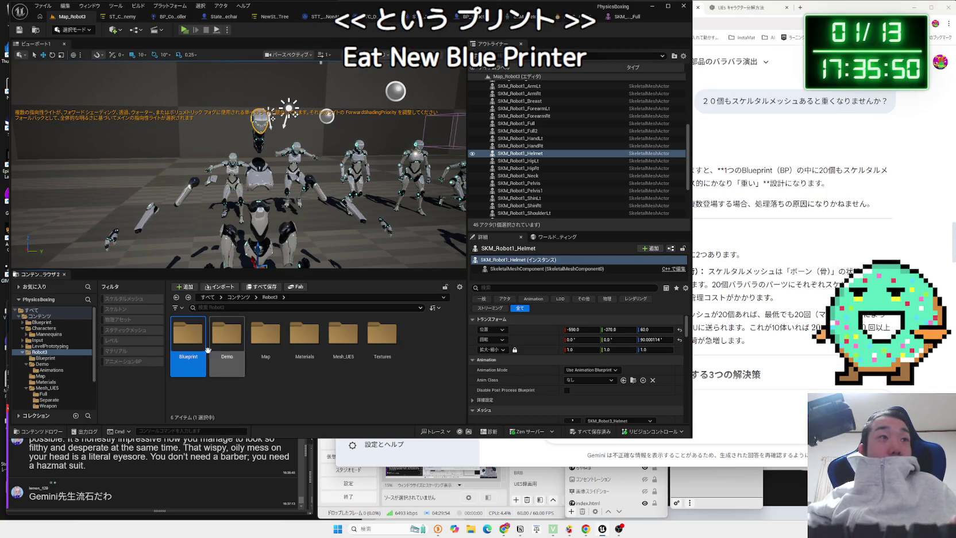
{"action": "double_click", "coordinate": [382, 339]}
Add a Character Blueprint Class there named BP_Player_Robo
{"action": "right_click", "coordinate": [240, 326]}
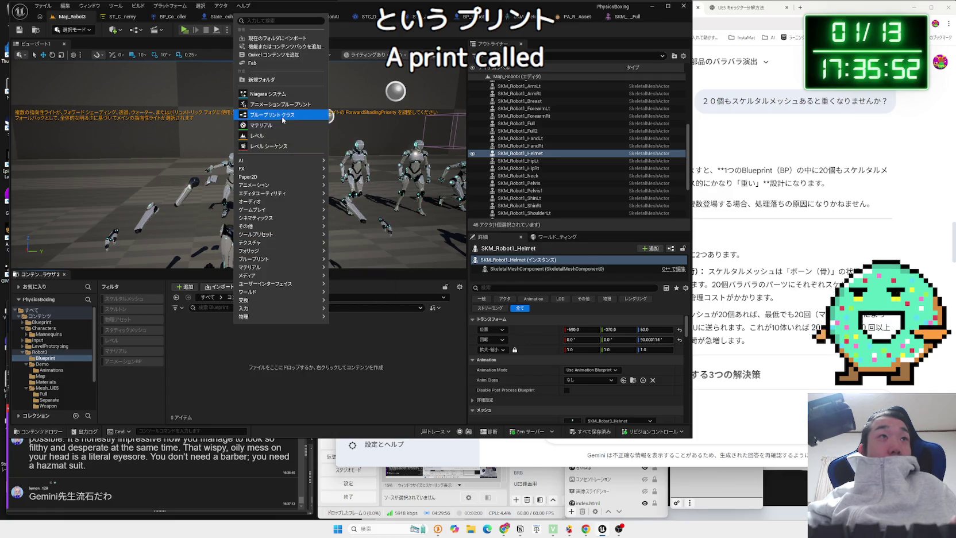
{"action": "left_click", "coordinate": [270, 115]}
{"action": "left_click", "coordinate": [404, 224]}
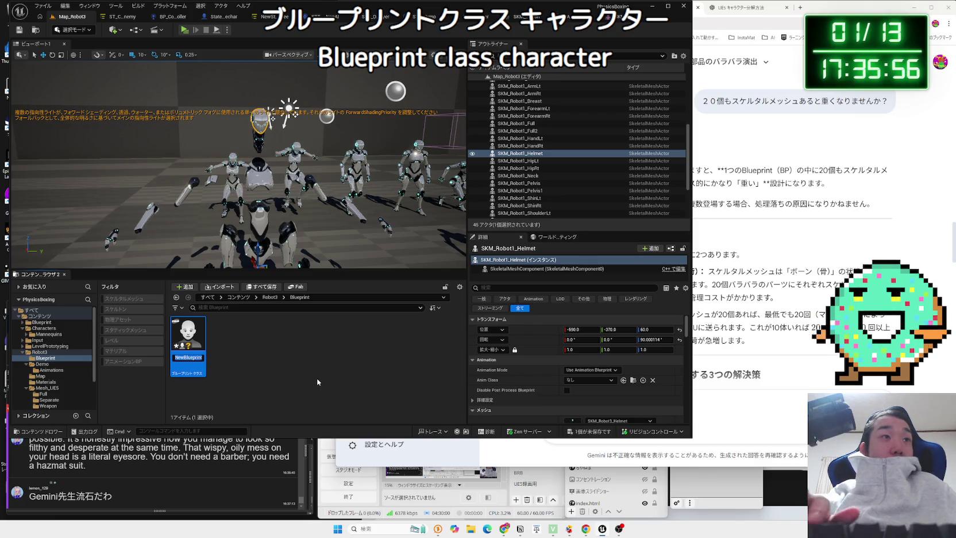
{"action": "type", "text": "BP_Player"}
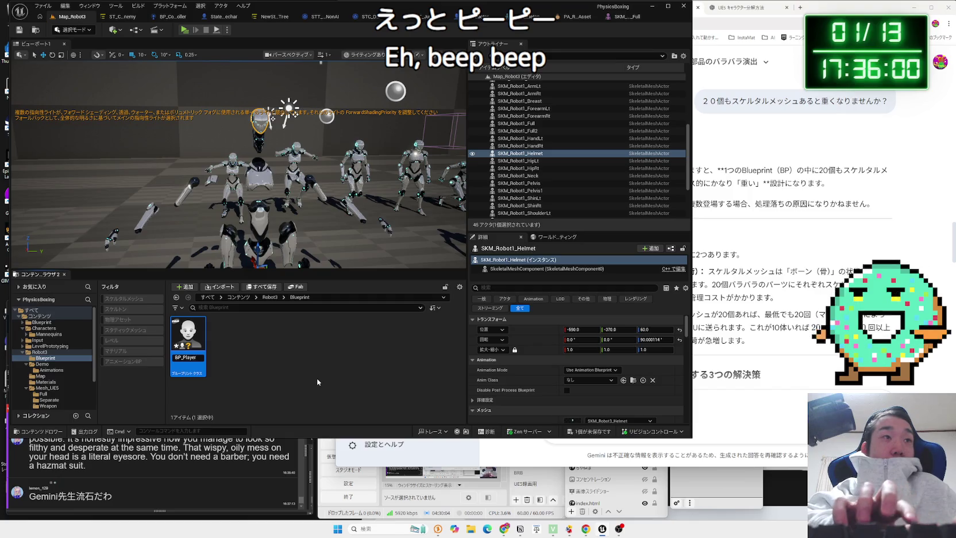
{"action": "type", "text": "_Robo"}
{"action": "left_click", "coordinate": [319, 381]}
Open BP_Player_Robo, check its Mesh (CharacterMesh0) component, and compile the Blueprint
{"action": "double_click", "coordinate": [187, 337]}
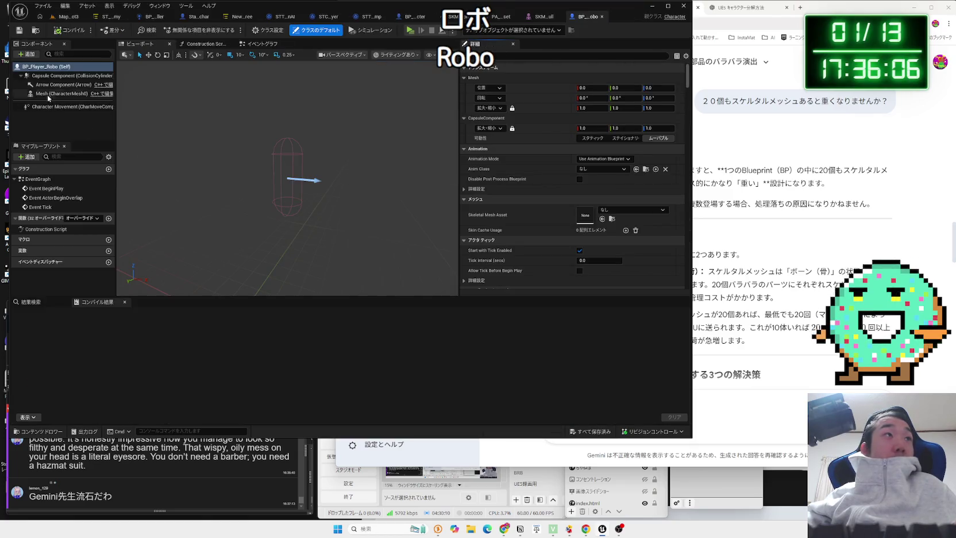
{"action": "left_click", "coordinate": [48, 96]}
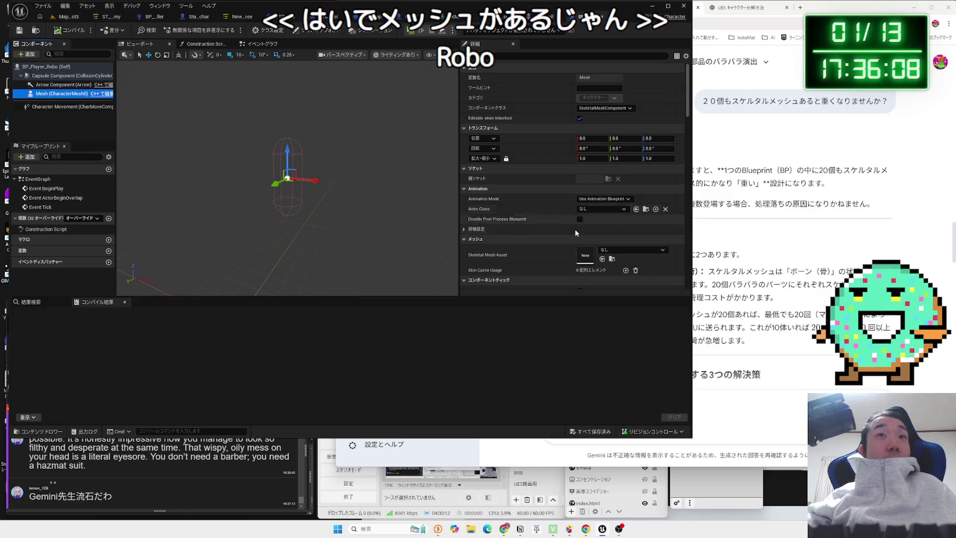
{"action": "left_click_drag", "start_coordinate": [345, 230], "coordinate": [359, 238]}
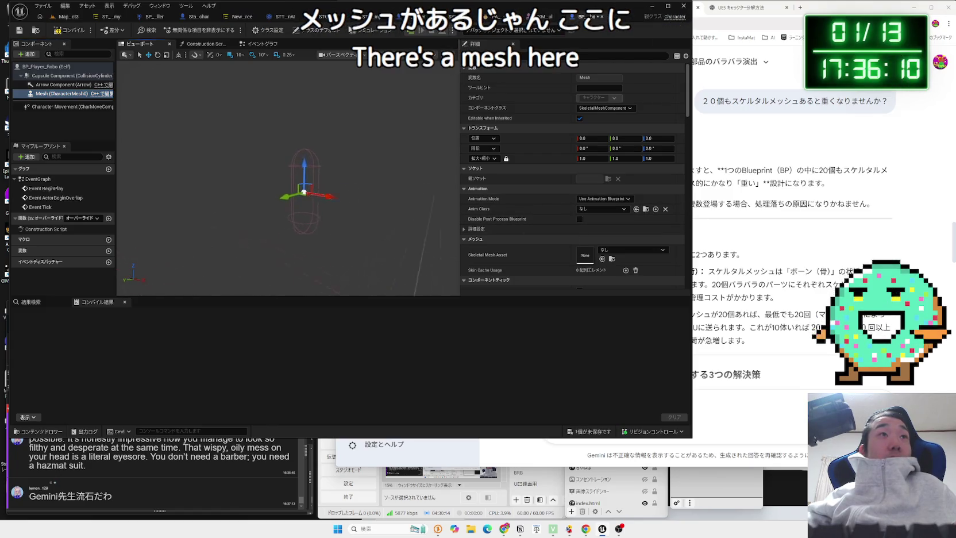
{"action": "left_click", "coordinate": [72, 36]}
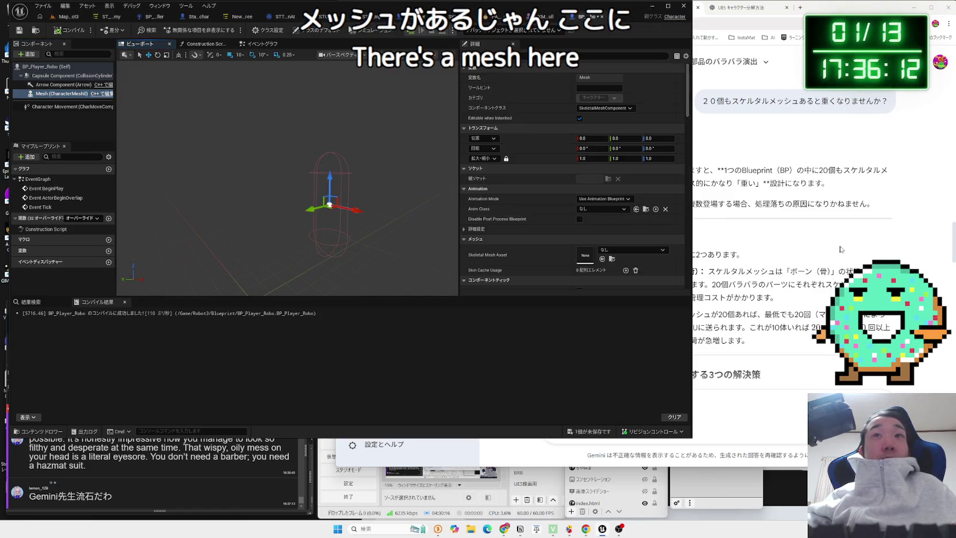
Read Gemini's reply calling 20 skeletal meshes heavy and proposing static-mesh parts
{"action": "key", "text": "alt+Tab"}
{"action": "mouse_move", "coordinate": [816, 182]}
{"action": "left_mouse_down"}
{"action": "mouse_move", "coordinate": [571, 169]}
{"action": "mouse_move", "coordinate": [827, 184]}
{"action": "mouse_move", "coordinate": [584, 170]}
{"action": "mouse_move", "coordinate": [868, 204]}
{"action": "mouse_move", "coordinate": [761, 204]}
{"action": "mouse_move", "coordinate": [584, 169]}
{"action": "mouse_move", "coordinate": [830, 183]}
{"action": "left_mouse_up"}
{"action": "left_click_drag", "start_coordinate": [575, 167], "coordinate": [868, 204]}
{"action": "left_click", "coordinate": [574, 165]}
{"action": "scroll", "coordinate": [574, 165], "scroll_direction": "down", "scroll_amount": 2}
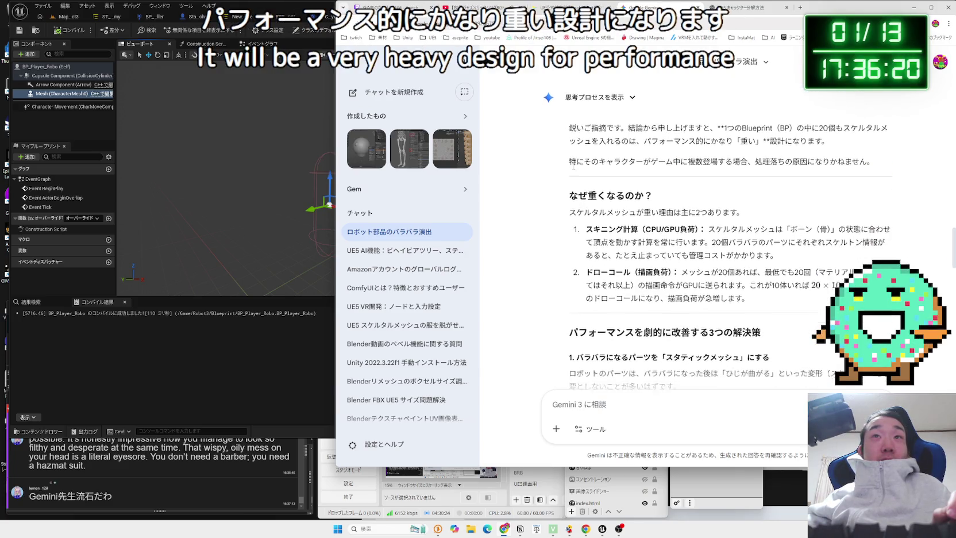
{"action": "mouse_move", "coordinate": [568, 142]}
{"action": "left_mouse_down"}
{"action": "mouse_move", "coordinate": [724, 150]}
{"action": "mouse_move", "coordinate": [827, 185]}
{"action": "left_mouse_up"}
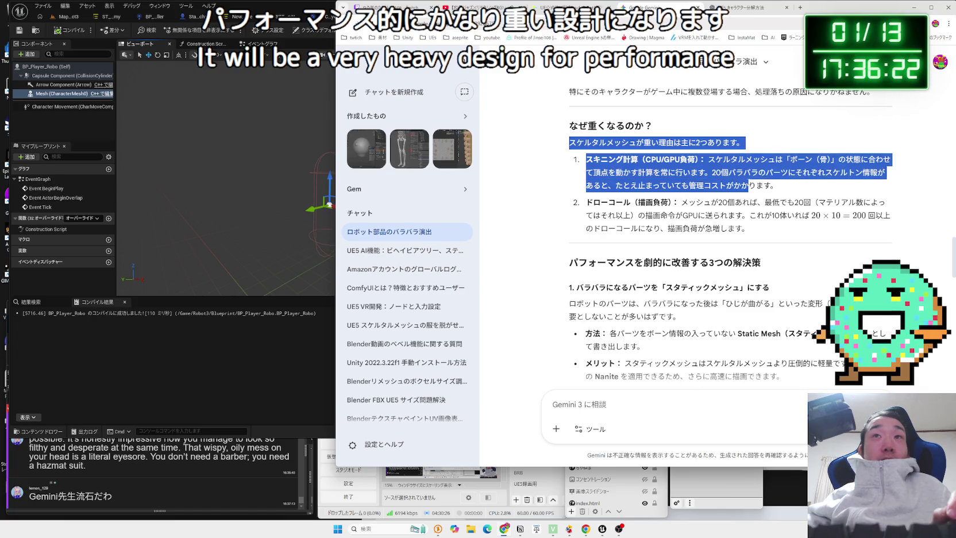
{"action": "mouse_move", "coordinate": [586, 159]}
{"action": "left_mouse_down"}
{"action": "mouse_move", "coordinate": [775, 185]}
{"action": "mouse_move", "coordinate": [770, 215]}
{"action": "mouse_move", "coordinate": [568, 212]}
{"action": "mouse_move", "coordinate": [771, 214]}
{"action": "left_mouse_up"}
{"action": "left_click", "coordinate": [768, 217]}
{"action": "scroll", "coordinate": [768, 217], "scroll_direction": "down", "scroll_amount": 1}
{"action": "mouse_move", "coordinate": [576, 213]}
{"action": "left_mouse_down"}
{"action": "mouse_move", "coordinate": [770, 213]}
{"action": "mouse_move", "coordinate": [681, 230]}
{"action": "mouse_move", "coordinate": [717, 240]}
{"action": "mouse_move", "coordinate": [616, 227]}
{"action": "left_mouse_up"}
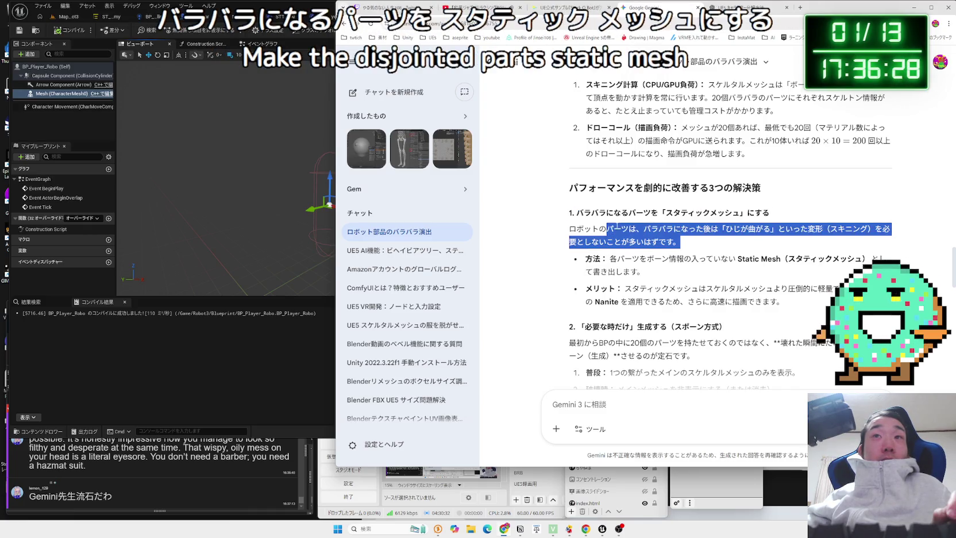
{"action": "triple_click", "coordinate": [708, 273]}
{"action": "mouse_move", "coordinate": [708, 273]}
{"action": "left_mouse_down"}
{"action": "mouse_move", "coordinate": [598, 228]}
{"action": "mouse_move", "coordinate": [685, 271]}
{"action": "left_mouse_up"}
{"action": "left_click", "coordinate": [576, 225]}
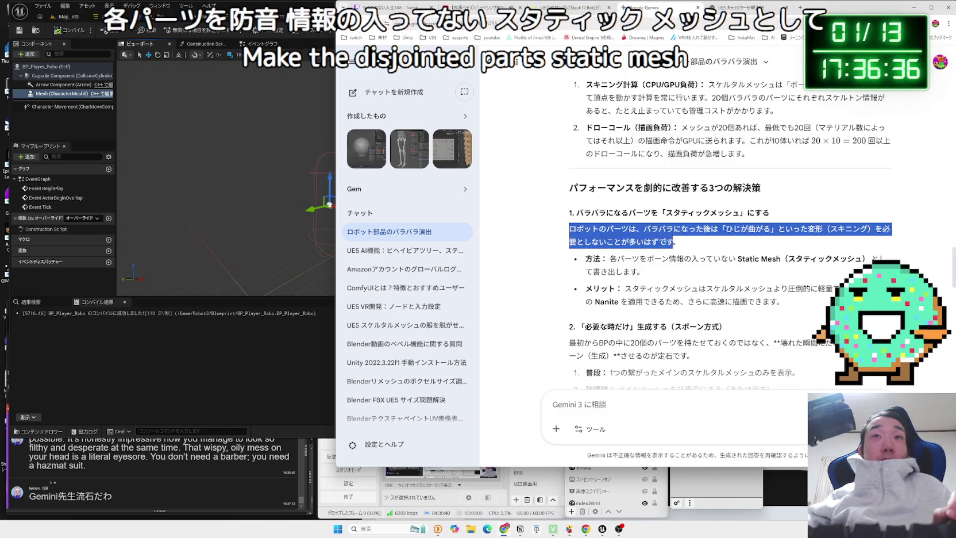
{"action": "left_click", "coordinate": [704, 270]}
{"action": "mouse_move", "coordinate": [784, 302]}
{"action": "left_mouse_down"}
{"action": "mouse_move", "coordinate": [645, 270]}
{"action": "mouse_move", "coordinate": [773, 289]}
{"action": "mouse_move", "coordinate": [586, 270]}
{"action": "mouse_move", "coordinate": [568, 229]}
{"action": "left_mouse_up"}
{"action": "left_click", "coordinate": [780, 301]}
{"action": "left_click", "coordinate": [569, 229]}
{"action": "scroll", "coordinate": [569, 228], "scroll_direction": "down", "scroll_amount": 3}
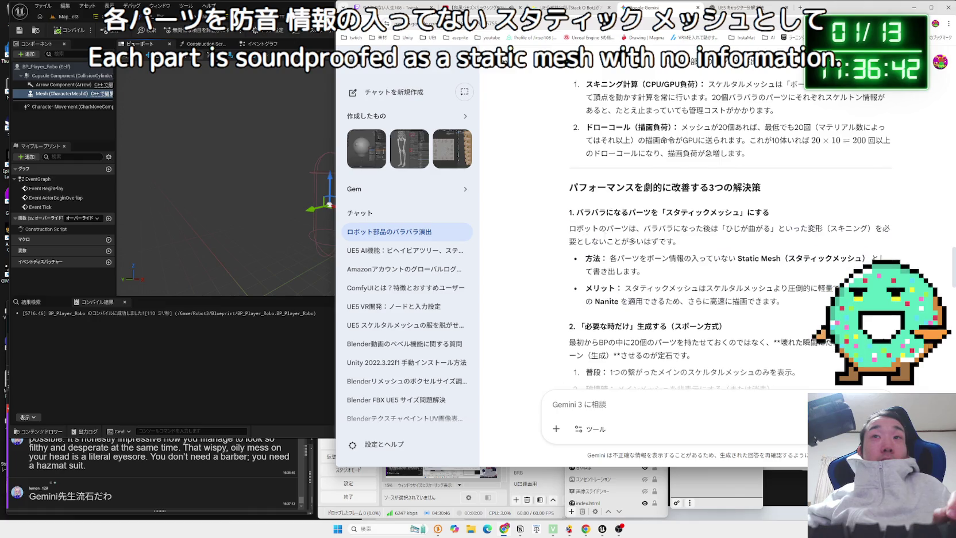
{"action": "mouse_move", "coordinate": [578, 177]}
{"action": "left_mouse_down"}
{"action": "mouse_move", "coordinate": [724, 178]}
{"action": "mouse_move", "coordinate": [693, 206]}
{"action": "left_mouse_up"}
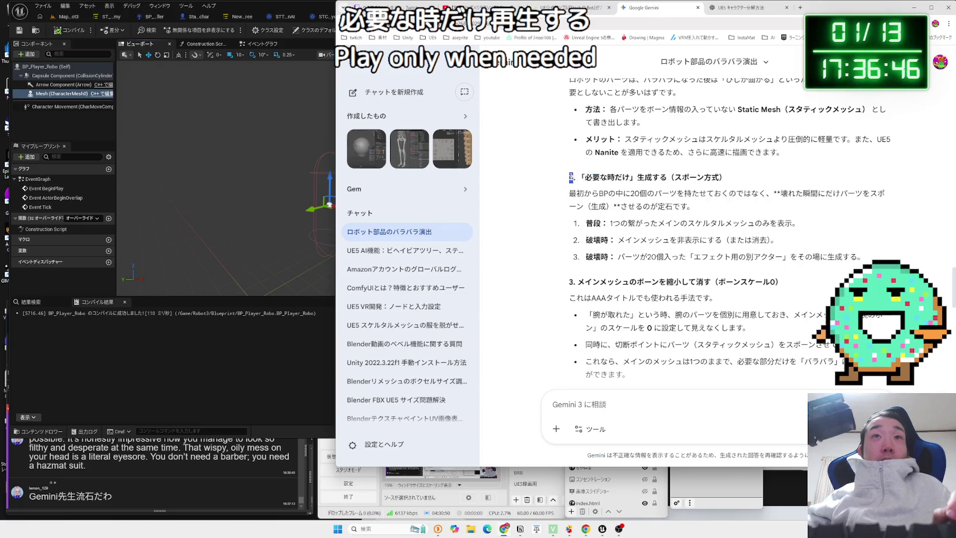
{"action": "mouse_move", "coordinate": [569, 177]}
{"action": "left_mouse_down"}
{"action": "mouse_move", "coordinate": [789, 257]}
{"action": "mouse_move", "coordinate": [666, 233]}
{"action": "mouse_move", "coordinate": [569, 80]}
{"action": "left_mouse_up"}
{"action": "left_click", "coordinate": [671, 249]}
{"action": "scroll", "coordinate": [671, 249], "scroll_direction": "down", "scroll_amount": 2}
{"action": "left_click", "coordinate": [581, 172]}
{"action": "mouse_move", "coordinate": [673, 172]}
{"action": "left_mouse_down"}
{"action": "mouse_move", "coordinate": [784, 172]}
{"action": "mouse_move", "coordinate": [575, 171]}
{"action": "mouse_move", "coordinate": [717, 187]}
{"action": "mouse_move", "coordinate": [748, 216]}
{"action": "mouse_move", "coordinate": [684, 210]}
{"action": "left_mouse_up"}
{"action": "left_click", "coordinate": [781, 173]}
{"action": "left_click", "coordinate": [590, 202]}
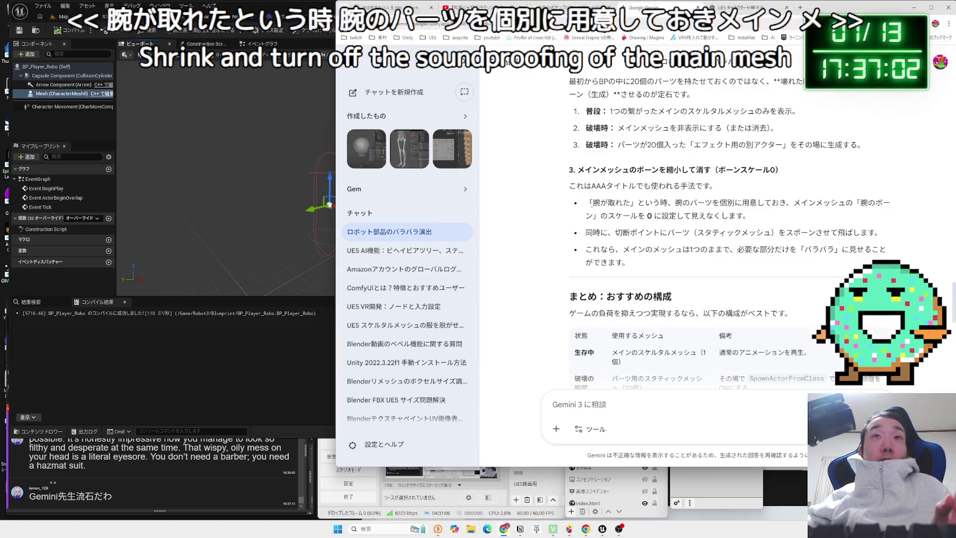
{"action": "triple_click", "coordinate": [590, 202]}
{"action": "left_click_drag", "start_coordinate": [749, 216], "coordinate": [588, 202]}
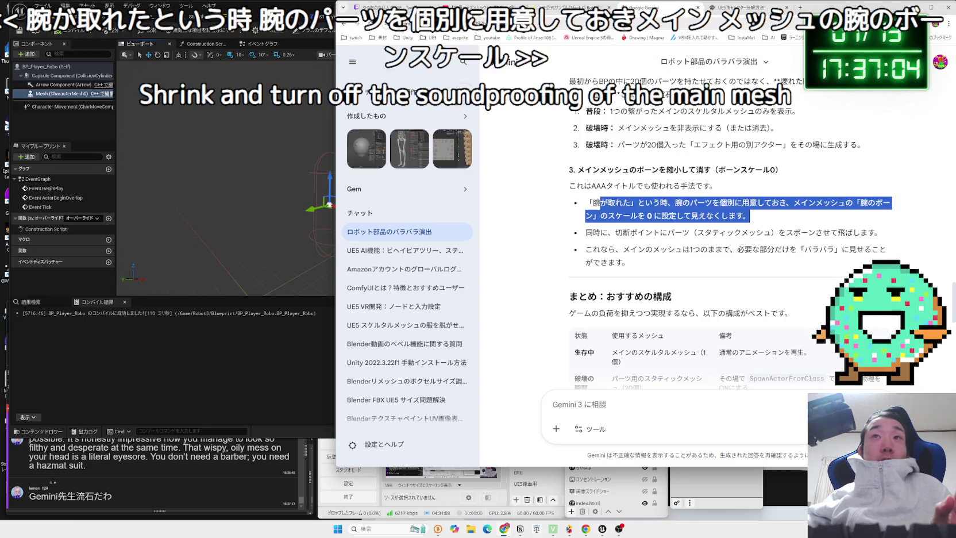
{"action": "triple_click", "coordinate": [589, 202]}
{"action": "left_click", "coordinate": [589, 201]}
{"action": "scroll", "coordinate": [714, 224], "scroll_direction": "down", "scroll_amount": 10}
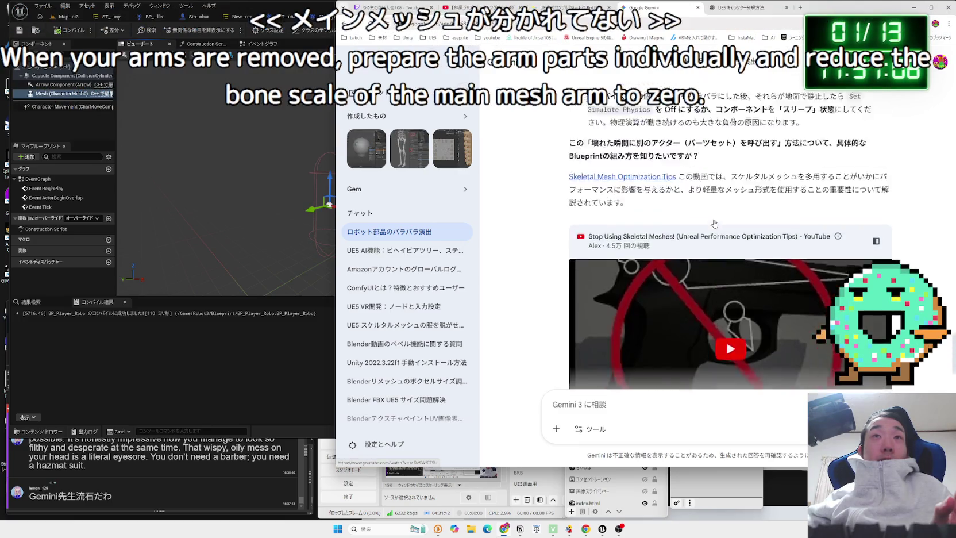
{"action": "scroll", "coordinate": [714, 224], "scroll_direction": "up", "scroll_amount": 3}
{"action": "left_click", "coordinate": [188, 97]}
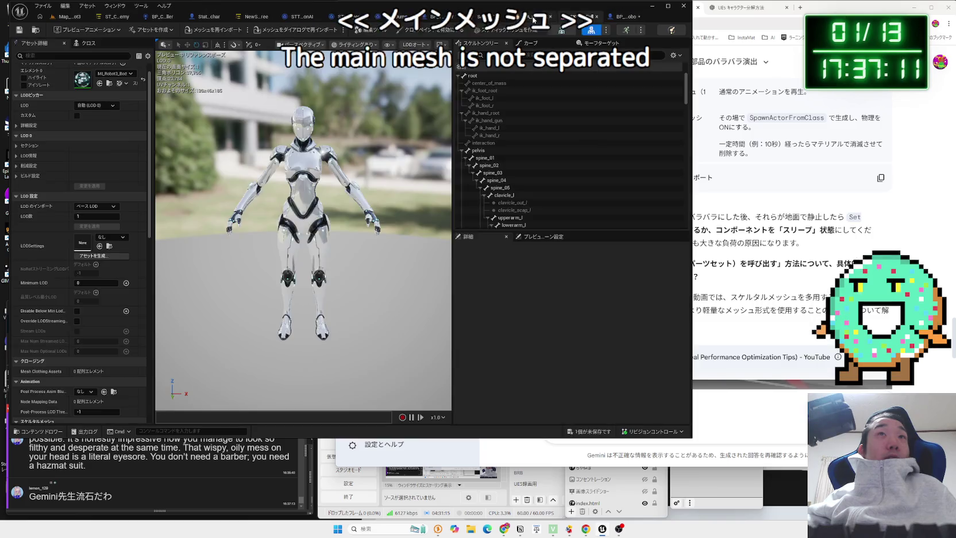
Review the robot's skeletal mesh, physics bodies and skeleton bone tree, then return to Map_Robot3
{"action": "left_click", "coordinate": [574, 16]}
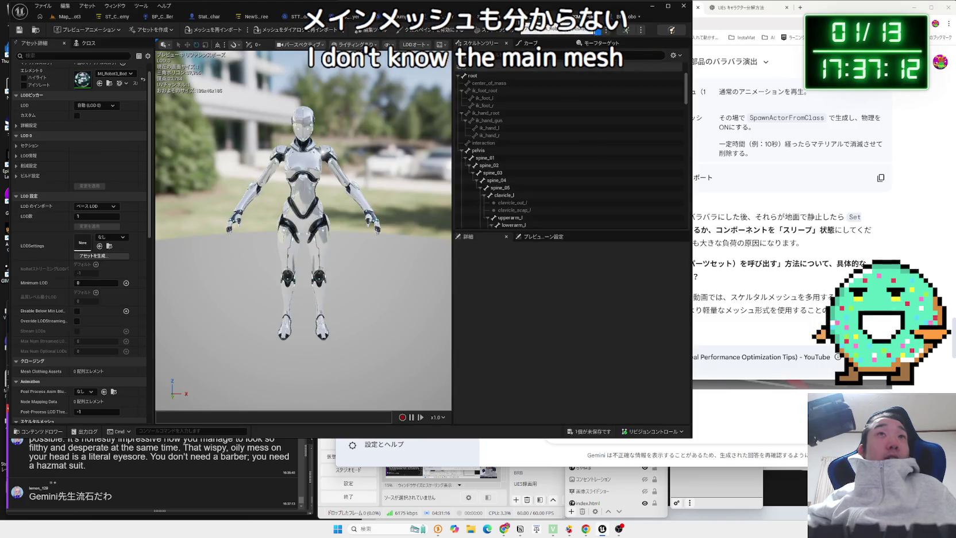
{"action": "left_click", "coordinate": [598, 30]}
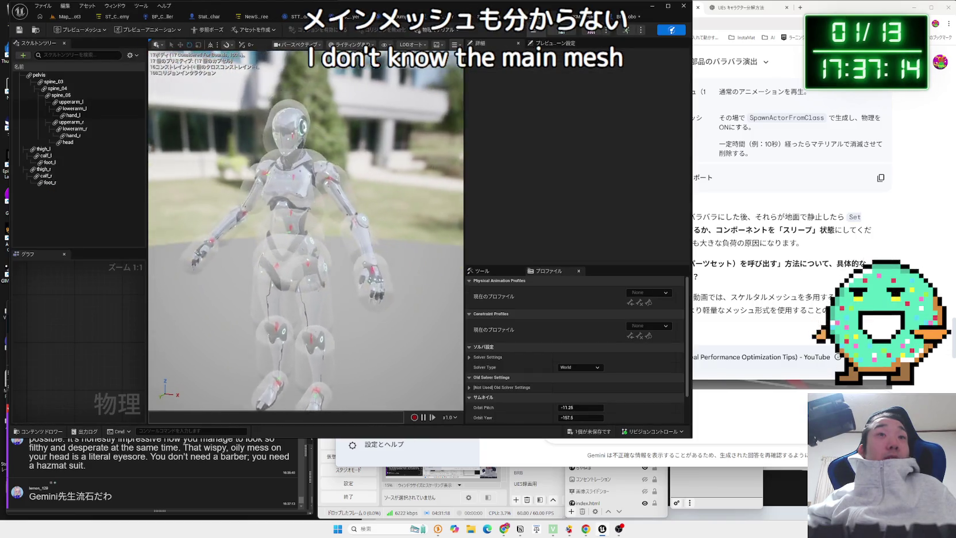
{"action": "scroll", "coordinate": [306, 230], "scroll_direction": "down", "scroll_amount": 5}
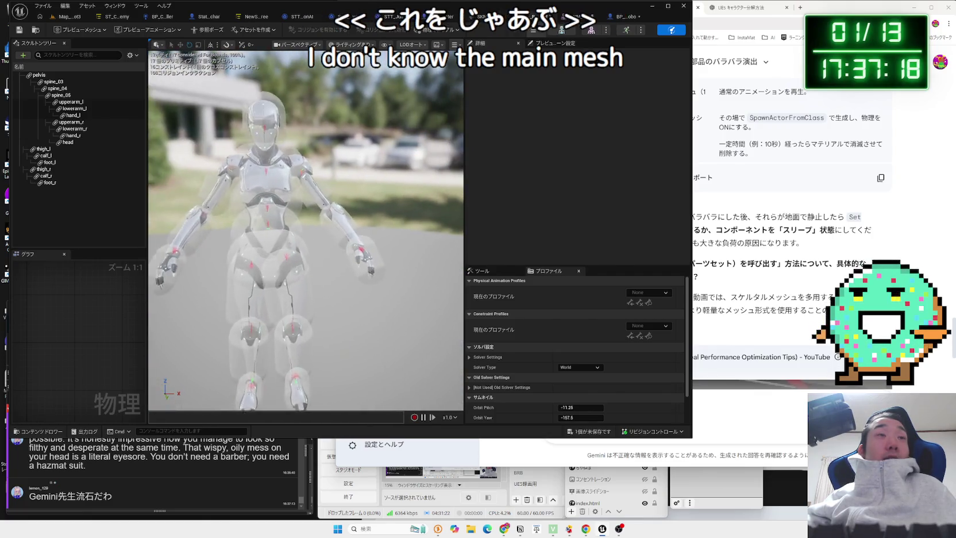
{"action": "scroll", "coordinate": [305, 230], "scroll_direction": "up", "scroll_amount": 5}
{"action": "scroll", "coordinate": [305, 230], "scroll_direction": "down", "scroll_amount": 3}
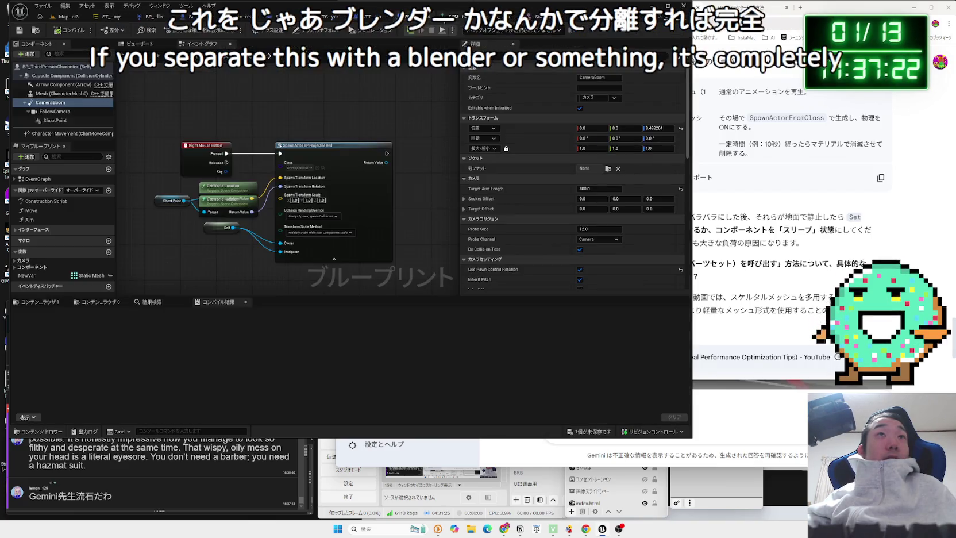
{"action": "left_click", "coordinate": [458, 22]}
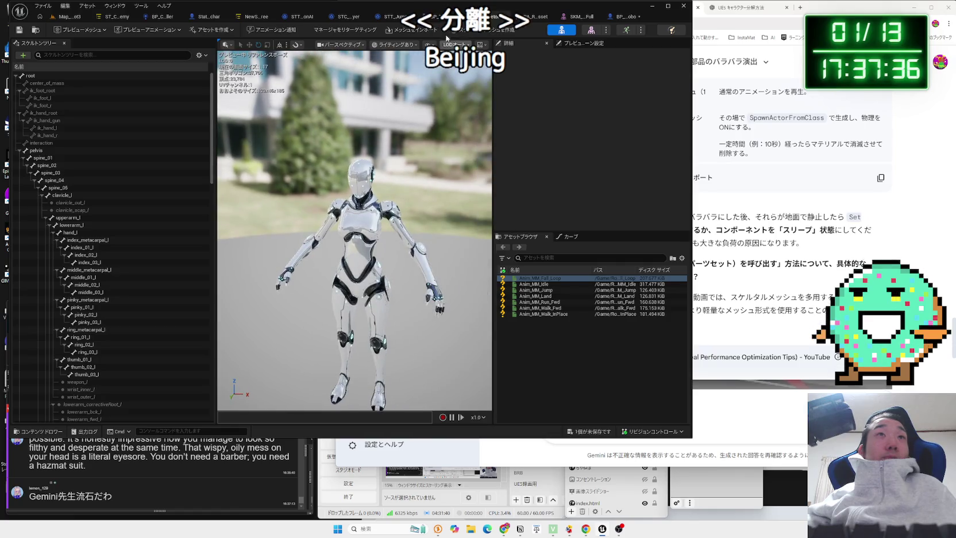
{"action": "left_click", "coordinate": [57, 21]}
Browse the Robot3 Map, Demo, Demo Animations and other folders, returning to Robot3 each time
{"action": "left_click", "coordinate": [286, 339]}
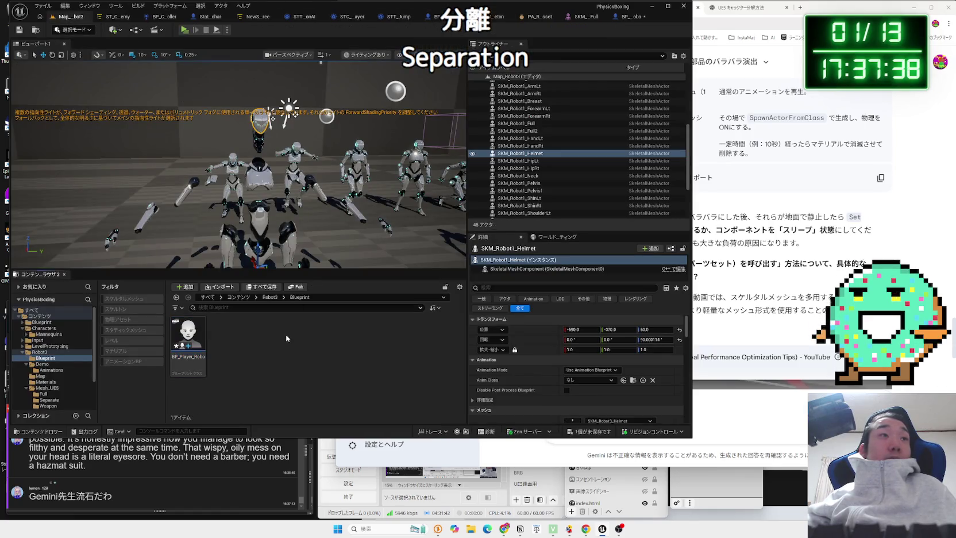
{"action": "left_click", "coordinate": [39, 352]}
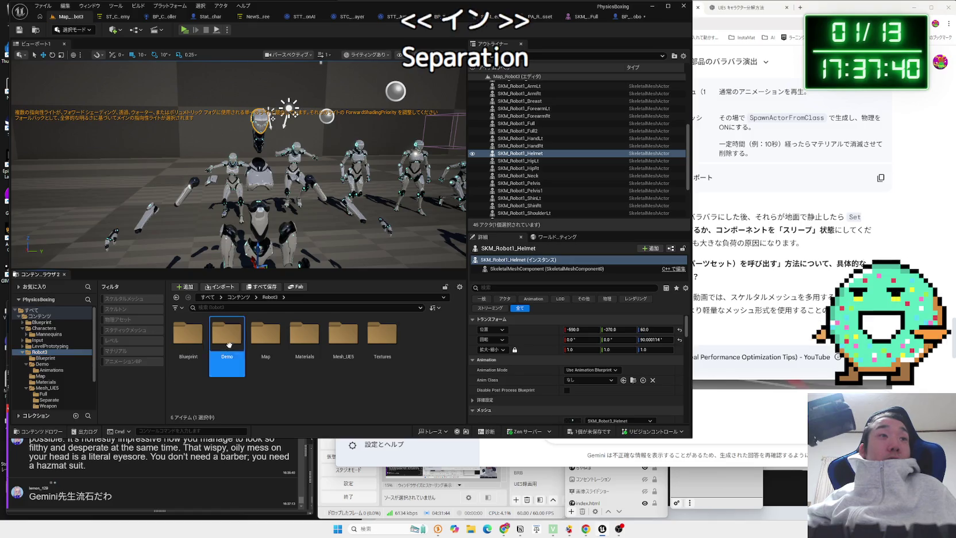
{"action": "double_click", "coordinate": [256, 344]}
{"action": "key", "text": "alt+Left"}
{"action": "double_click", "coordinate": [227, 339]}
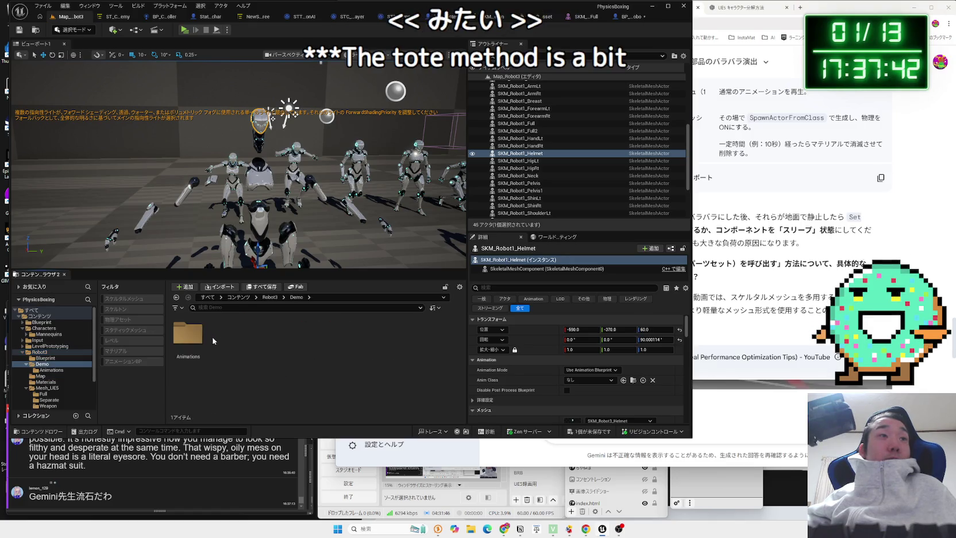
{"action": "double_click", "coordinate": [189, 339]}
{"action": "key", "text": "alt+Left"}
{"action": "key", "text": "alt+Left"}
{"action": "double_click", "coordinate": [304, 339]}
{"action": "key", "text": "alt+Left"}
Open SKM_Robot3_Full from the Mesh_UE5/Full folder
{"action": "double_click", "coordinate": [344, 338]}
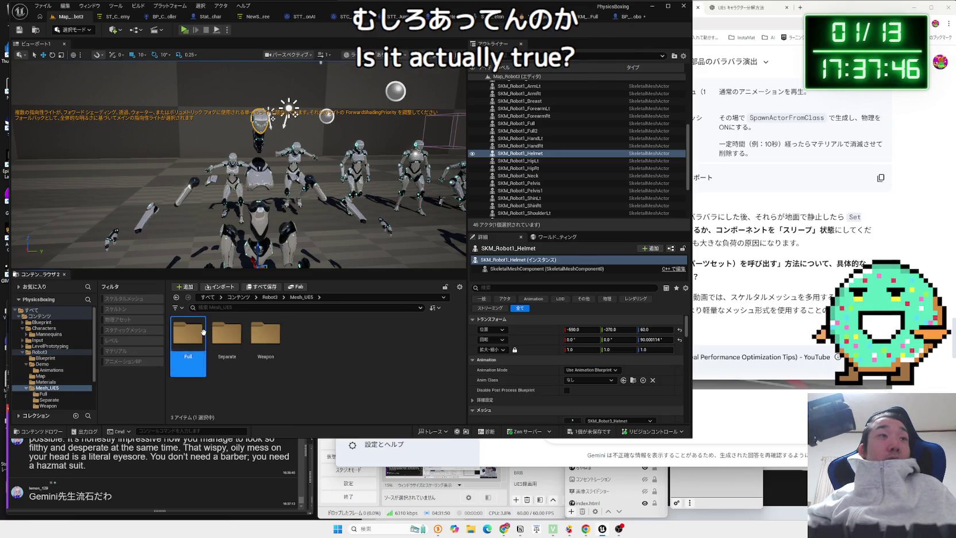
{"action": "double_click", "coordinate": [188, 333]}
{"action": "left_click", "coordinate": [227, 340]}
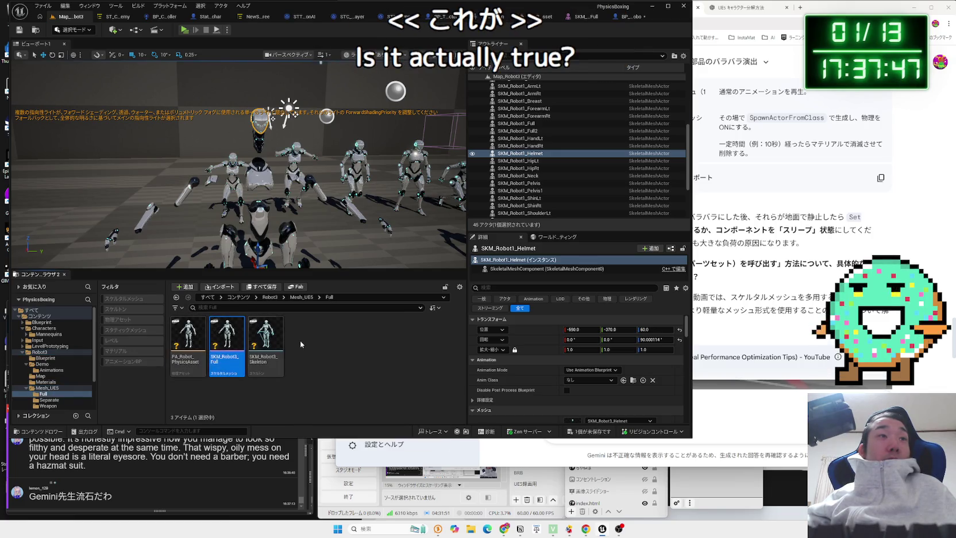
{"action": "double_click", "coordinate": [224, 336]}
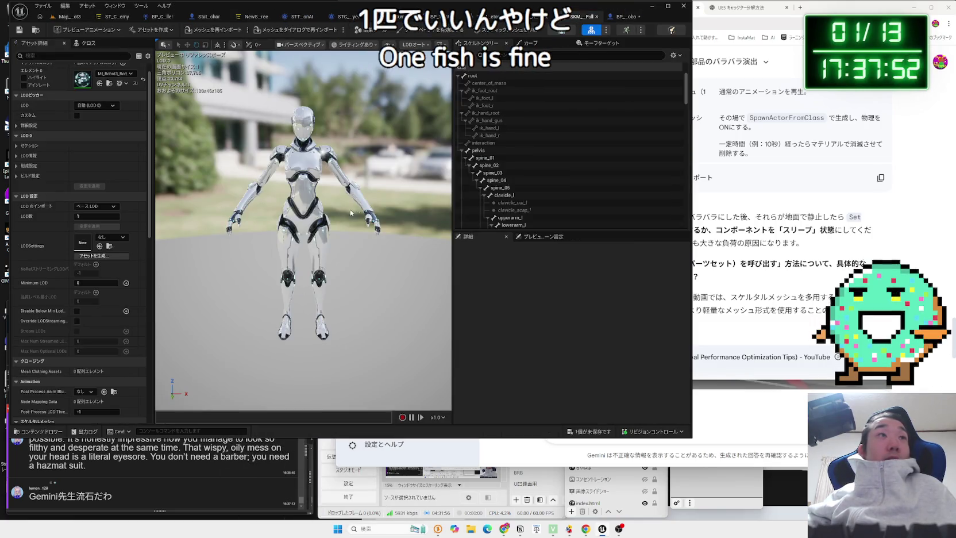
Fly the mesh editor camera in until the full robot fills the view
{"action": "left_click_drag", "start_coordinate": [350, 213], "coordinate": [348, 201]}
{"action": "scroll", "coordinate": [154, 132], "scroll_direction": "up", "scroll_amount": 1}
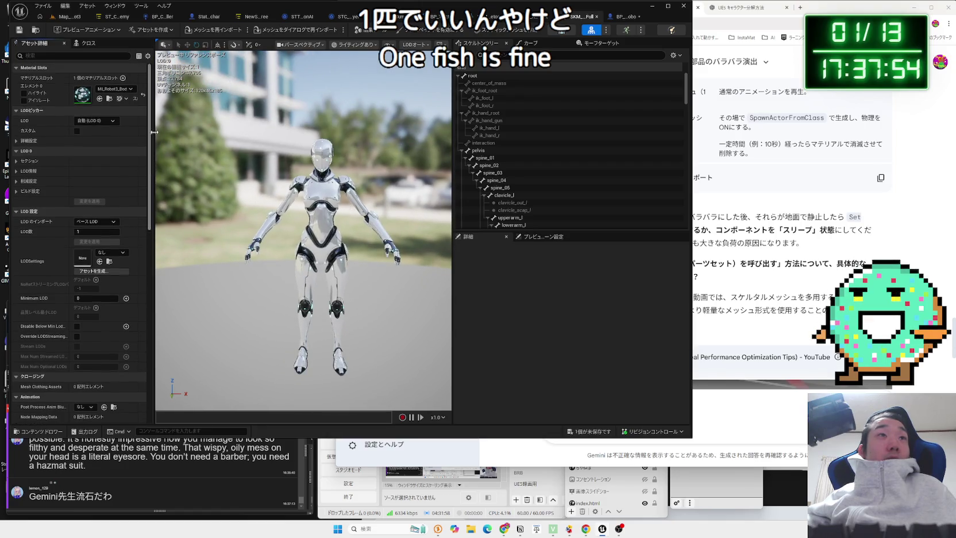
{"action": "left_click_drag", "start_coordinate": [359, 202], "coordinate": [345, 166]}
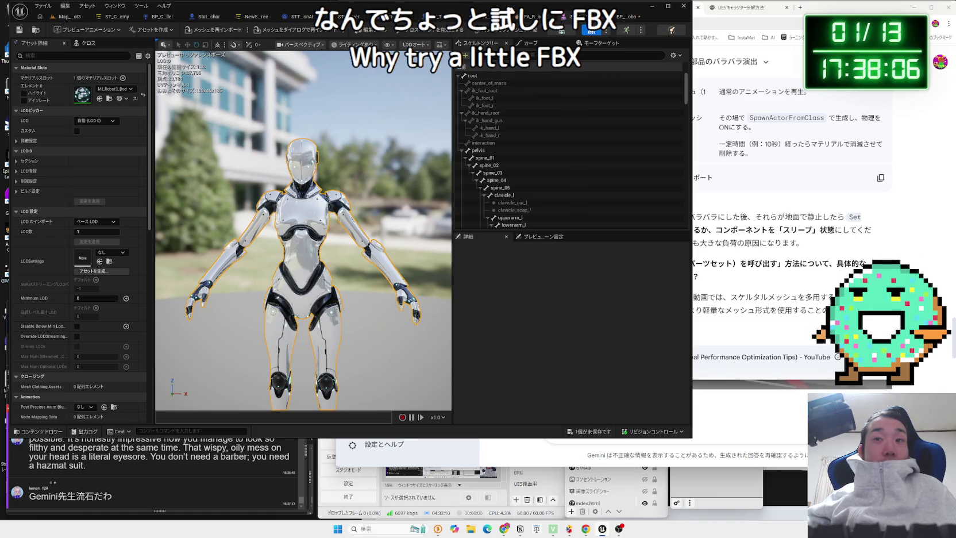
{"action": "key", "text": "a"}
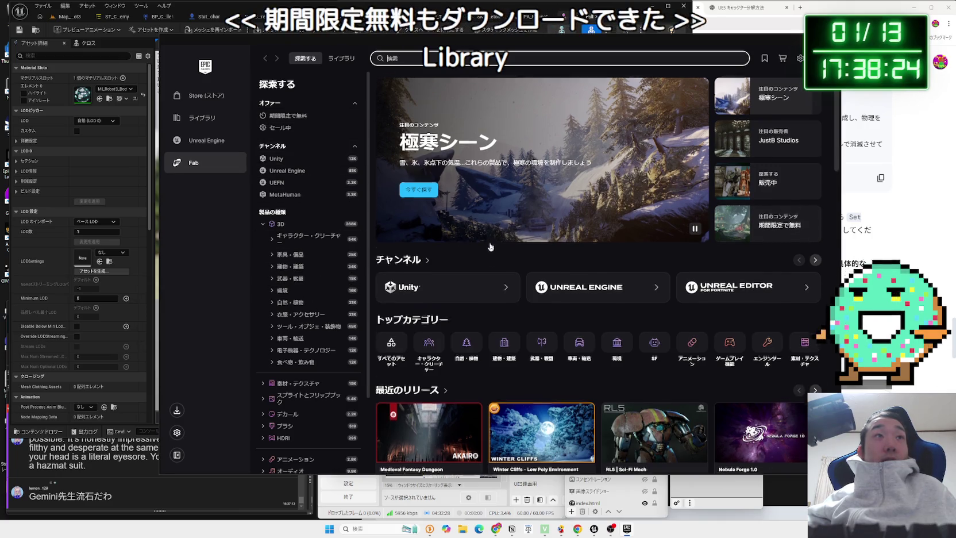
Scroll the Fab Explore page, then go to the Fab Library and find Robot 3
{"action": "scroll", "coordinate": [483, 207], "scroll_direction": "down", "scroll_amount": 5}
{"action": "scroll", "coordinate": [349, 292], "scroll_direction": "down", "scroll_amount": 2}
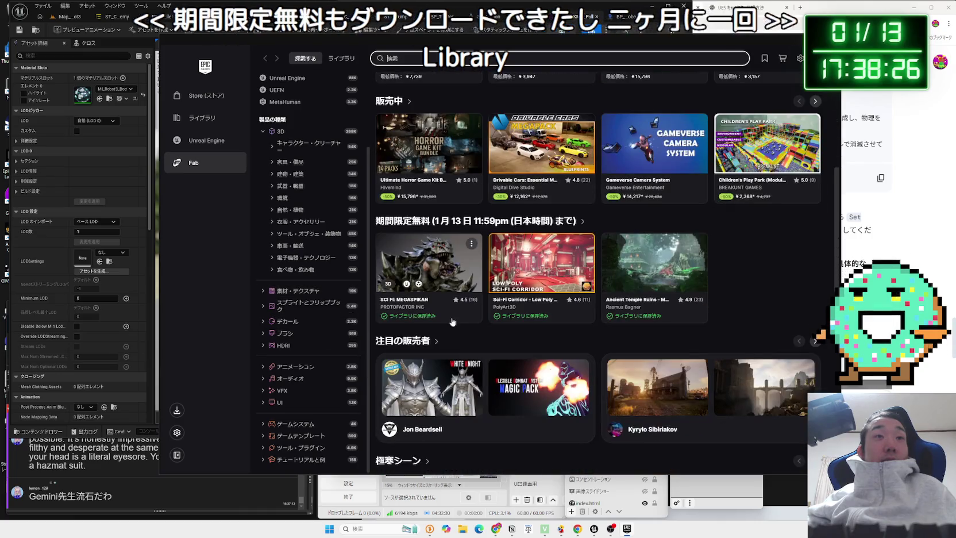
{"action": "scroll", "coordinate": [519, 302], "scroll_direction": "up", "scroll_amount": 2}
{"action": "scroll", "coordinate": [519, 303], "scroll_direction": "up", "scroll_amount": 5}
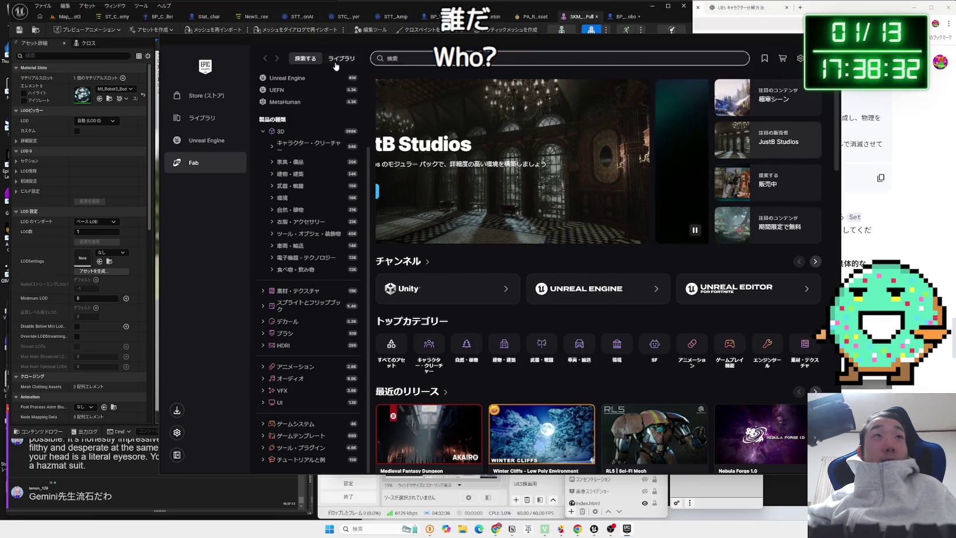
{"action": "left_click", "coordinate": [342, 58]}
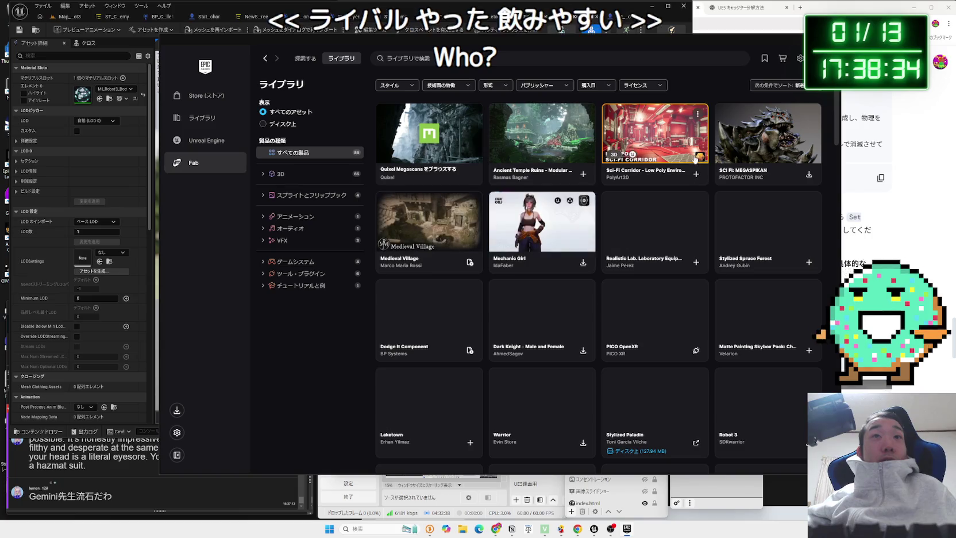
{"action": "scroll", "coordinate": [517, 225], "scroll_direction": "down", "scroll_amount": 1}
{"action": "scroll", "coordinate": [517, 226], "scroll_direction": "down", "scroll_amount": 3}
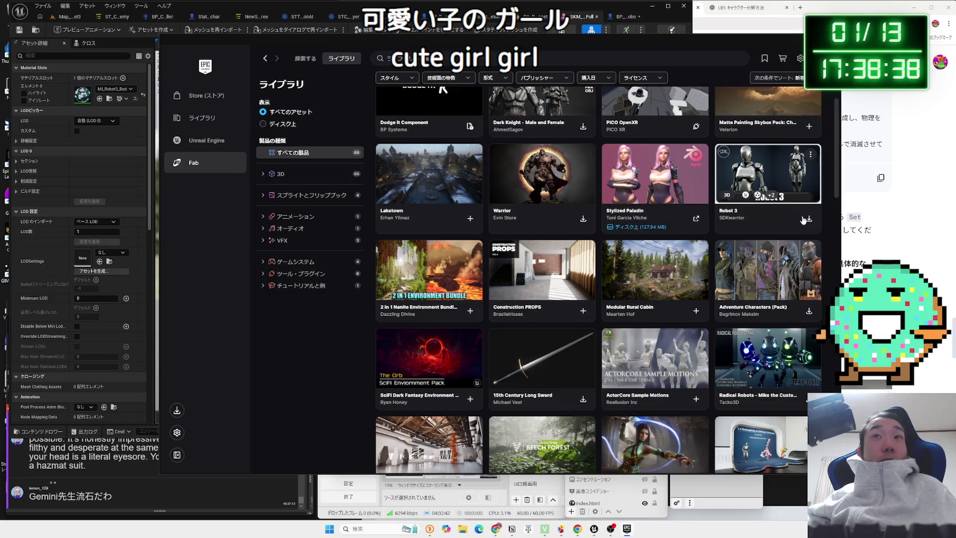
Download Robot 3's skm_robot3_full.fbx and open the download activity overview
{"action": "left_click", "coordinate": [772, 205]}
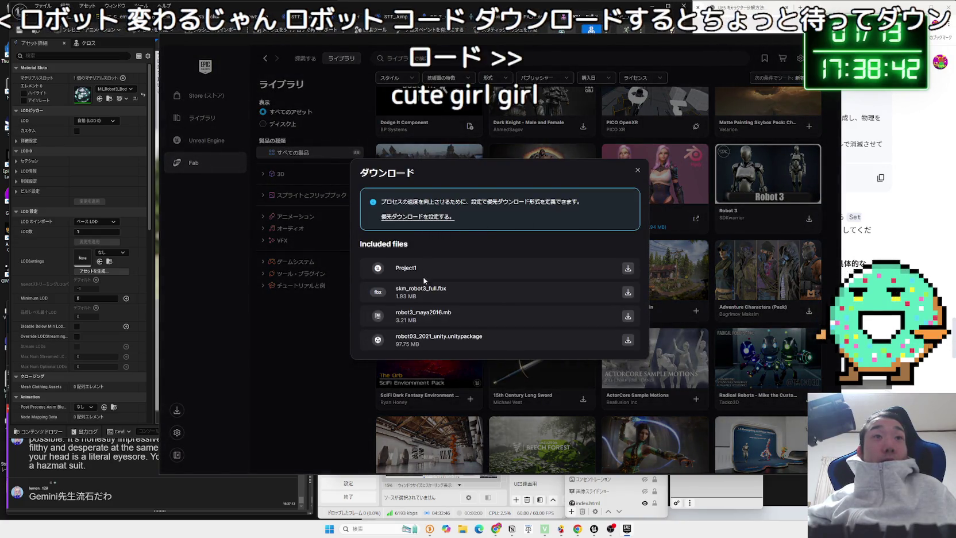
{"action": "mouse_move", "coordinate": [524, 202]}
{"action": "left_mouse_down"}
{"action": "mouse_move", "coordinate": [603, 202]}
{"action": "mouse_move", "coordinate": [390, 202]}
{"action": "left_mouse_up"}
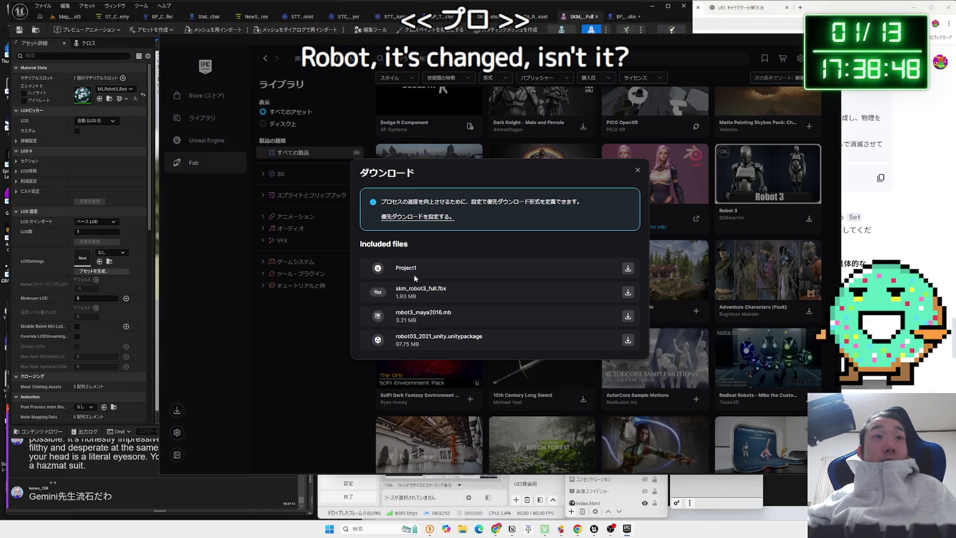
{"action": "left_click", "coordinate": [433, 332]}
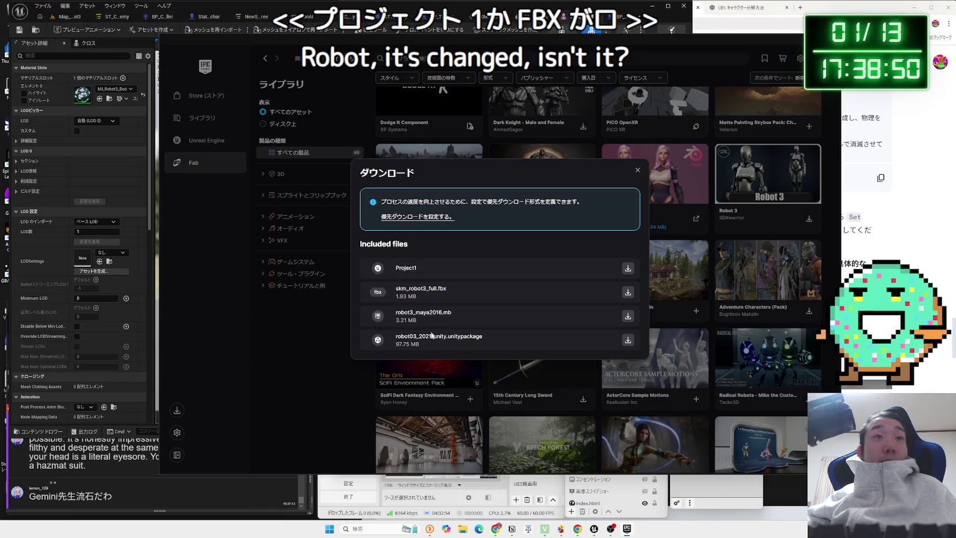
{"action": "left_click", "coordinate": [632, 294]}
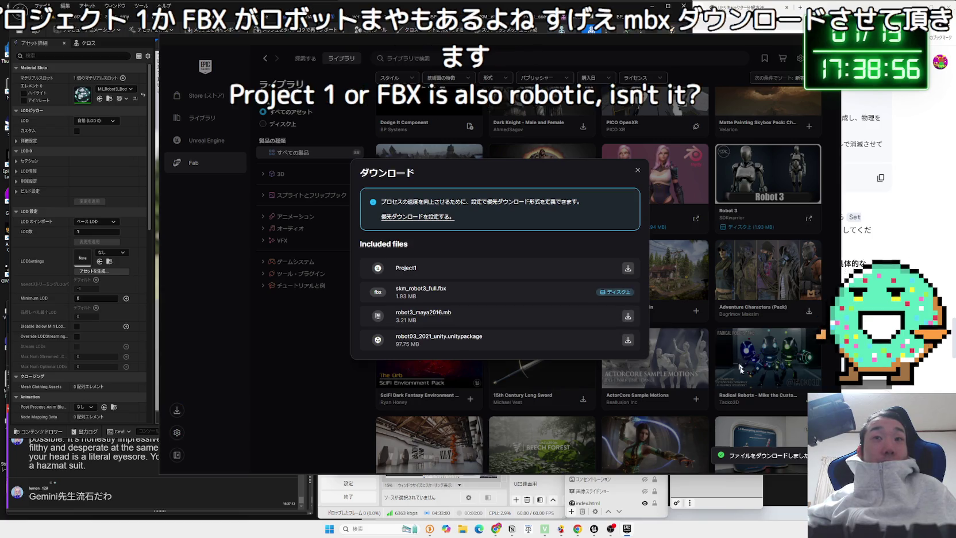
{"action": "left_click", "coordinate": [798, 456]}
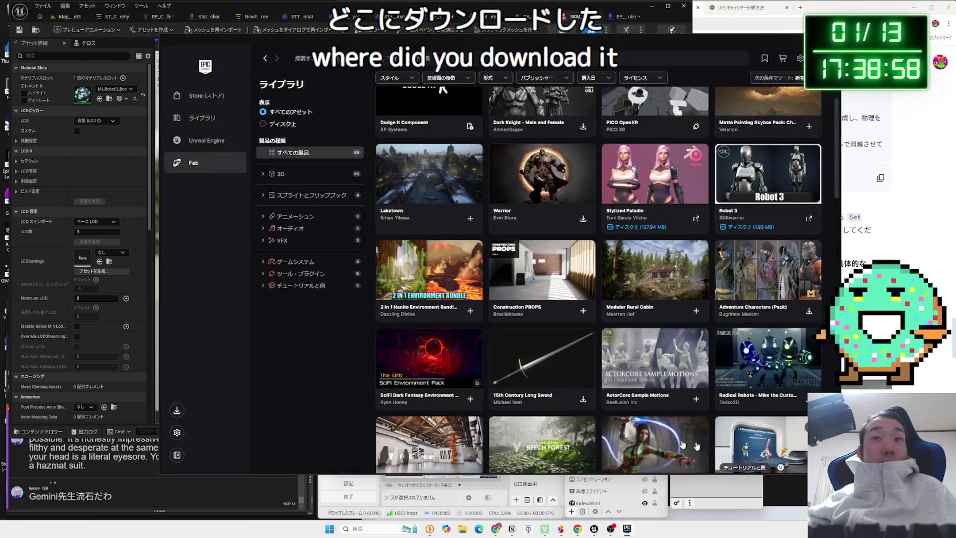
{"action": "left_click", "coordinate": [176, 411]}
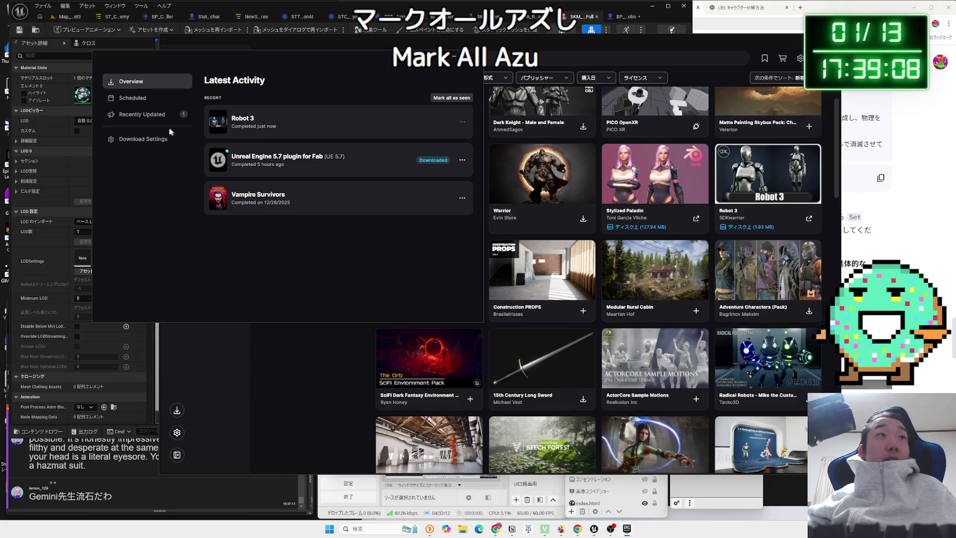
Confirm the launcher's default install directory is D:\ProgramFilesD\Epicgames2, then open File Explorer
{"action": "left_click", "coordinate": [141, 115]}
{"action": "left_click", "coordinate": [132, 105]}
{"action": "left_click", "coordinate": [128, 102]}
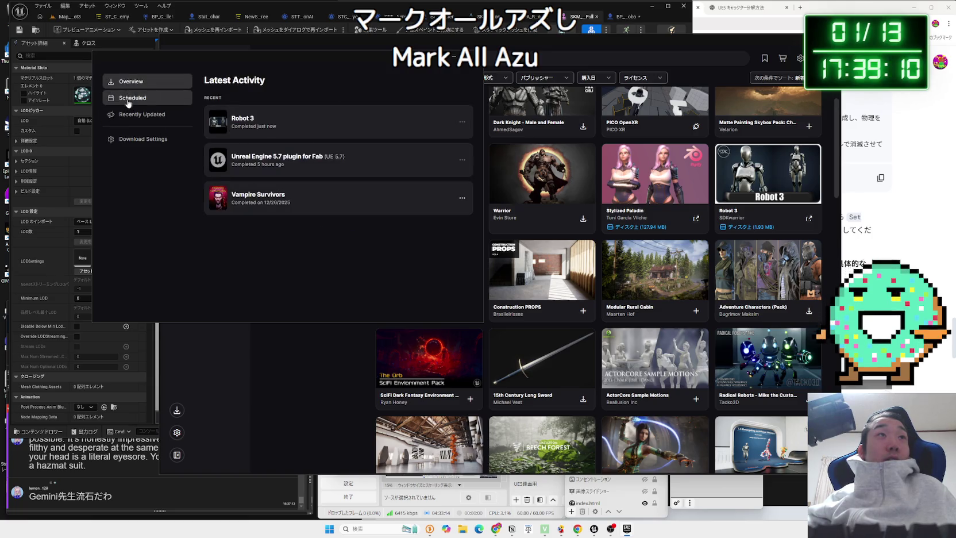
{"action": "left_click", "coordinate": [142, 145]}
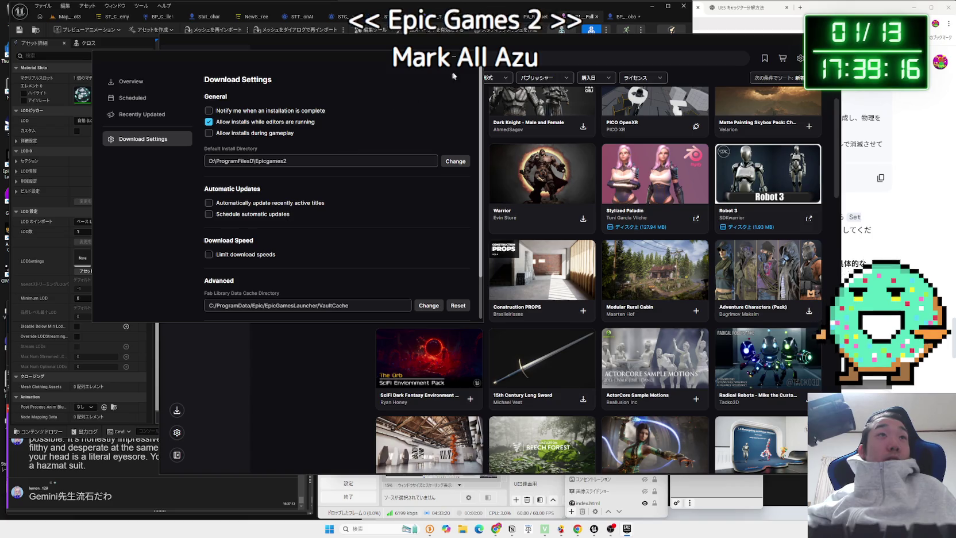
{"action": "key", "text": "Escape"}
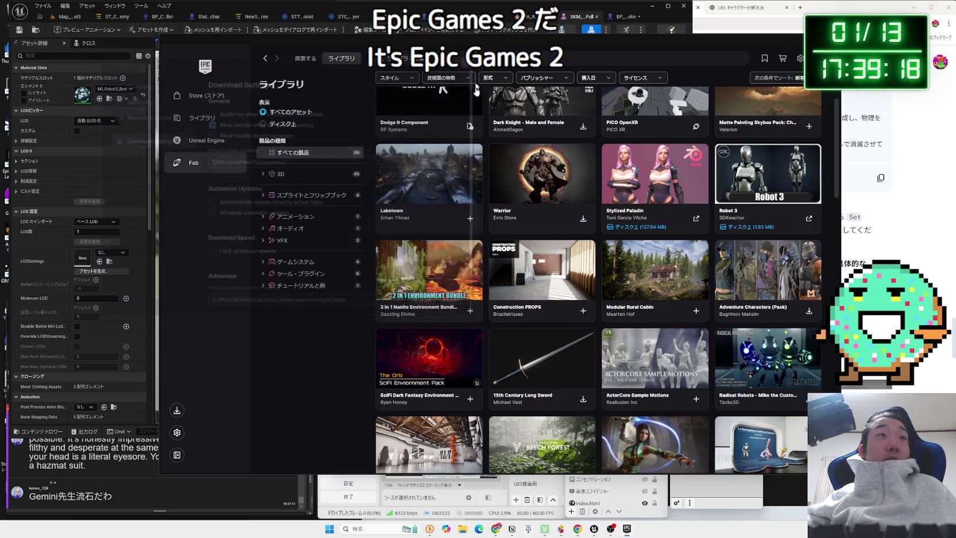
{"action": "key", "text": "super+e"}
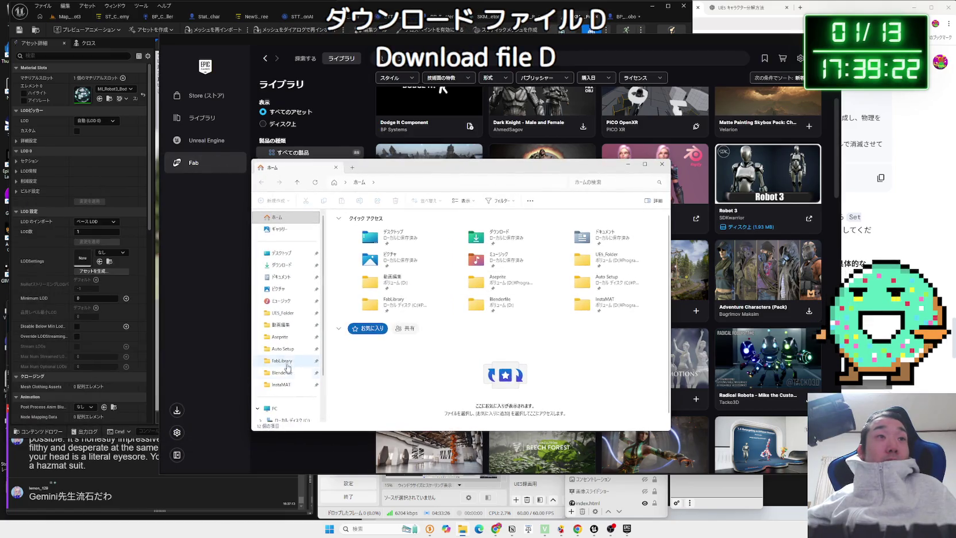
Navigate to the D:\ProgramFilesD\Epicgames2 install folder
{"action": "scroll", "coordinate": [296, 378], "scroll_direction": "down", "scroll_amount": 2}
{"action": "left_click", "coordinate": [293, 382]}
{"action": "left_click", "coordinate": [368, 279]}
{"action": "double_click", "coordinate": [367, 279]}
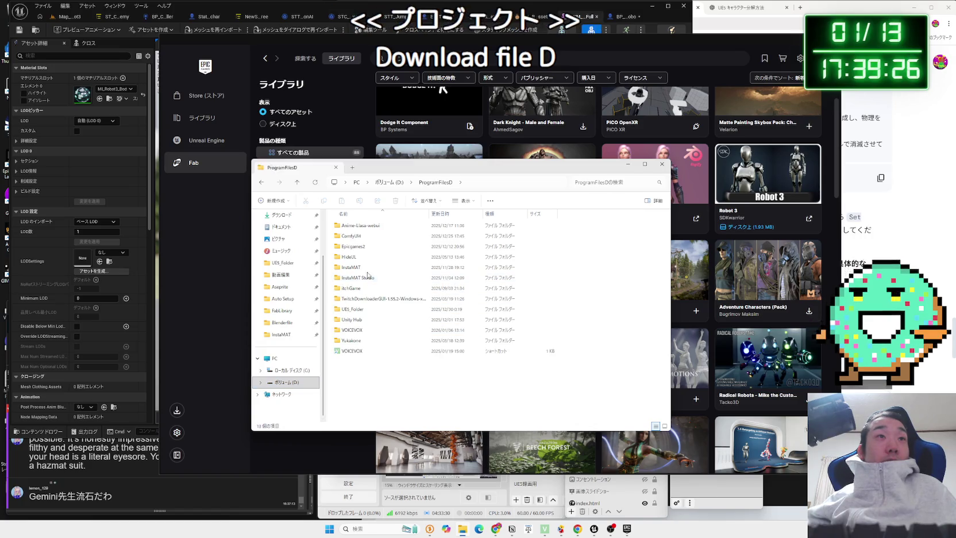
{"action": "double_click", "coordinate": [363, 247]}
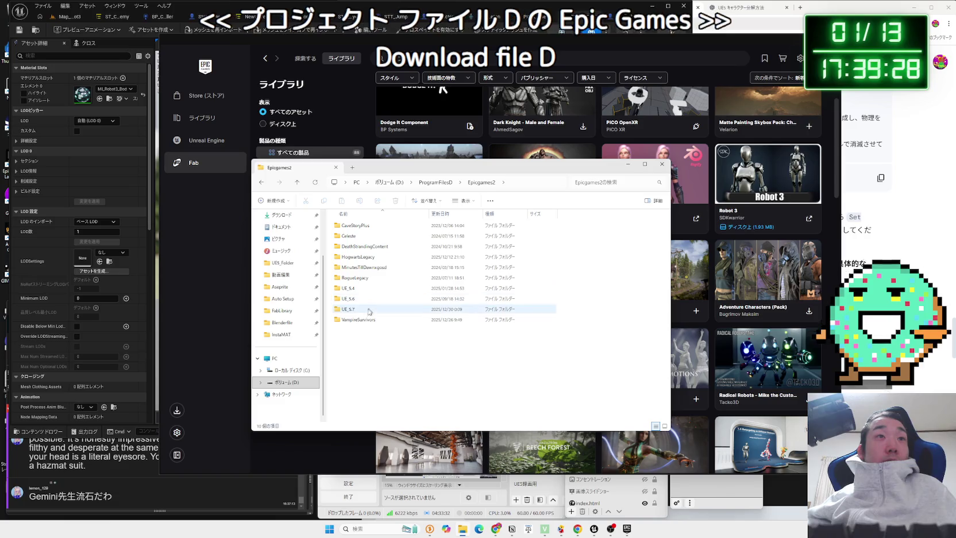
Look inside the UE_5.7 and UE_5.6 engine folders, returning to Epicgames2 each time
{"action": "left_click", "coordinate": [365, 321]}
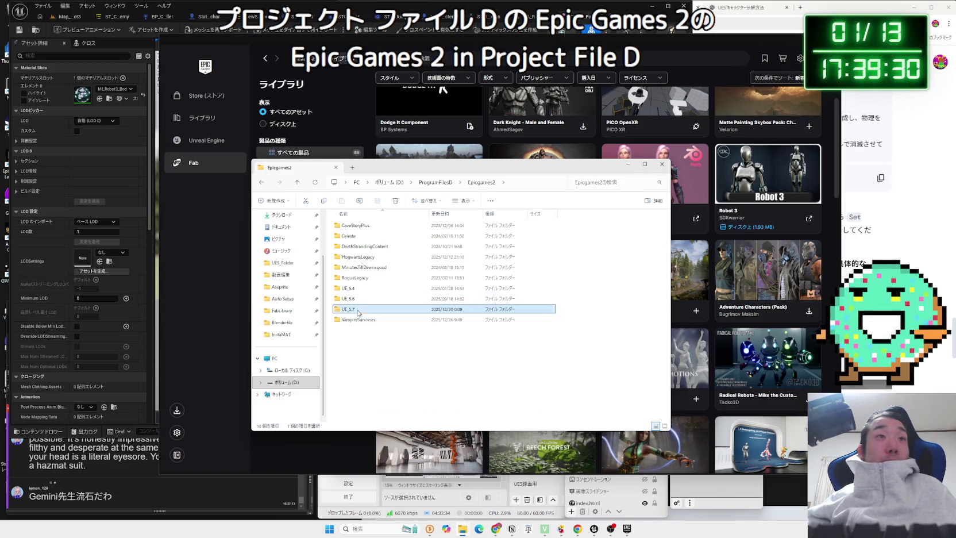
{"action": "left_click", "coordinate": [359, 267]}
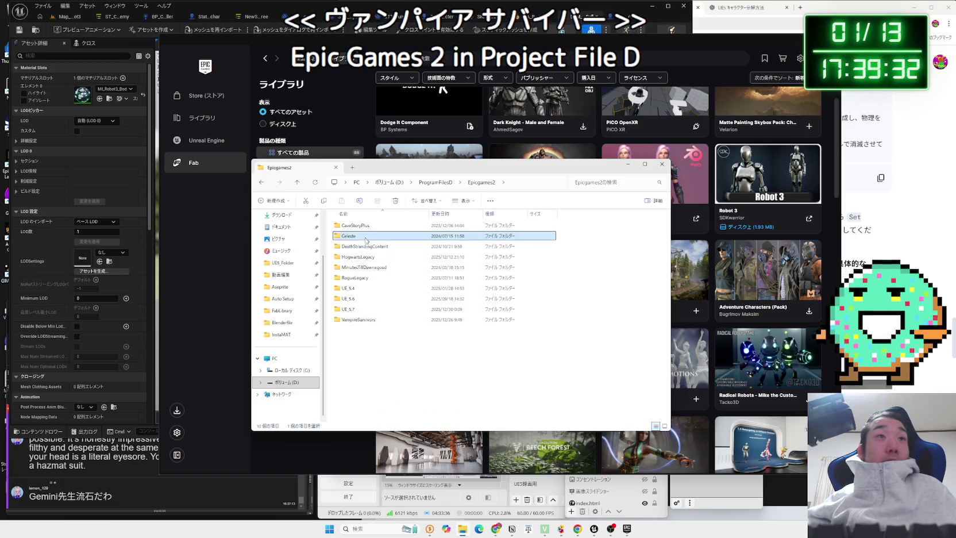
{"action": "left_click", "coordinate": [358, 257]}
{"action": "double_click", "coordinate": [362, 309]}
{"action": "key", "text": "alt+Left"}
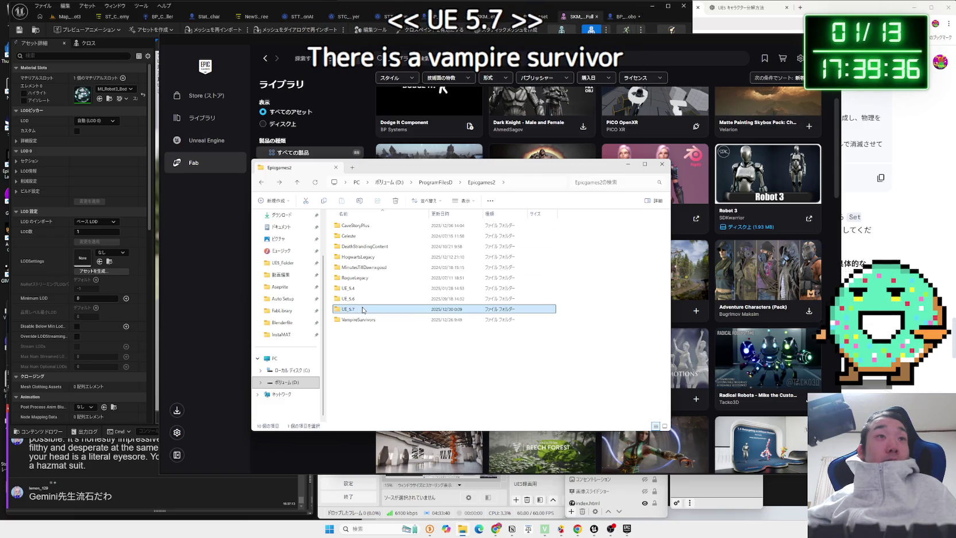
{"action": "double_click", "coordinate": [361, 303]}
{"action": "key", "text": "alt+Left"}
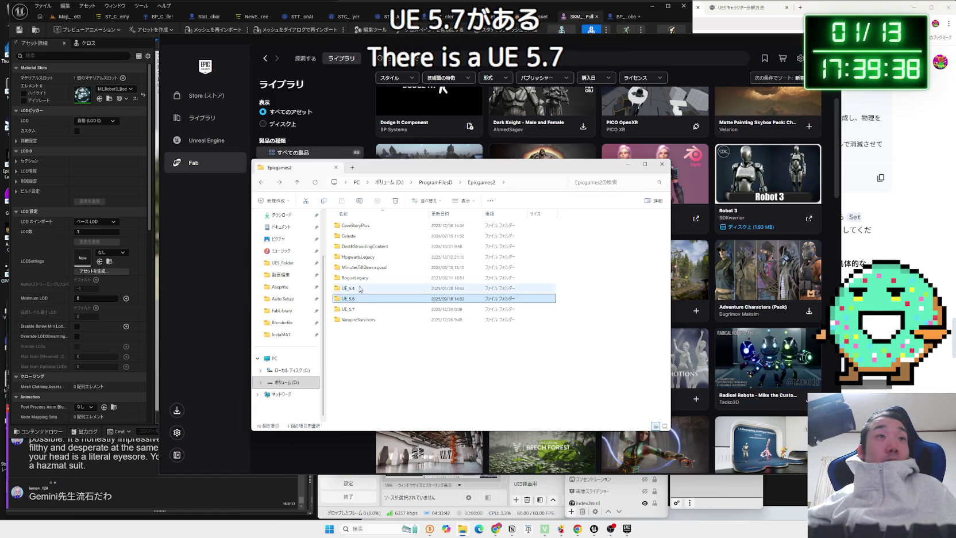
Open the MinutesTillDawn game folder in Epicgames2
{"action": "left_click", "coordinate": [353, 278]}
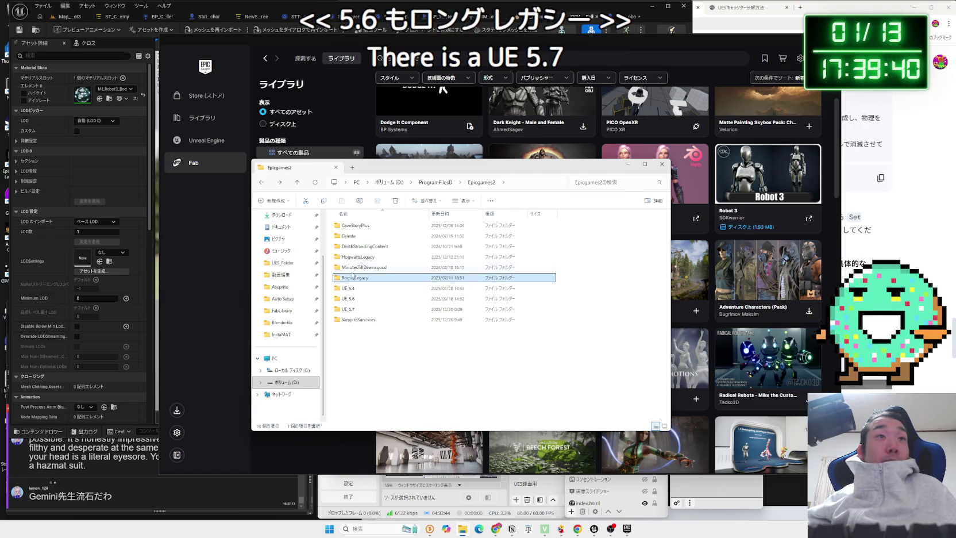
{"action": "left_click", "coordinate": [353, 270]}
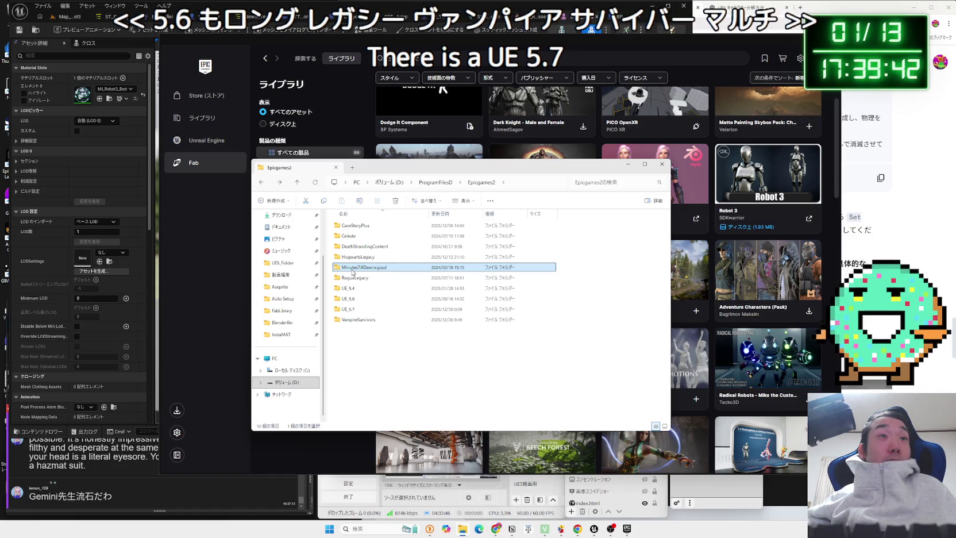
{"action": "double_click", "coordinate": [370, 269]}
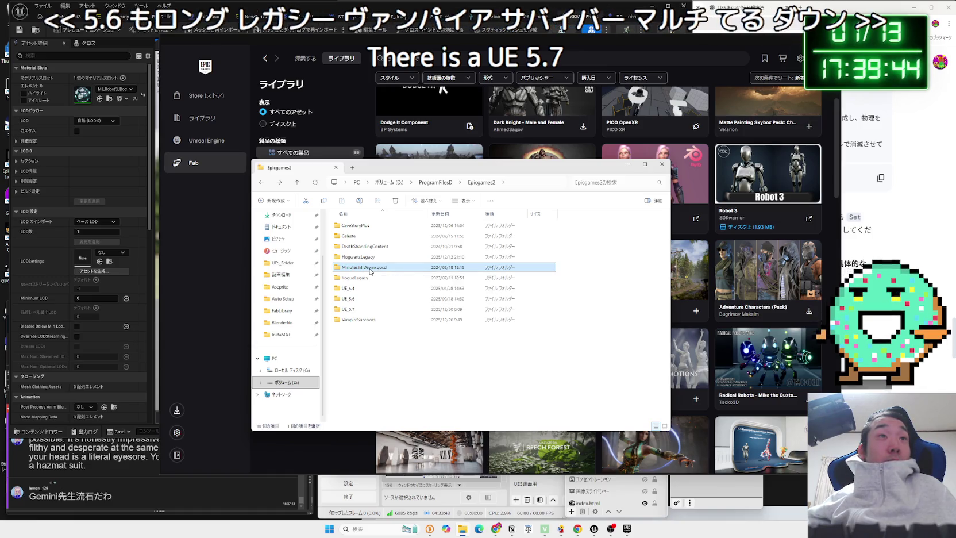